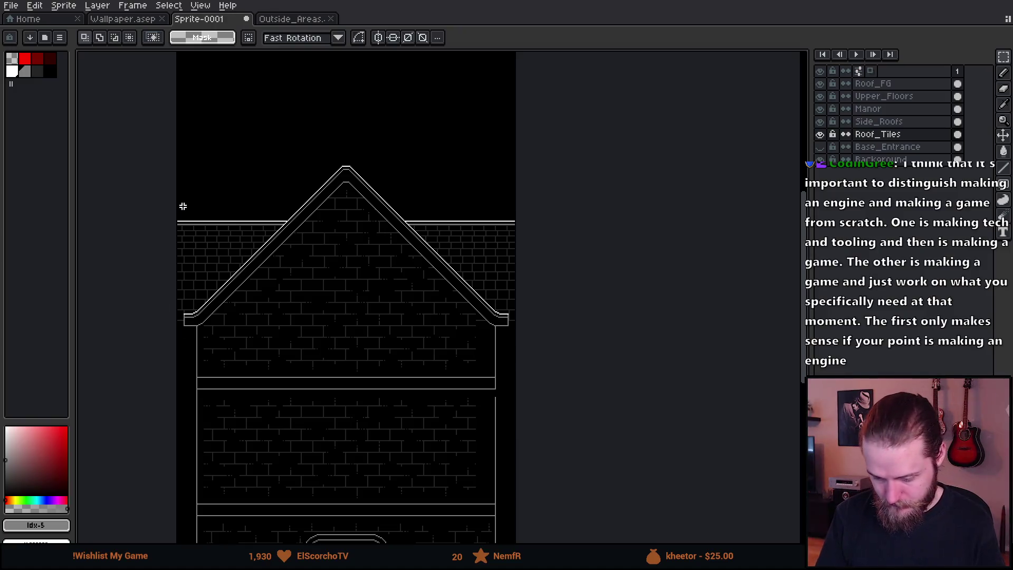
Step: Zoom in and pan along the roof edge to inspect the eaves up close
{"action": "scroll", "coordinate": [201, 246], "scroll_direction": "up", "scroll_amount": 3}
{"action": "key", "text": "i"}
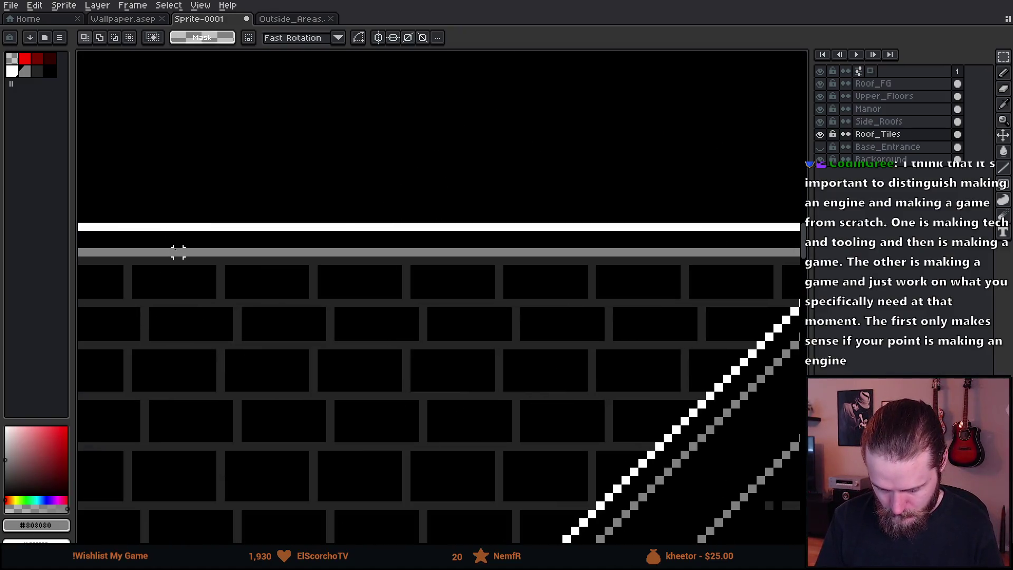
{"action": "key", "text": "m"}
{"action": "scroll", "coordinate": [215, 419], "scroll_direction": "down", "scroll_amount": 5}
{"action": "scroll", "coordinate": [239, 255], "scroll_direction": "up", "scroll_amount": 6}
{"action": "left_click_drag", "start_coordinate": [223, 340], "coordinate": [220, 382]}
Step: Frame the whole house front and bring up the Roof_Tiles layer's context menu
{"action": "key", "text": "b"}
{"action": "scroll", "coordinate": [221, 382], "scroll_direction": "down", "scroll_amount": 5}
{"action": "scroll", "coordinate": [561, 385], "scroll_direction": "up", "scroll_amount": 7}
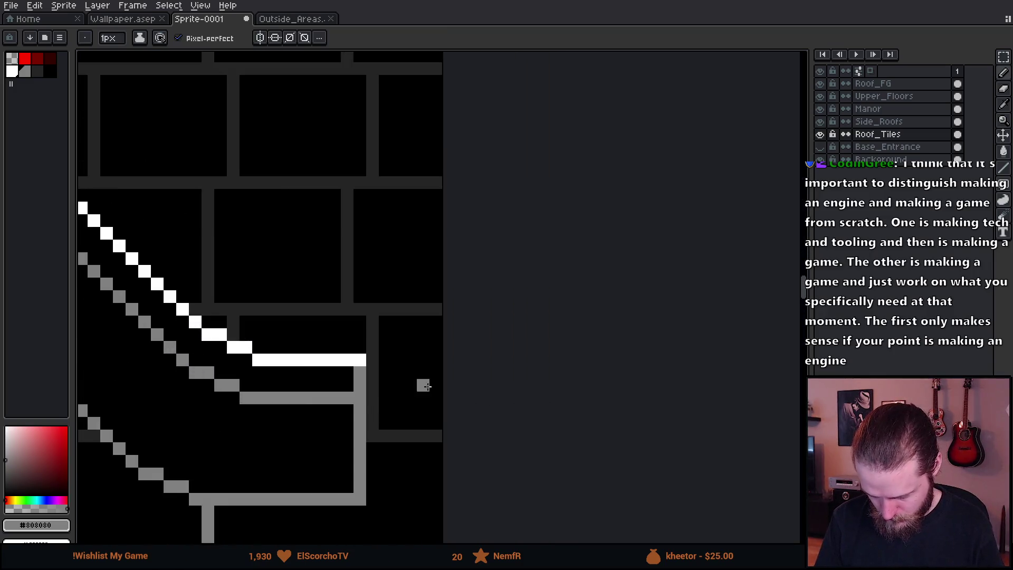
{"action": "scroll", "coordinate": [432, 451], "scroll_direction": "down", "scroll_amount": 4}
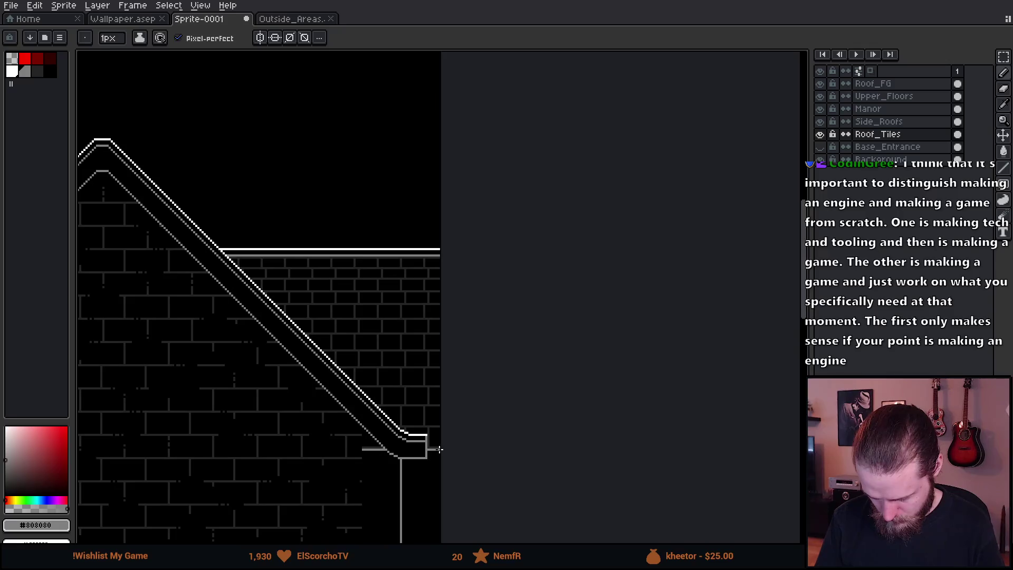
{"action": "scroll", "coordinate": [364, 477], "scroll_direction": "up", "scroll_amount": 2}
{"action": "mouse_move", "coordinate": [358, 477]}
{"action": "left_mouse_down"}
{"action": "mouse_move", "coordinate": [400, 405]}
{"action": "mouse_move", "coordinate": [373, 310]}
{"action": "mouse_move", "coordinate": [381, 285]}
{"action": "mouse_move", "coordinate": [386, 299]}
{"action": "left_mouse_up"}
{"action": "right_click", "coordinate": [886, 137]}
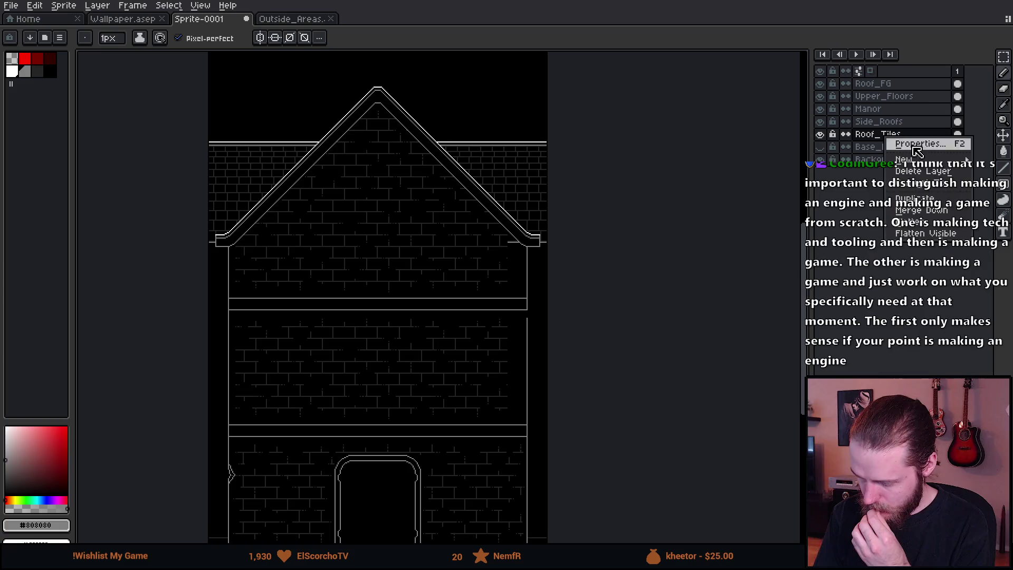
Step: Merge the Roof_Tiles layer down into Side_Roofs
{"action": "left_click", "coordinate": [951, 211]}
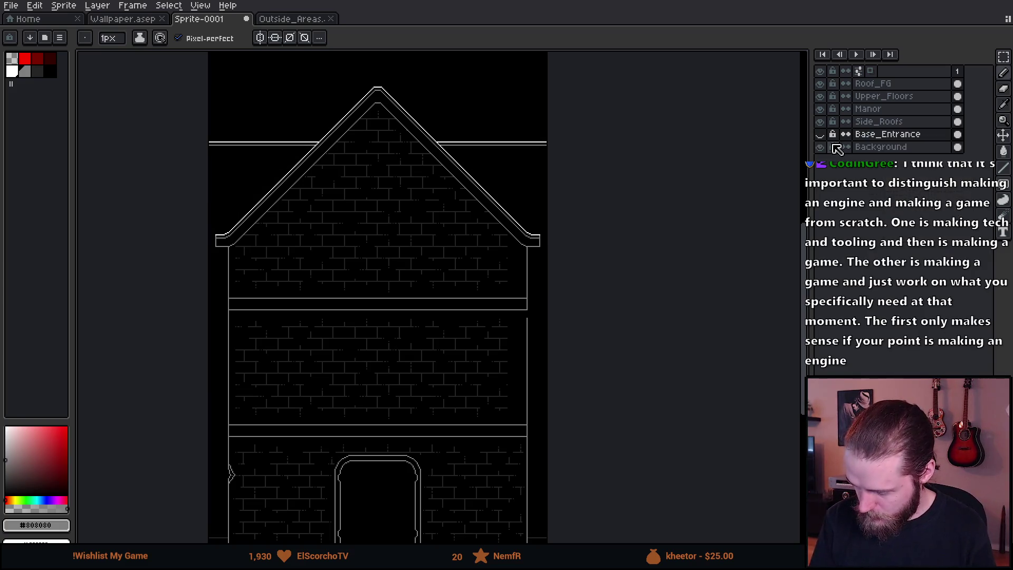
{"action": "key", "text": "ctrl+z"}
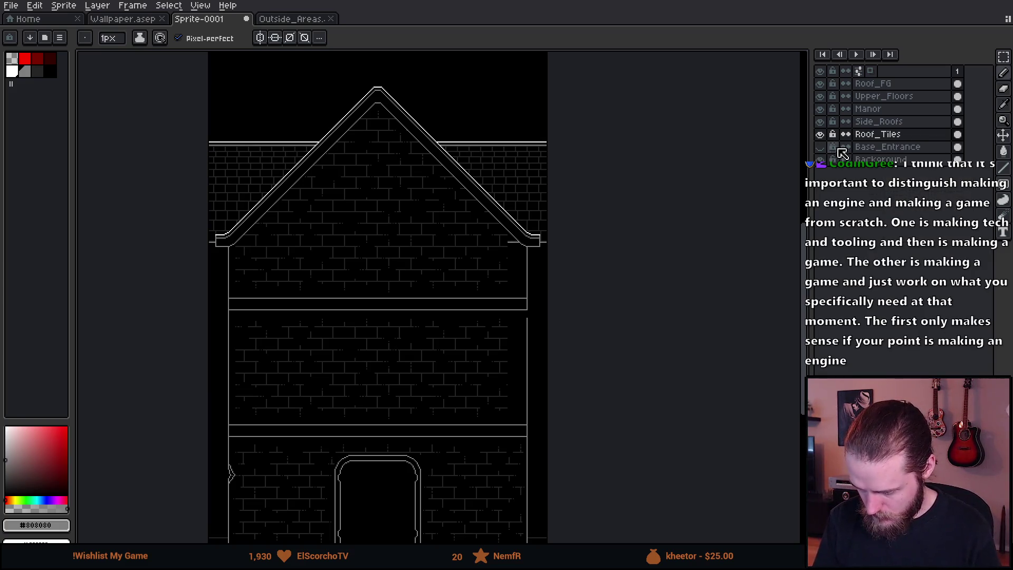
{"action": "left_click", "coordinate": [878, 136]}
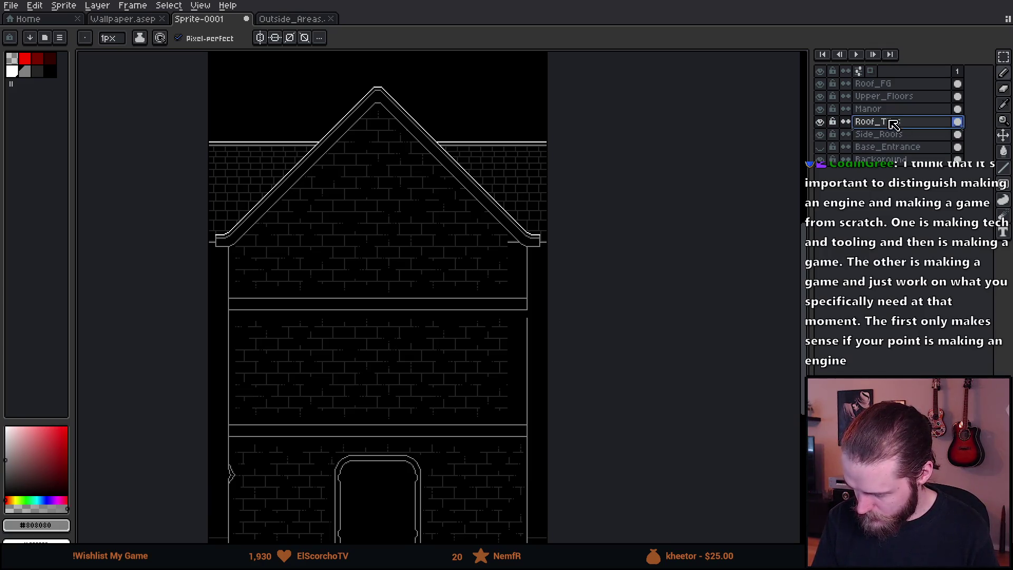
{"action": "right_click", "coordinate": [893, 124]}
{"action": "left_click", "coordinate": [918, 191]}
Step: Drag the Side_Roofs brick band to a new height with the Move tool
{"action": "double_click", "coordinate": [821, 122]}
{"action": "left_click_drag", "start_coordinate": [401, 180], "coordinate": [436, 213]}
{"action": "mouse_move", "coordinate": [446, 247]}
{"action": "left_mouse_down"}
{"action": "mouse_move", "coordinate": [445, 208]}
{"action": "mouse_move", "coordinate": [447, 310]}
{"action": "mouse_move", "coordinate": [448, 276]}
{"action": "left_mouse_up"}
{"action": "key", "text": "ctrl"}
Step: Undo the band move, recenter the roof, and try shifting the side brick band again
{"action": "key", "text": "ctrl+z"}
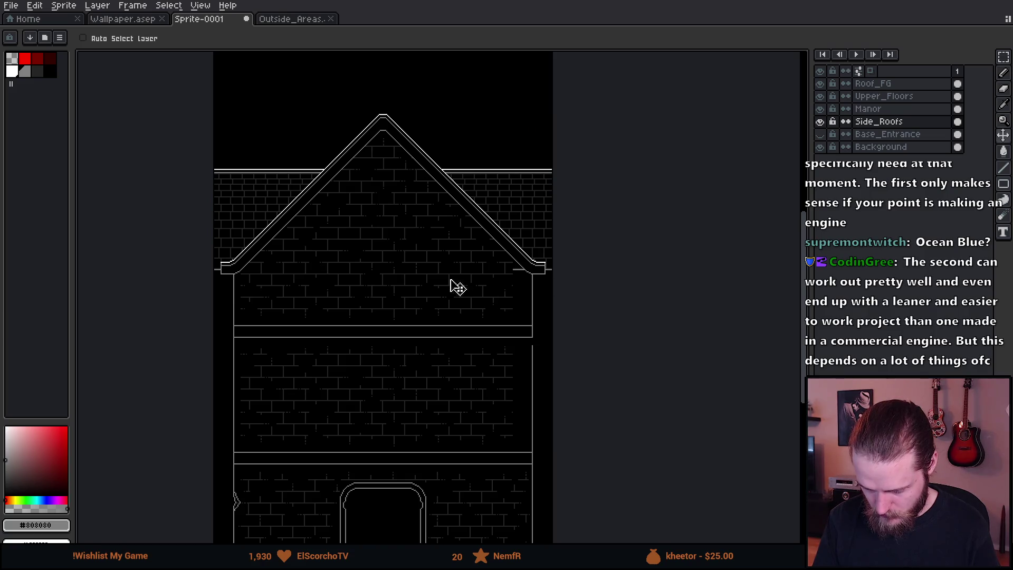
{"action": "scroll", "coordinate": [232, 287], "scroll_direction": "up", "scroll_amount": 2}
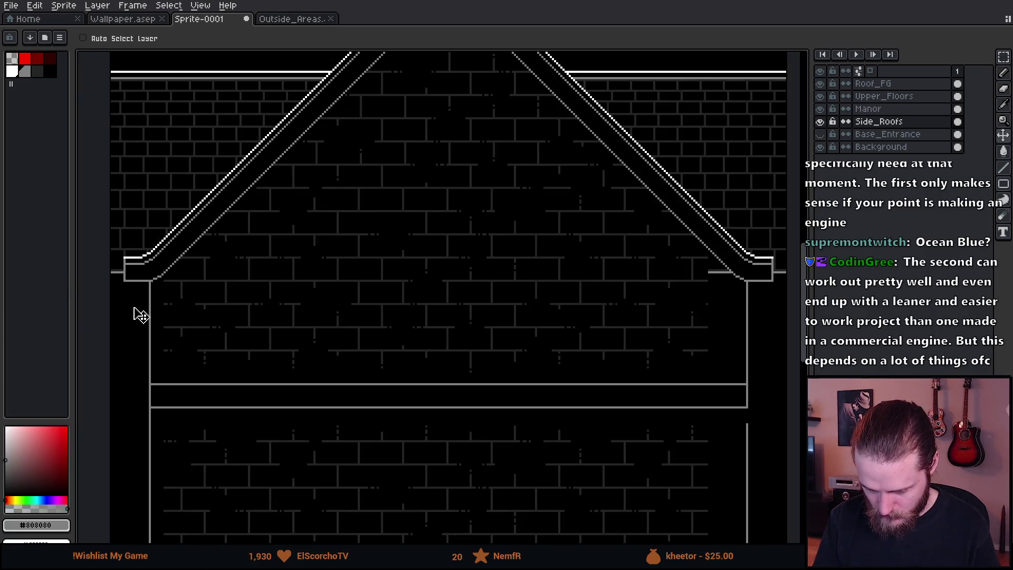
{"action": "scroll", "coordinate": [138, 315], "scroll_direction": "down", "scroll_amount": 3}
{"action": "scroll", "coordinate": [138, 314], "scroll_direction": "up", "scroll_amount": 1}
{"action": "left_click_drag", "start_coordinate": [147, 310], "coordinate": [303, 334]}
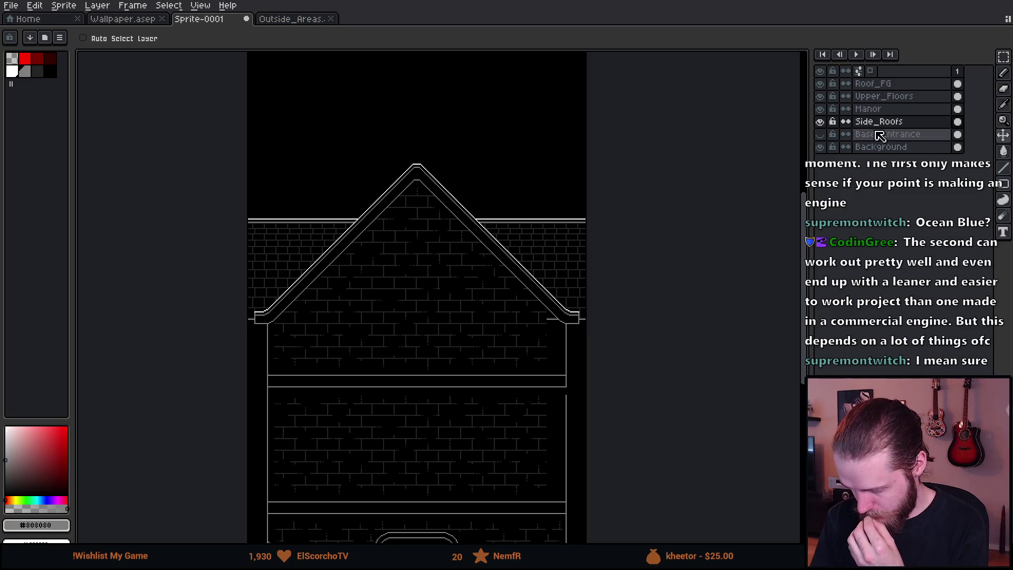
{"action": "mouse_move", "coordinate": [521, 255]}
{"action": "left_mouse_down"}
{"action": "mouse_move", "coordinate": [491, 241]}
{"action": "mouse_move", "coordinate": [493, 222]}
{"action": "mouse_move", "coordinate": [493, 290]}
{"action": "mouse_move", "coordinate": [493, 254]}
{"action": "mouse_move", "coordinate": [494, 265]}
{"action": "left_mouse_up"}
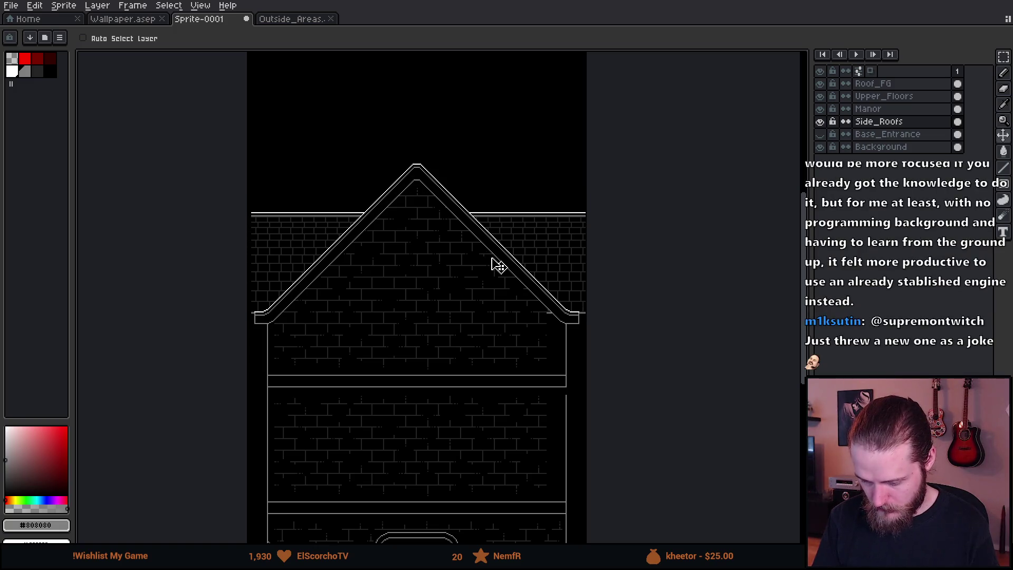
{"action": "key", "text": "ctrl"}
Step: Undo the moves and merge so Roof_Tiles is a separate layer under Side_Roofs again
{"action": "left_click", "coordinate": [493, 265], "text": "ctrl"}
{"action": "key", "text": "ctrl+z"}
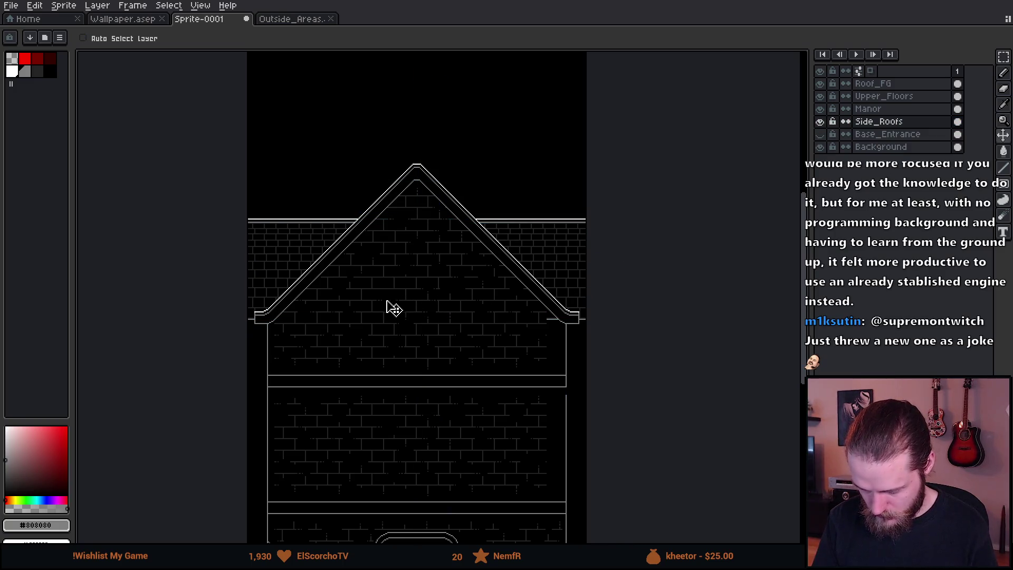
{"action": "scroll", "coordinate": [373, 300], "scroll_direction": "up", "scroll_amount": 1}
{"action": "scroll", "coordinate": [373, 300], "scroll_direction": "down", "scroll_amount": 1}
{"action": "mouse_move", "coordinate": [384, 294]}
{"action": "left_mouse_down"}
{"action": "mouse_move", "coordinate": [385, 265]}
{"action": "mouse_move", "coordinate": [385, 329]}
{"action": "left_mouse_up"}
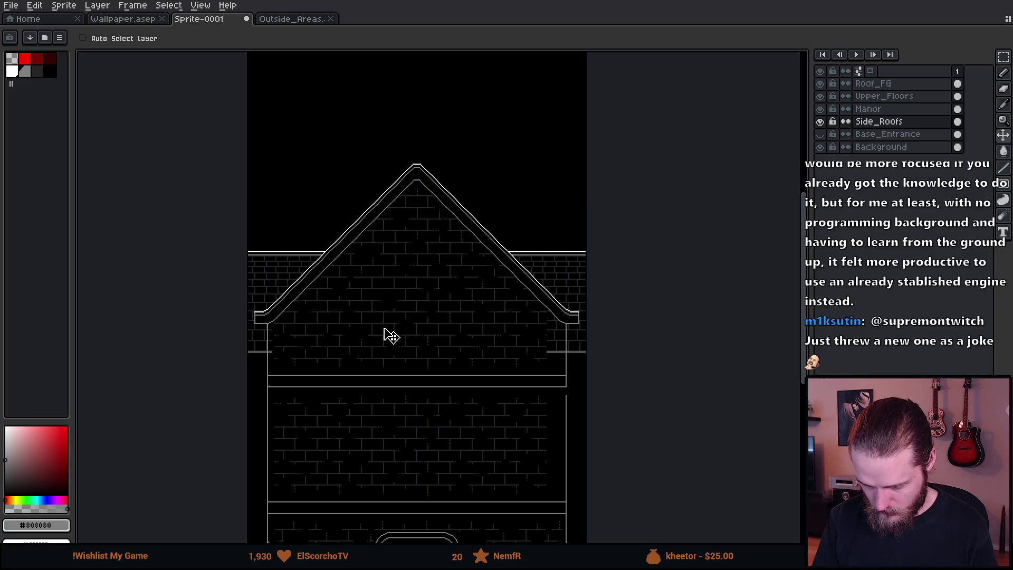
{"action": "key", "text": "ctrl+z"}
{"action": "key", "text": "ctrl+z"}
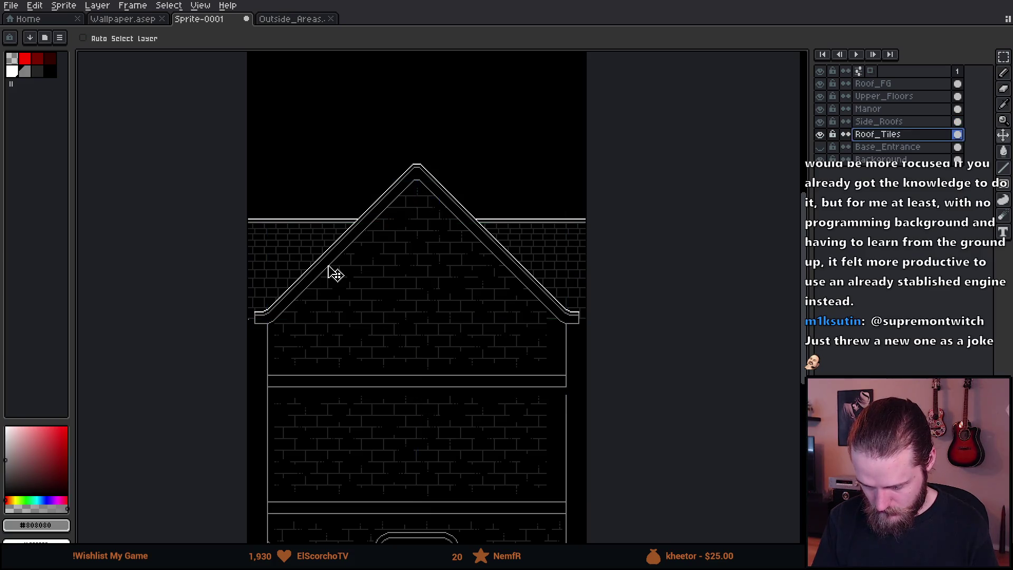
{"action": "scroll", "coordinate": [323, 268], "scroll_direction": "up", "scroll_amount": 2}
{"action": "scroll", "coordinate": [390, 366], "scroll_direction": "down", "scroll_amount": 2}
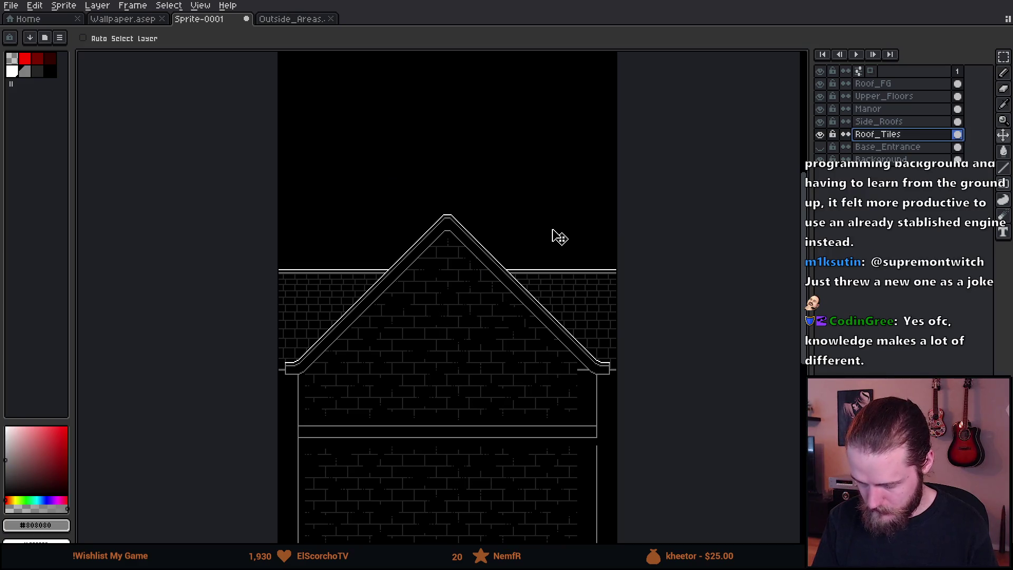
Step: Add a new layer above Roof_FG and name it Roof_BG
{"action": "left_click", "coordinate": [882, 83]}
{"action": "key", "text": "shift+n"}
{"action": "double_click", "coordinate": [888, 86]}
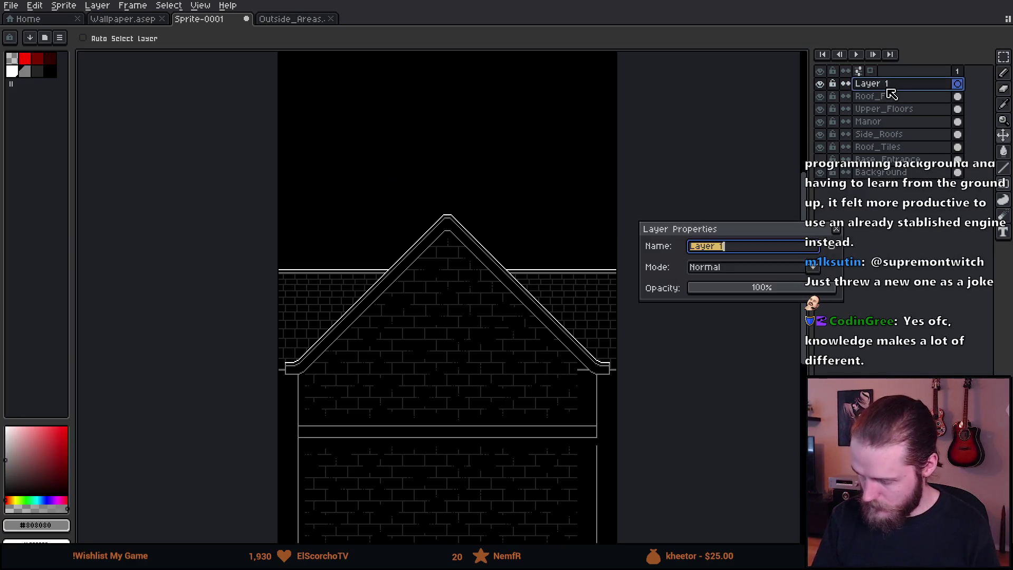
{"action": "type", "text": "Roof_BG"}
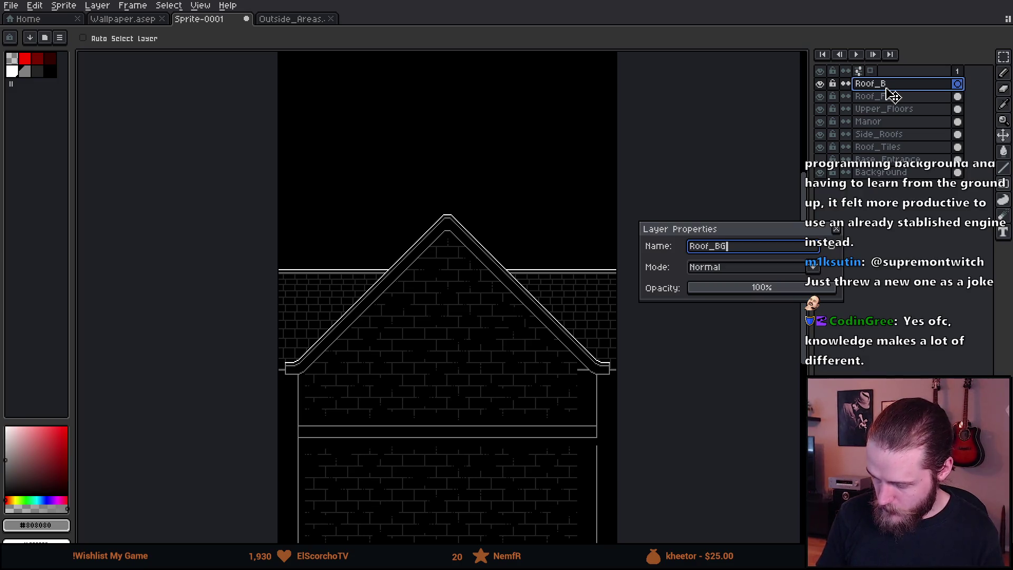
{"action": "key", "text": "Return"}
Step: Pencil a tall white chimney outline rising from the roof peak
{"action": "scroll", "coordinate": [464, 212], "scroll_direction": "up", "scroll_amount": 3}
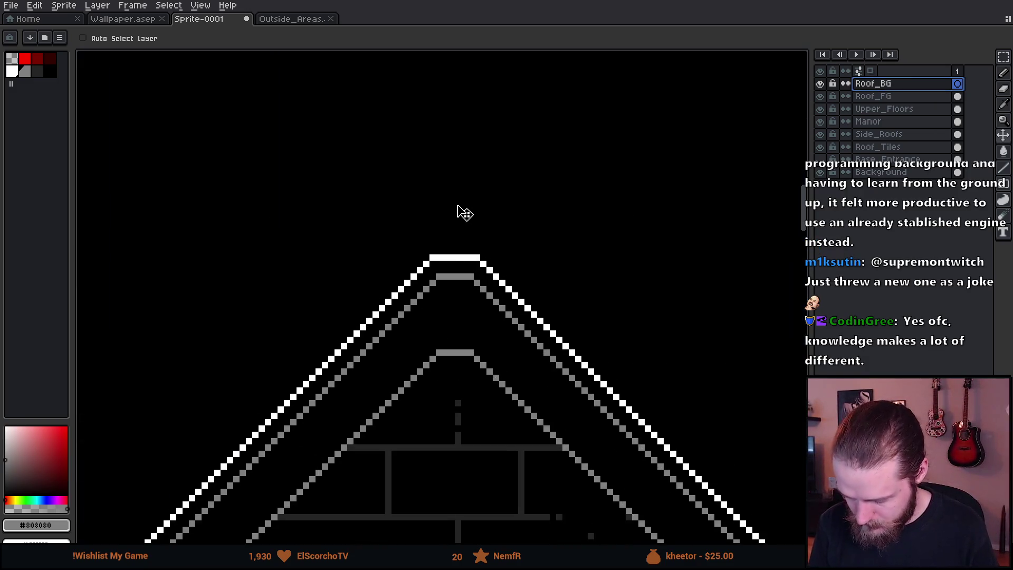
{"action": "scroll", "coordinate": [445, 251], "scroll_direction": "up", "scroll_amount": 1}
{"action": "left_click", "coordinate": [422, 251], "text": "alt"}
{"action": "scroll", "coordinate": [422, 252], "scroll_direction": "down", "scroll_amount": 2}
{"action": "left_click_drag", "start_coordinate": [423, 203], "coordinate": [423, 113]}
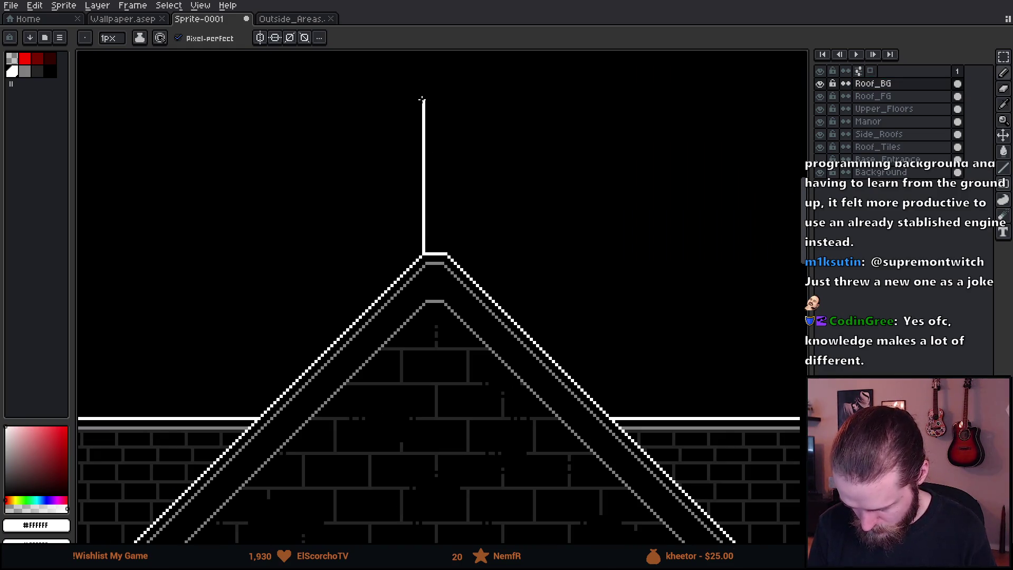
{"action": "scroll", "coordinate": [438, 188], "scroll_direction": "up", "scroll_amount": 1}
{"action": "scroll", "coordinate": [451, 274], "scroll_direction": "up", "scroll_amount": 3}
{"action": "mouse_move", "coordinate": [443, 469]}
{"action": "left_mouse_down"}
{"action": "mouse_move", "coordinate": [452, 163]}
{"action": "mouse_move", "coordinate": [442, 162]}
{"action": "left_mouse_up"}
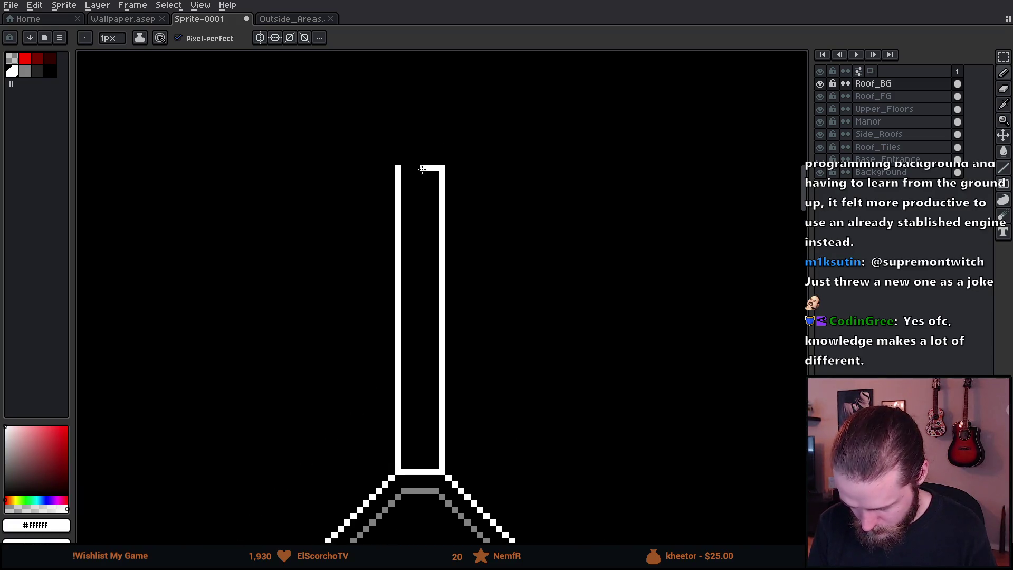
{"action": "left_click", "coordinate": [401, 163], "text": "shift"}
Step: Move Roof_BG below the Manor layer, directly above Side_Roofs
{"action": "scroll", "coordinate": [407, 190], "scroll_direction": "down", "scroll_amount": 3}
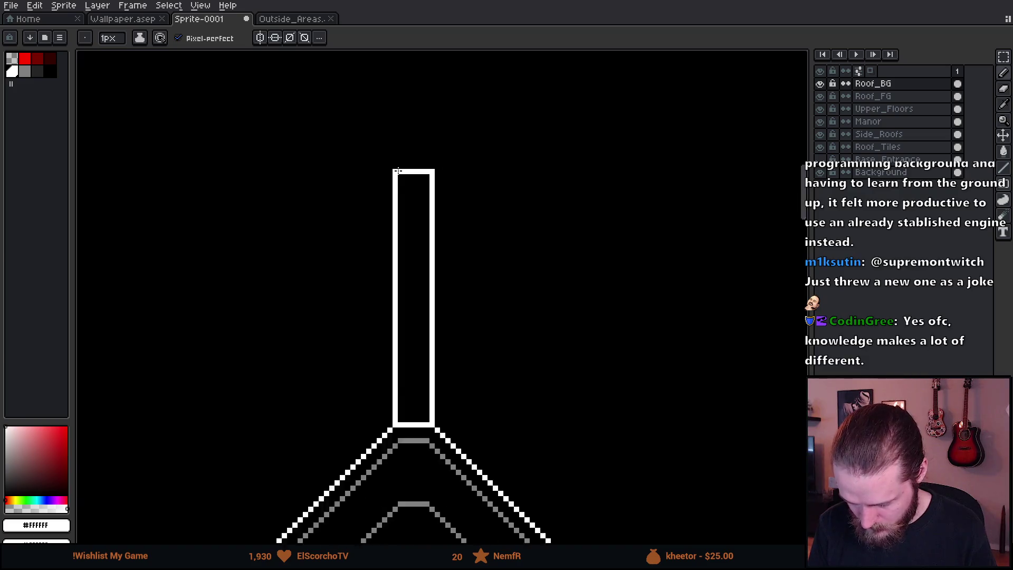
{"action": "scroll", "coordinate": [412, 232], "scroll_direction": "up", "scroll_amount": 1}
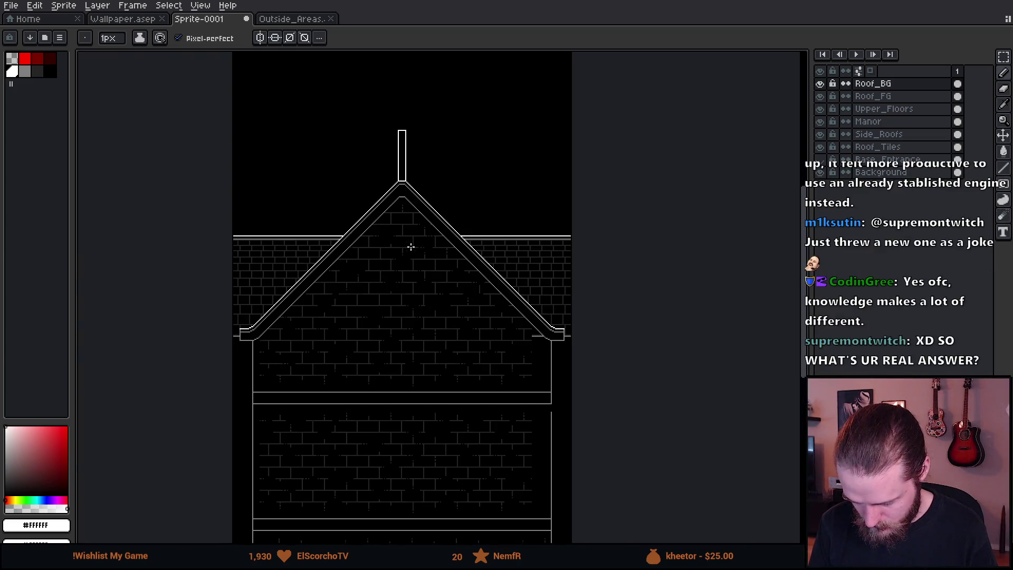
{"action": "scroll", "coordinate": [419, 178], "scroll_direction": "up", "scroll_amount": 1}
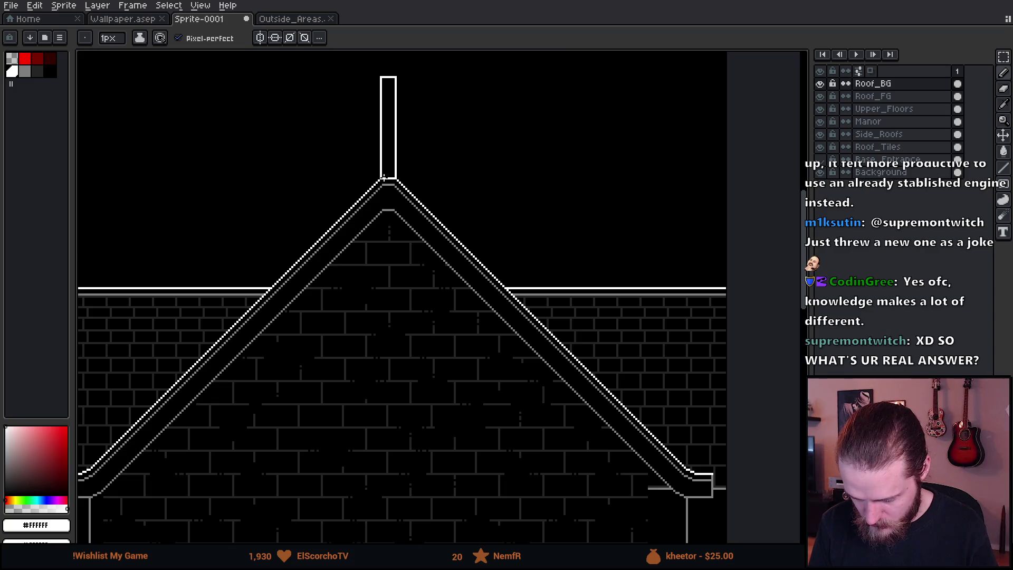
{"action": "left_click", "coordinate": [916, 86]}
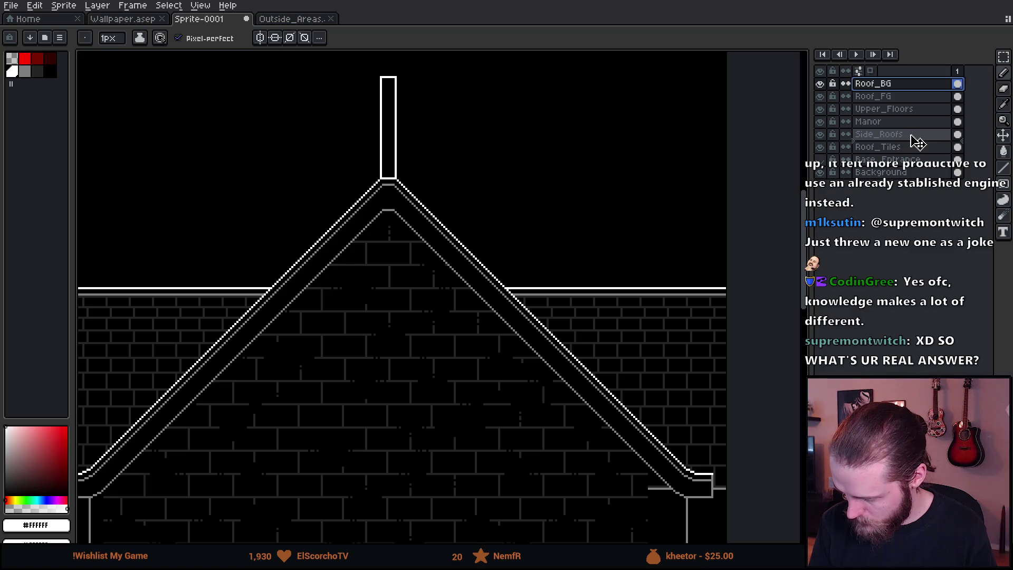
{"action": "left_click_drag", "start_coordinate": [919, 138], "coordinate": [918, 137]}
{"action": "scroll", "coordinate": [361, 217], "scroll_direction": "down", "scroll_amount": 2}
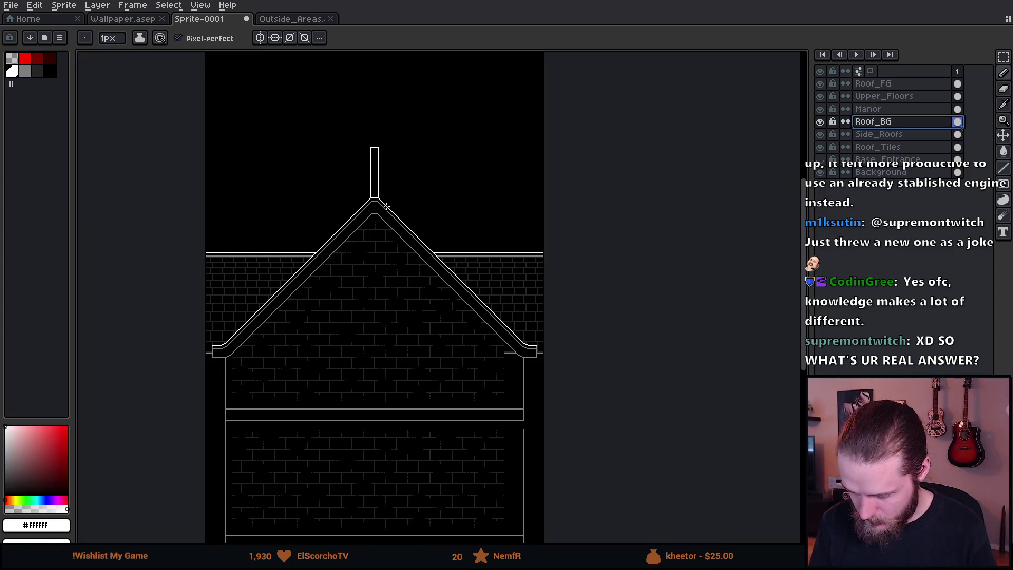
Step: Nudge the chimney back into place with the Move tool
{"action": "key", "text": "v"}
{"action": "mouse_move", "coordinate": [383, 212]}
{"action": "left_mouse_down"}
{"action": "mouse_move", "coordinate": [381, 246]}
{"action": "mouse_move", "coordinate": [391, 204]}
{"action": "mouse_move", "coordinate": [389, 253]}
{"action": "mouse_move", "coordinate": [393, 212]}
{"action": "mouse_move", "coordinate": [412, 253]}
{"action": "mouse_move", "coordinate": [384, 211]}
{"action": "left_mouse_up"}
{"action": "scroll", "coordinate": [369, 200], "scroll_direction": "up", "scroll_amount": 3}
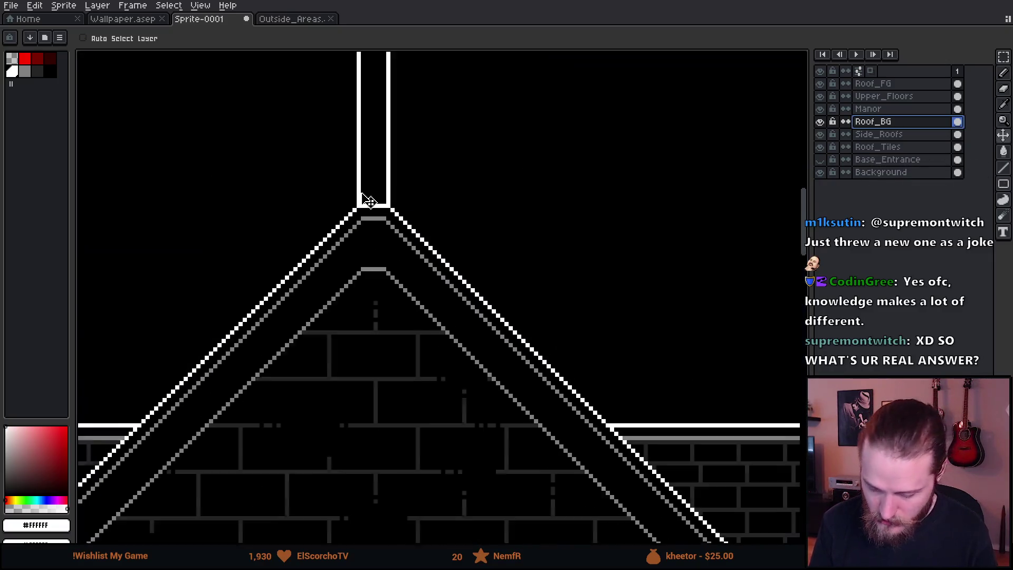
{"action": "scroll", "coordinate": [436, 219], "scroll_direction": "down", "scroll_amount": 3}
{"action": "scroll", "coordinate": [346, 362], "scroll_direction": "up", "scroll_amount": 3}
{"action": "scroll", "coordinate": [416, 314], "scroll_direction": "down", "scroll_amount": 3}
{"action": "scroll", "coordinate": [258, 207], "scroll_direction": "up", "scroll_amount": 1}
Step: Pick white and pencil the rear roof's diagonal slope down-left from the chimney
{"action": "key", "text": "i"}
{"action": "left_click", "coordinate": [259, 207]}
{"action": "left_click", "coordinate": [256, 211]}
{"action": "key", "text": "b"}
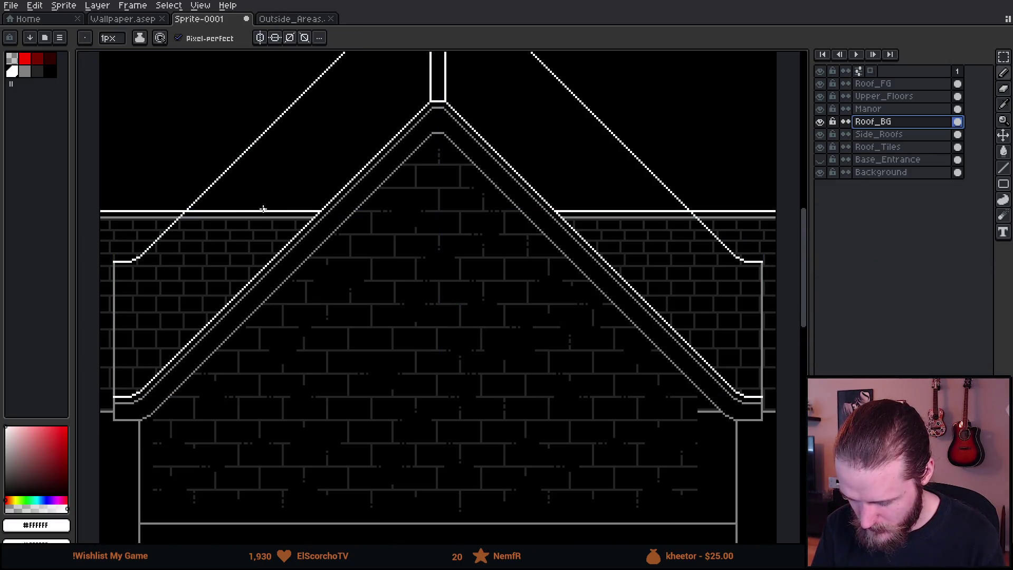
{"action": "mouse_move", "coordinate": [263, 212]}
{"action": "left_mouse_down"}
{"action": "mouse_move", "coordinate": [135, 330]}
{"action": "mouse_move", "coordinate": [116, 368]}
{"action": "left_mouse_up"}
{"action": "scroll", "coordinate": [84, 373], "scroll_direction": "down", "scroll_amount": 2}
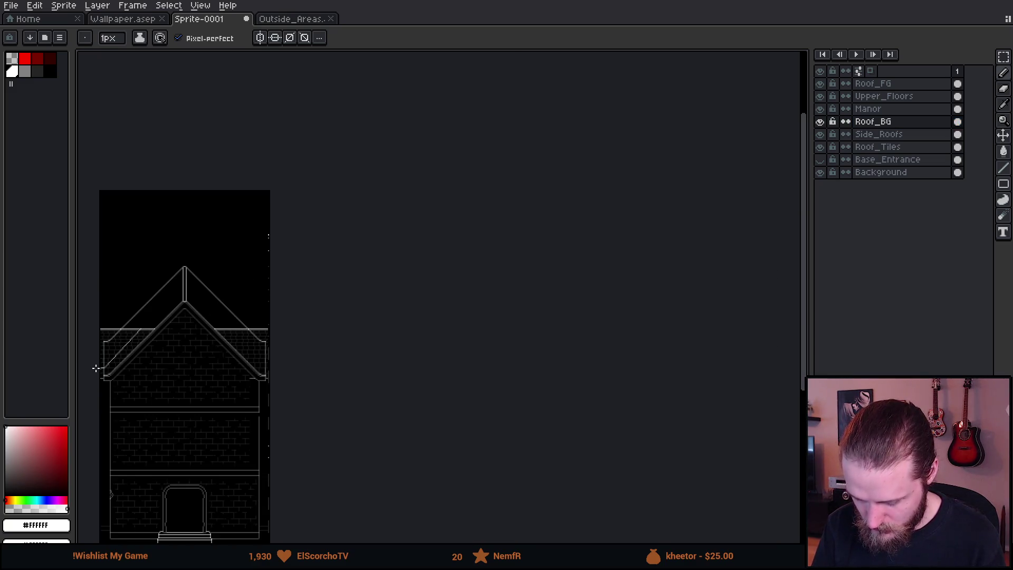
{"action": "scroll", "coordinate": [220, 310], "scroll_direction": "up", "scroll_amount": 1}
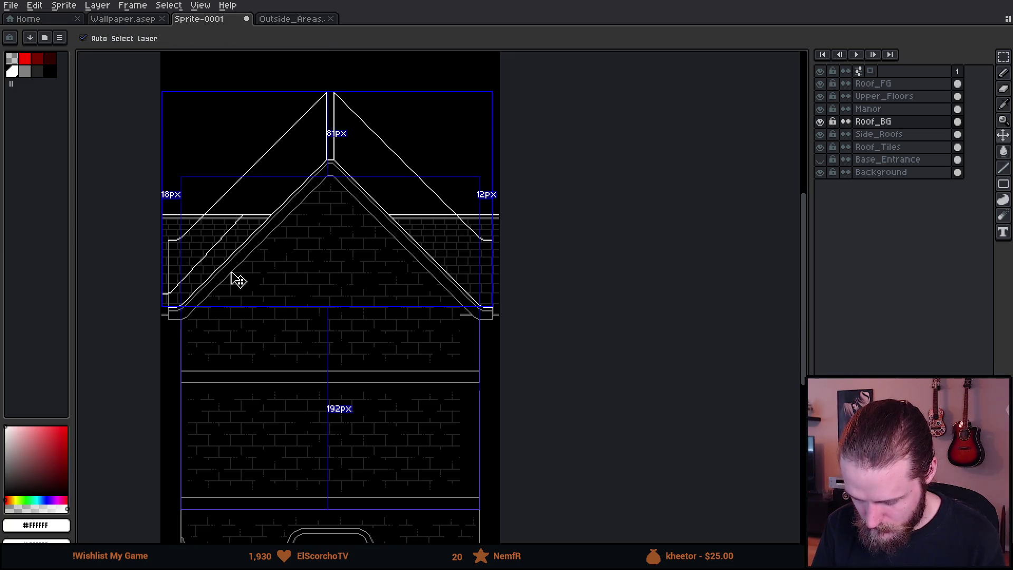
{"action": "key", "text": "ctrl+z"}
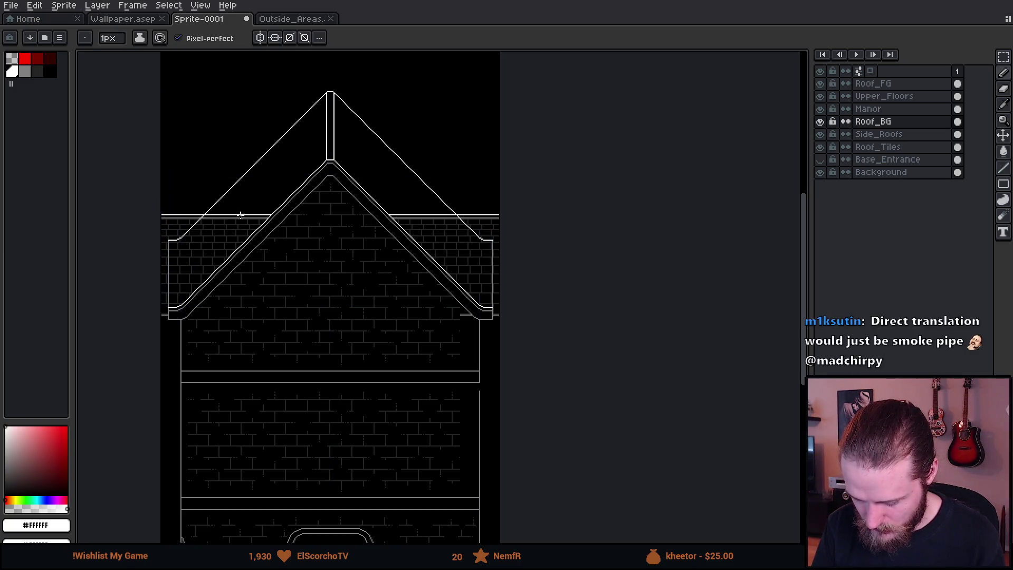
{"action": "scroll", "coordinate": [312, 140], "scroll_direction": "up", "scroll_amount": 1}
{"action": "scroll", "coordinate": [314, 139], "scroll_direction": "down", "scroll_amount": 1}
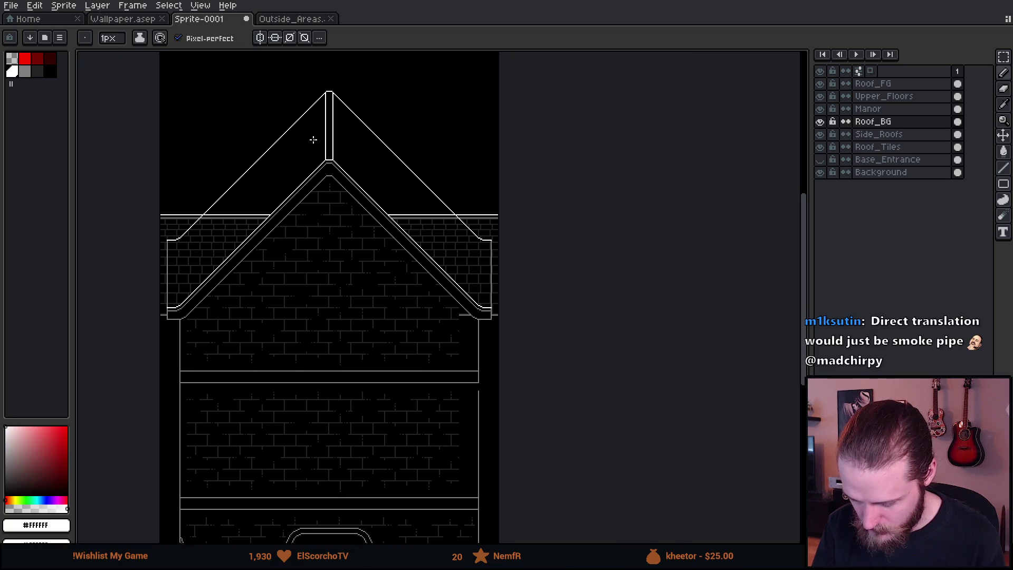
{"action": "left_click_drag", "start_coordinate": [327, 171], "coordinate": [374, 166]}
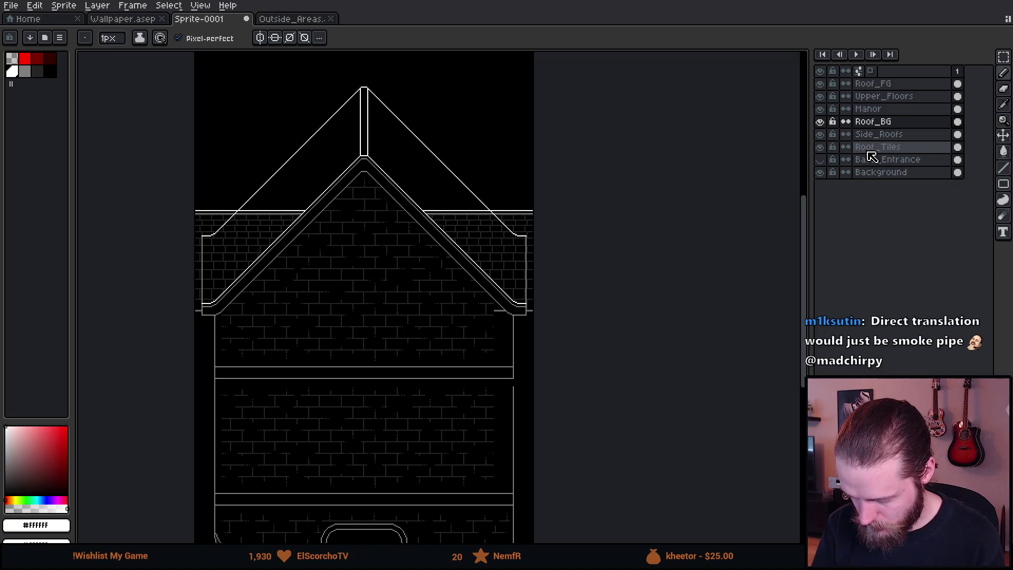
{"action": "scroll", "coordinate": [452, 210], "scroll_direction": "down", "scroll_amount": 1}
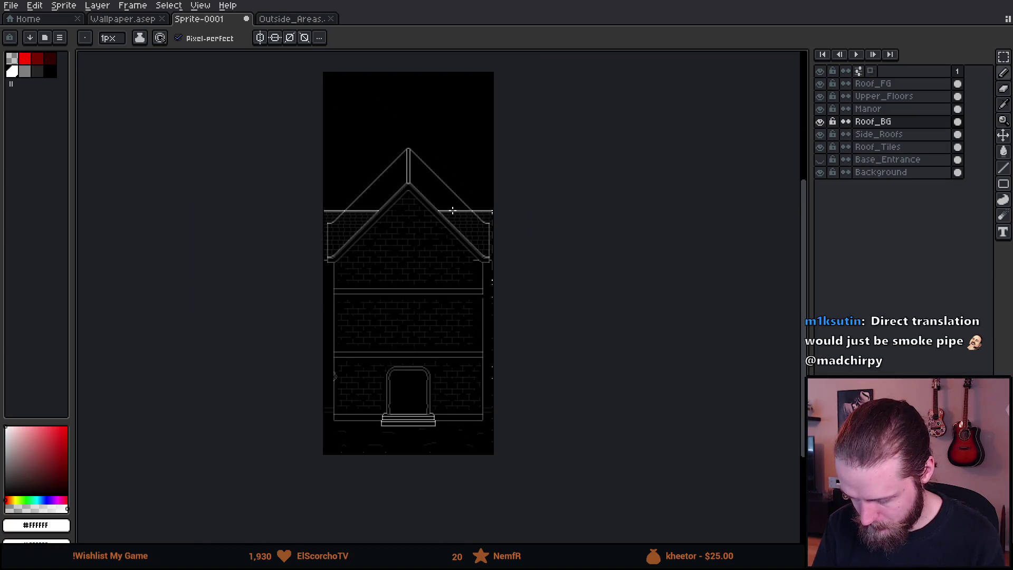
{"action": "scroll", "coordinate": [444, 246], "scroll_direction": "up", "scroll_amount": 1}
{"action": "mouse_move", "coordinate": [429, 336]}
{"action": "left_mouse_down"}
{"action": "mouse_move", "coordinate": [434, 204]}
{"action": "mouse_move", "coordinate": [425, 248]}
{"action": "left_mouse_up"}
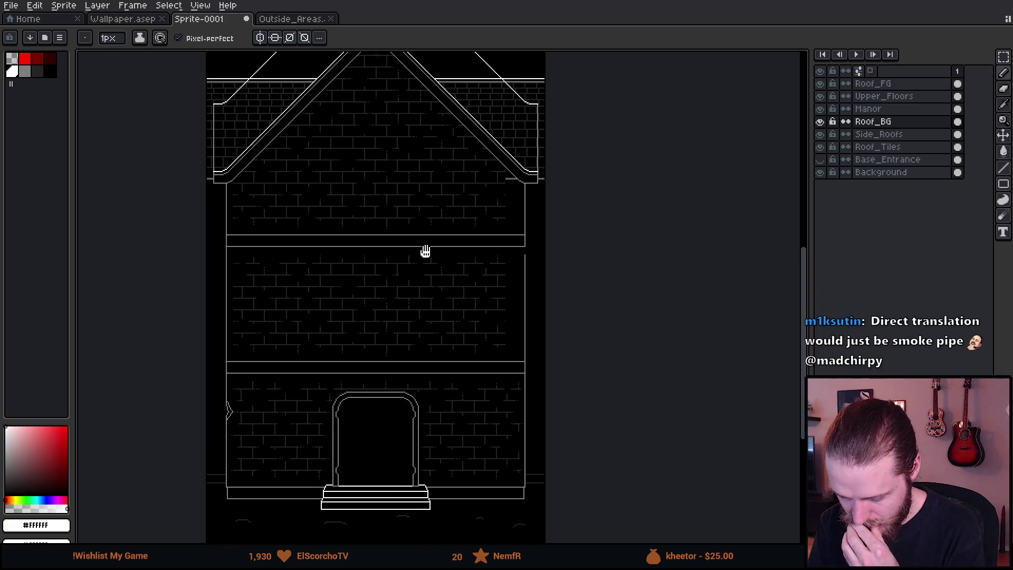
{"action": "left_click_drag", "start_coordinate": [419, 194], "coordinate": [416, 305]}
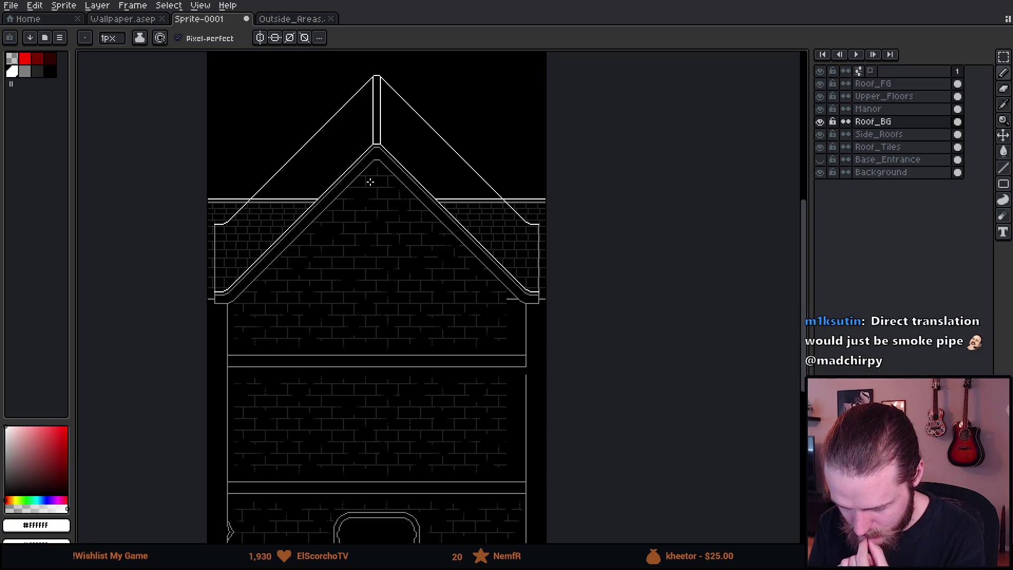
{"action": "scroll", "coordinate": [371, 182], "scroll_direction": "down", "scroll_amount": 1}
{"action": "scroll", "coordinate": [382, 128], "scroll_direction": "up", "scroll_amount": 1}
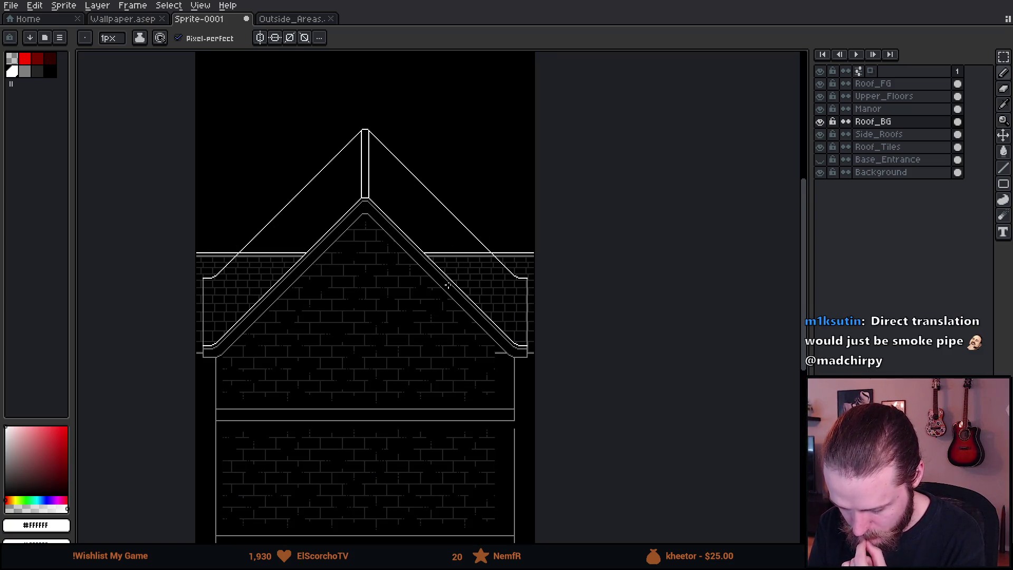
{"action": "left_click_drag", "start_coordinate": [447, 286], "coordinate": [458, 234]}
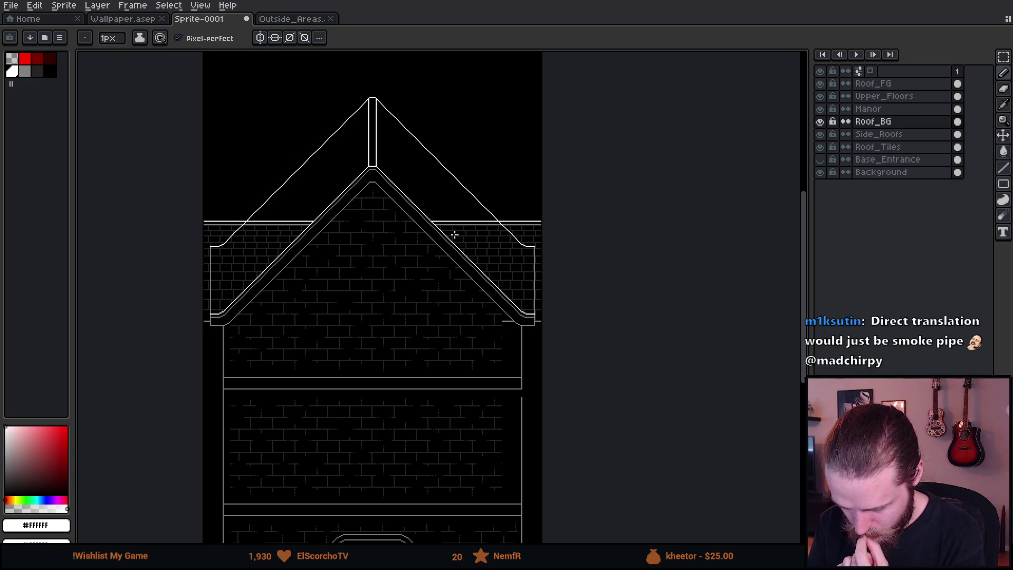
{"action": "left_click", "coordinate": [821, 134]}
{"action": "left_click", "coordinate": [821, 134]}
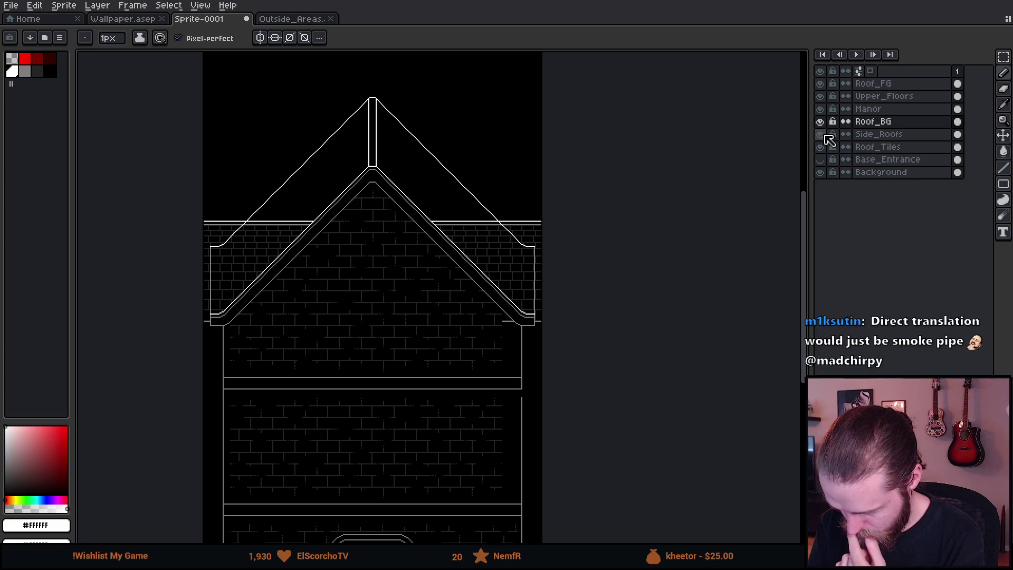
Step: Duplicate Side_Roofs and merge the side roof layers down into Roof_Tiles
{"action": "left_click", "coordinate": [823, 147]}
{"action": "left_click", "coordinate": [823, 148]}
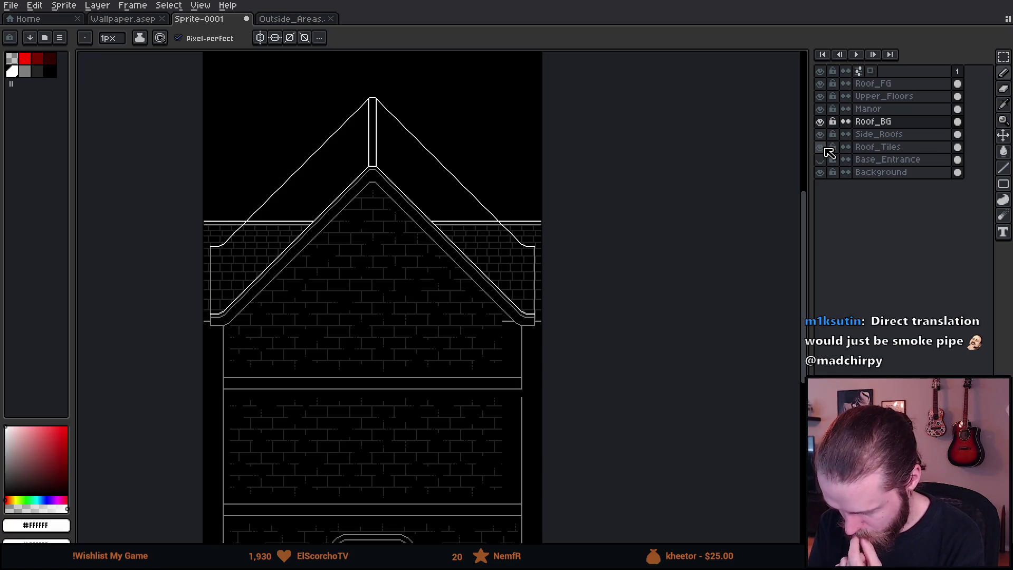
{"action": "right_click", "coordinate": [881, 139]}
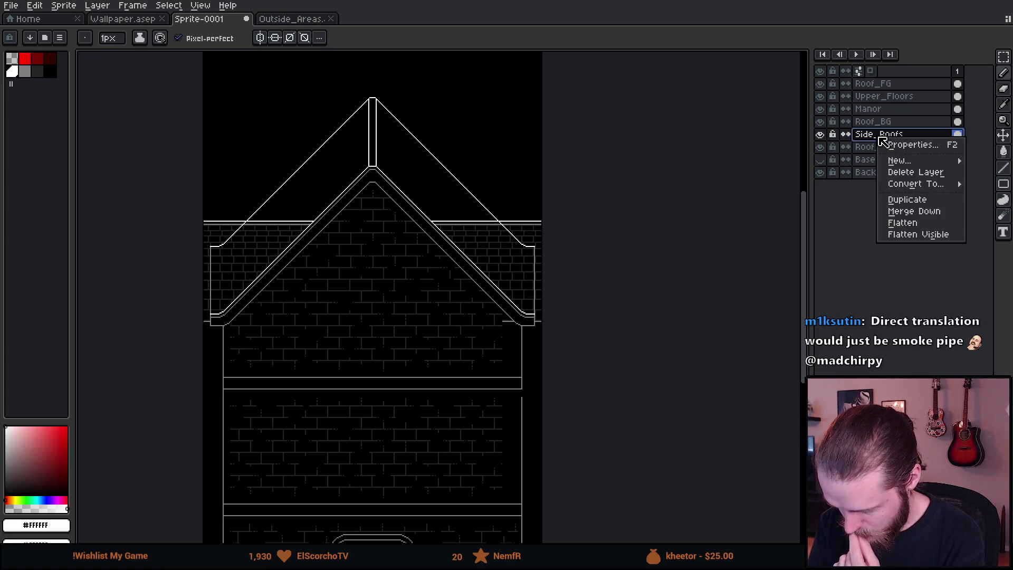
{"action": "left_click", "coordinate": [933, 200]}
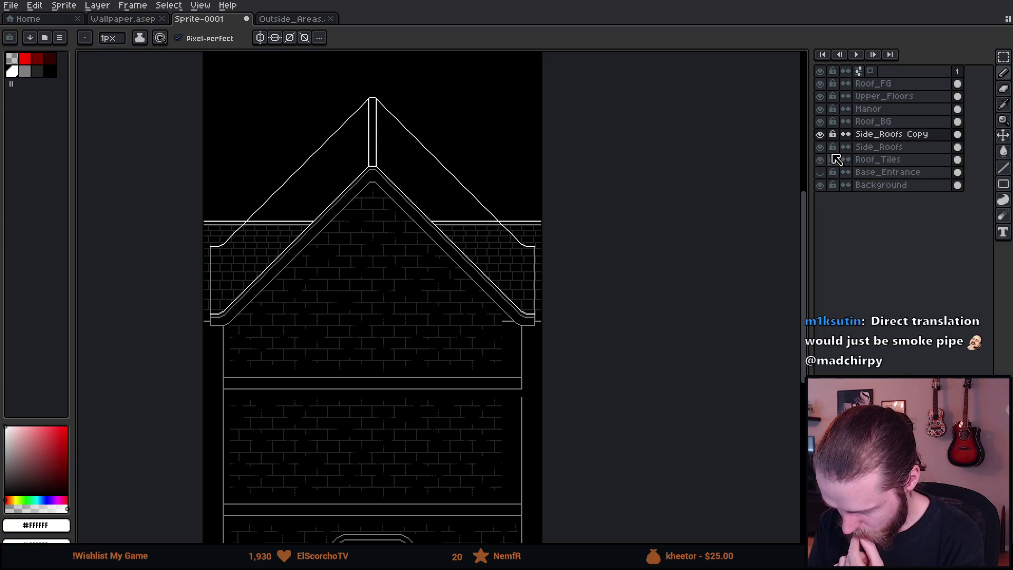
{"action": "right_click", "coordinate": [899, 139]}
{"action": "left_click", "coordinate": [934, 200]}
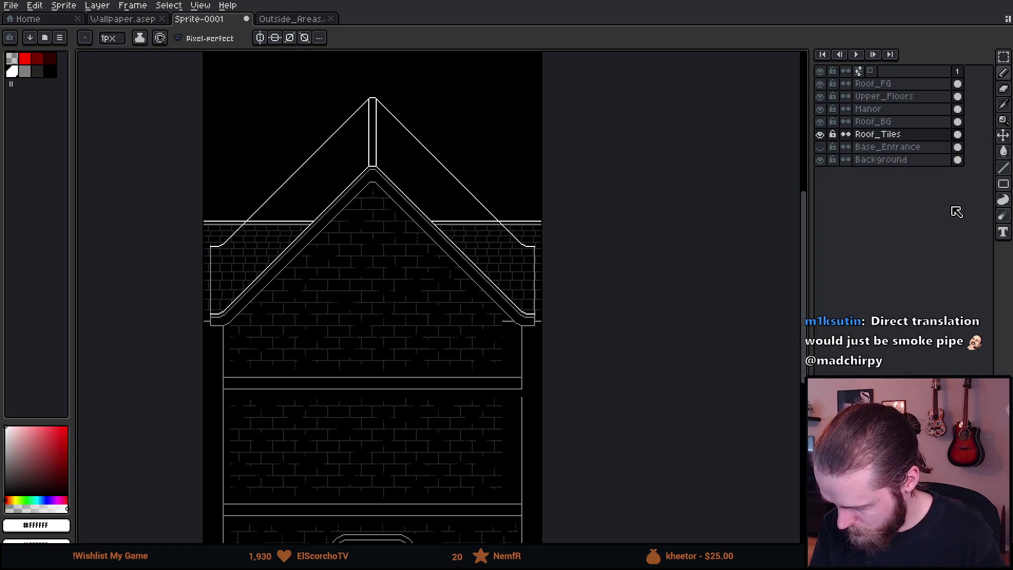
Step: Compare the side roofs with and without Roof_Tiles, leave it hidden, and select Roof_BG
{"action": "left_click", "coordinate": [820, 135]}
{"action": "left_click", "coordinate": [821, 135]}
{"action": "left_click", "coordinate": [821, 135]}
{"action": "left_click", "coordinate": [820, 135]}
{"action": "left_click", "coordinate": [820, 135]}
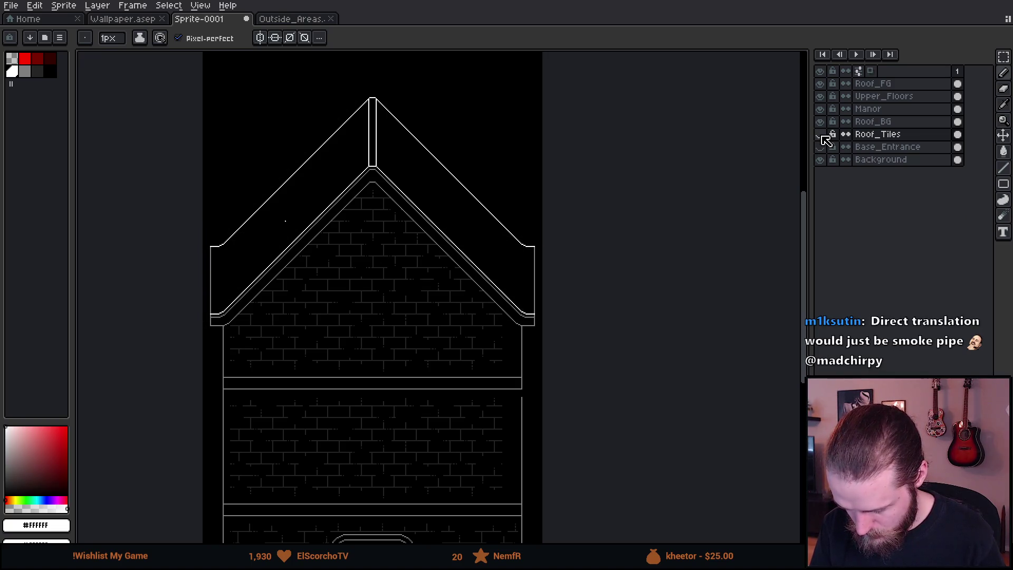
{"action": "left_click", "coordinate": [822, 135]}
{"action": "left_click", "coordinate": [821, 135]}
{"action": "left_click", "coordinate": [820, 122]}
{"action": "left_click", "coordinate": [820, 122]}
{"action": "left_click", "coordinate": [871, 123]}
{"action": "scroll", "coordinate": [324, 227], "scroll_direction": "up", "scroll_amount": 4}
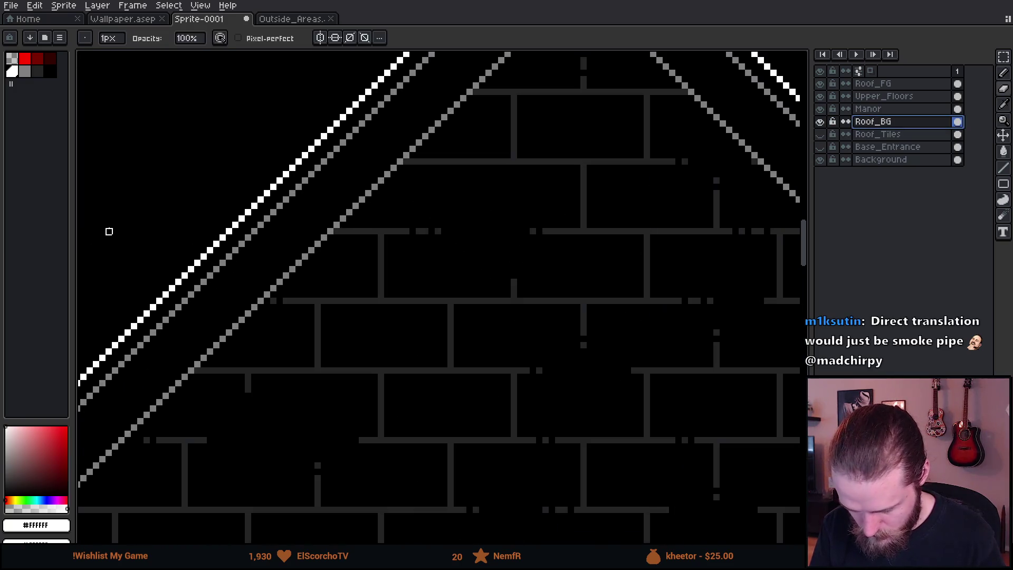
Step: Toggle layer visibility to check the outer roof outline on its own, leaving it visible
{"action": "left_click_drag", "start_coordinate": [109, 232], "coordinate": [411, 239]}
{"action": "scroll", "coordinate": [320, 234], "scroll_direction": "down", "scroll_amount": 4}
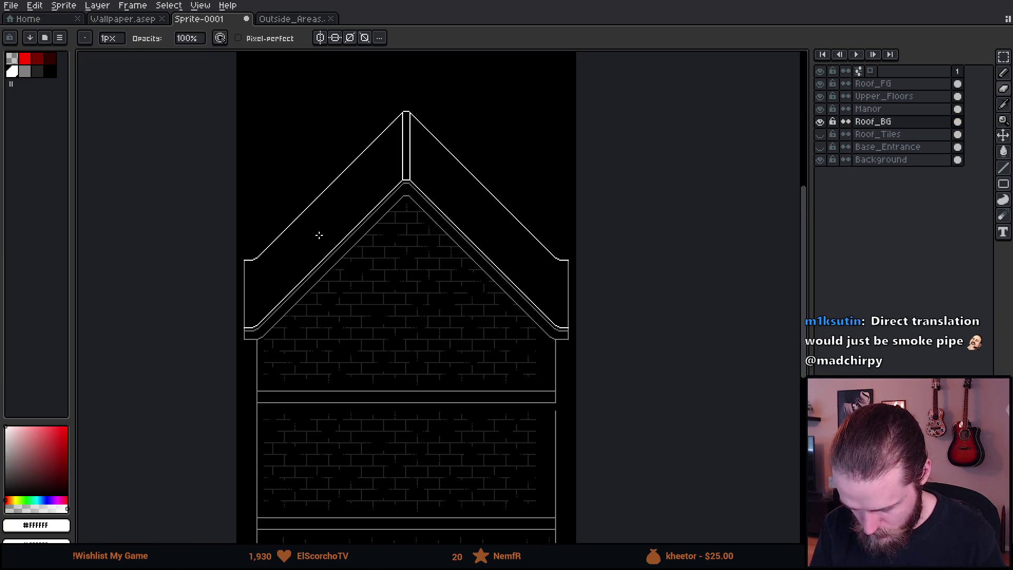
{"action": "left_click", "coordinate": [825, 124]}
{"action": "left_click", "coordinate": [825, 124]}
{"action": "left_click", "coordinate": [824, 125]}
{"action": "left_click", "coordinate": [825, 124]}
{"action": "left_click", "coordinate": [825, 124]}
{"action": "left_click", "coordinate": [824, 124]}
{"action": "left_click", "coordinate": [824, 125]}
{"action": "left_click", "coordinate": [824, 125]}
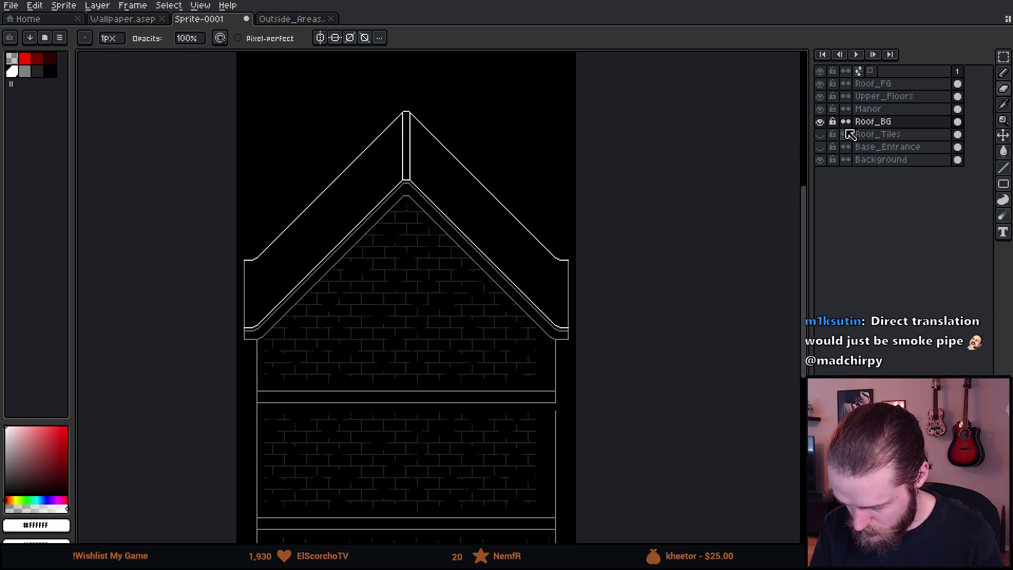
Step: Pencil one white pixel at the left end of the eave line
{"action": "scroll", "coordinate": [247, 298], "scroll_direction": "up", "scroll_amount": 5}
{"action": "key", "text": "b"}
{"action": "left_click", "coordinate": [246, 422]}
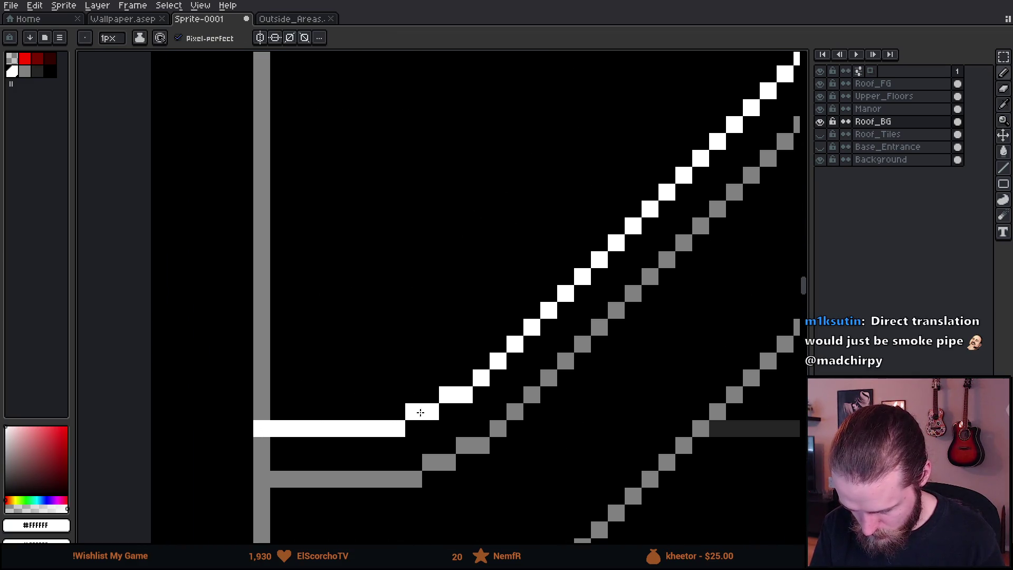
{"action": "scroll", "coordinate": [470, 392], "scroll_direction": "down", "scroll_amount": 5}
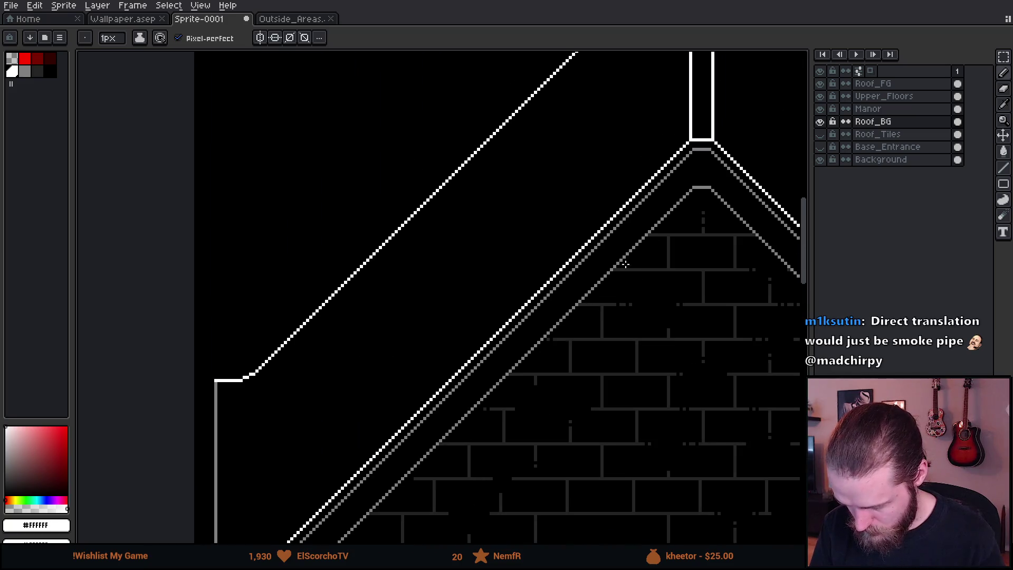
{"action": "scroll", "coordinate": [518, 205], "scroll_direction": "up", "scroll_amount": 8}
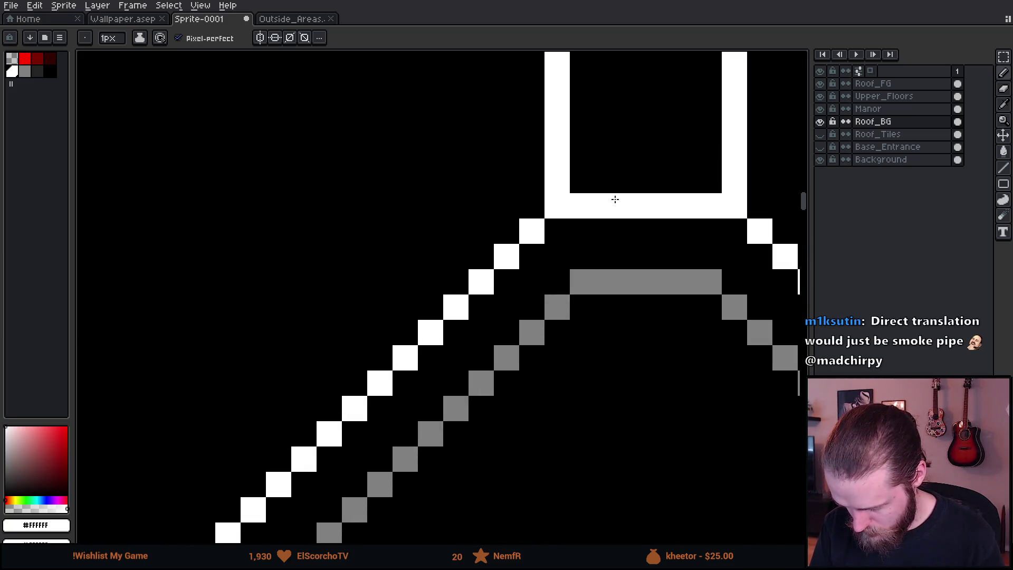
{"action": "scroll", "coordinate": [735, 198], "scroll_direction": "down", "scroll_amount": 5}
{"action": "scroll", "coordinate": [691, 437], "scroll_direction": "right", "scroll_amount": 8}
{"action": "scroll", "coordinate": [273, 256], "scroll_direction": "up", "scroll_amount": 4}
{"action": "scroll", "coordinate": [273, 256], "scroll_direction": "up", "scroll_amount": 3}
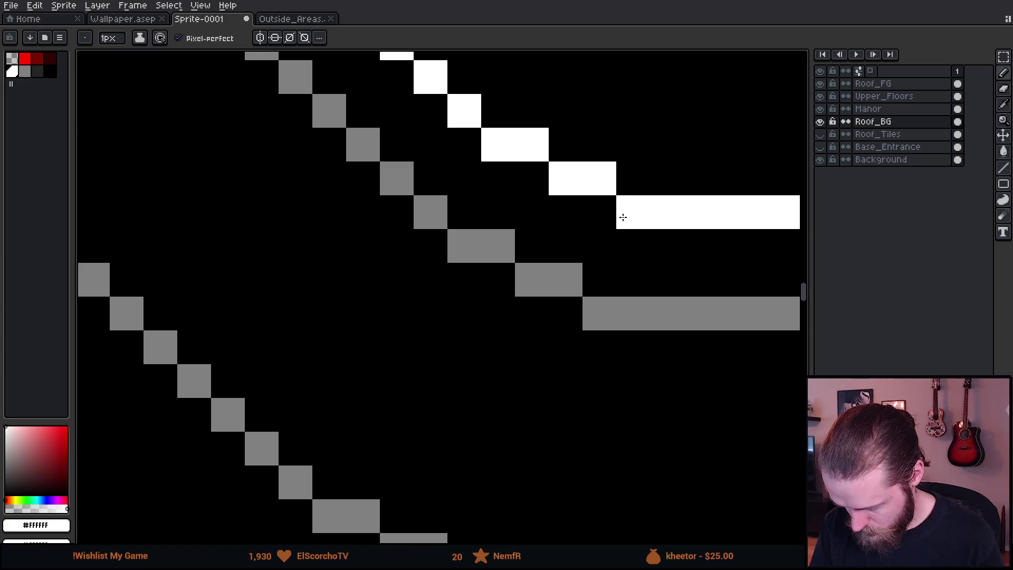
{"action": "scroll", "coordinate": [623, 217], "scroll_direction": "down", "scroll_amount": 3}
{"action": "scroll", "coordinate": [695, 215], "scroll_direction": "down", "scroll_amount": 3}
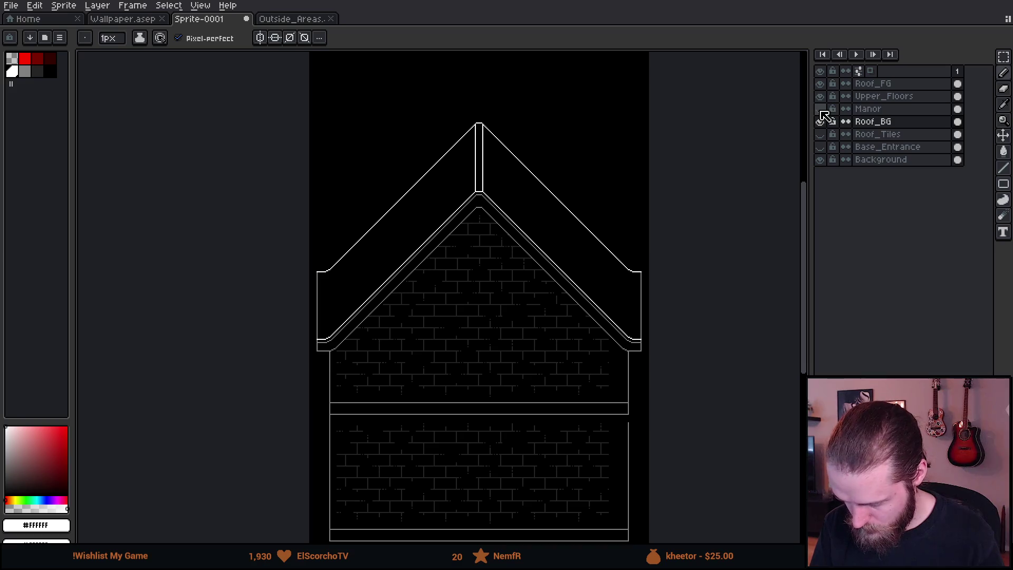
Step: Compare the roof with and without Roof_FG, leaving the overlay visible
{"action": "left_click", "coordinate": [821, 88]}
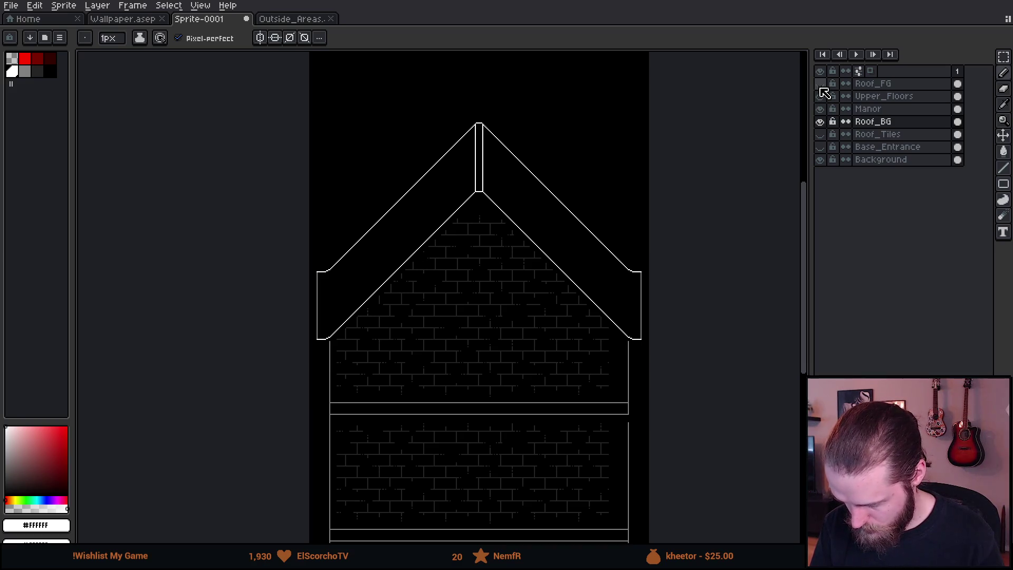
{"action": "left_click", "coordinate": [821, 88]}
{"action": "left_click", "coordinate": [821, 88]}
{"action": "left_click", "coordinate": [821, 88]}
{"action": "left_click_drag", "start_coordinate": [489, 226], "coordinate": [417, 180]}
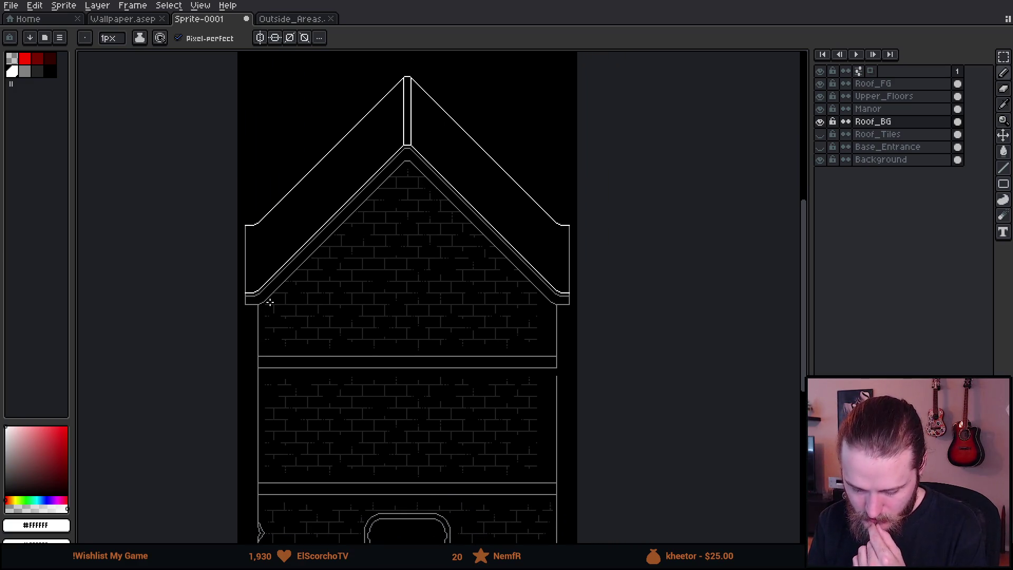
Step: Move the Roof_BG outer roof outline down a few pixels
{"action": "left_click", "coordinate": [904, 122]}
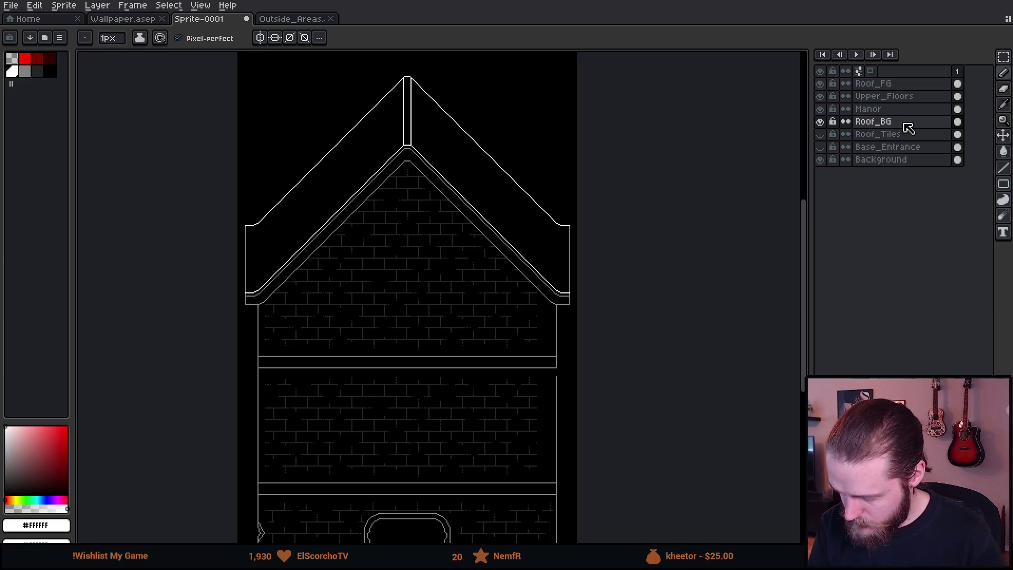
{"action": "key", "text": "v"}
{"action": "mouse_move", "coordinate": [407, 170]}
{"action": "left_mouse_down"}
{"action": "mouse_move", "coordinate": [414, 229]}
{"action": "mouse_move", "coordinate": [417, 184]}
{"action": "mouse_move", "coordinate": [409, 227]}
{"action": "mouse_move", "coordinate": [406, 183]}
{"action": "mouse_move", "coordinate": [406, 253]}
{"action": "mouse_move", "coordinate": [417, 159]}
{"action": "mouse_move", "coordinate": [423, 212]}
{"action": "left_mouse_up"}
{"action": "scroll", "coordinate": [417, 127], "scroll_direction": "up", "scroll_amount": 2}
{"action": "scroll", "coordinate": [420, 129], "scroll_direction": "down", "scroll_amount": 2}
{"action": "scroll", "coordinate": [421, 174], "scroll_direction": "up", "scroll_amount": 3}
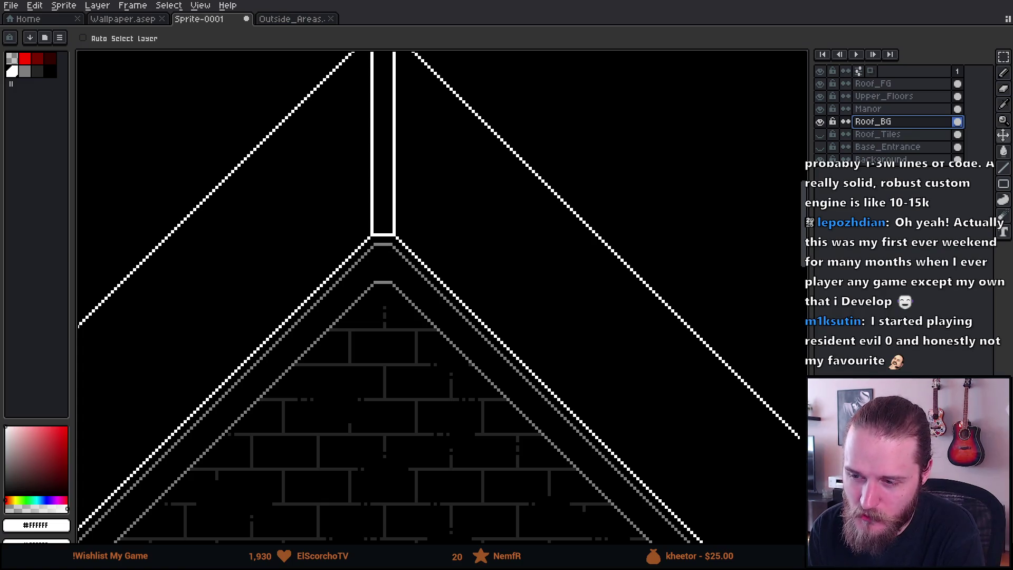
Step: Look over the gable and preview the Roof_Tiles layer, then hide it again
{"action": "scroll", "coordinate": [411, 268], "scroll_direction": "down", "scroll_amount": 5}
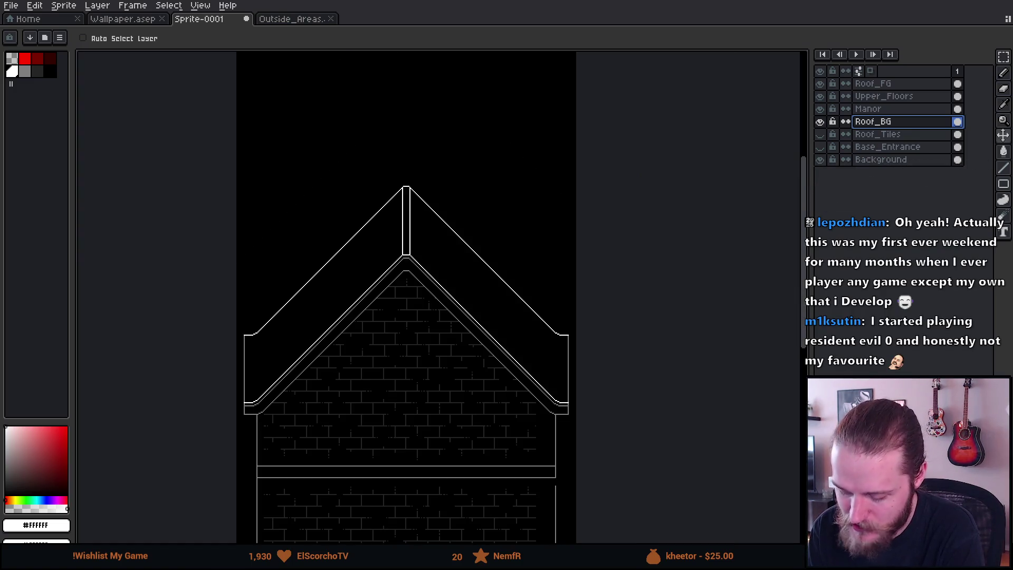
{"action": "scroll", "coordinate": [387, 332], "scroll_direction": "up", "scroll_amount": 4}
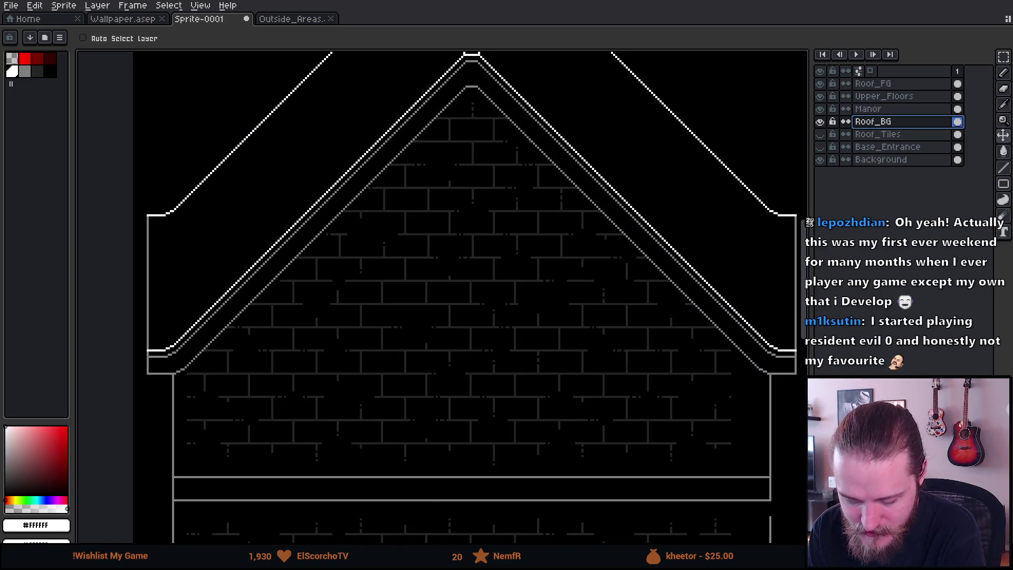
{"action": "mouse_move", "coordinate": [405, 389]}
{"action": "left_mouse_down"}
{"action": "mouse_move", "coordinate": [416, 368]}
{"action": "mouse_move", "coordinate": [389, 470]}
{"action": "mouse_move", "coordinate": [380, 459]}
{"action": "left_mouse_up"}
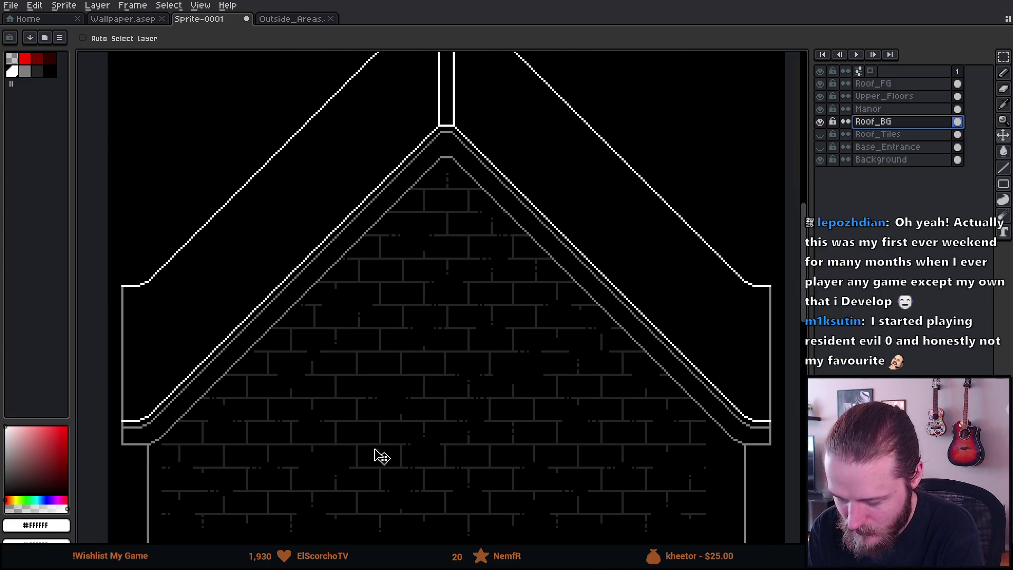
{"action": "mouse_move", "coordinate": [448, 335]}
{"action": "left_mouse_down"}
{"action": "mouse_move", "coordinate": [422, 316]}
{"action": "mouse_move", "coordinate": [467, 120]}
{"action": "left_mouse_up"}
{"action": "scroll", "coordinate": [468, 132], "scroll_direction": "down", "scroll_amount": 5}
{"action": "scroll", "coordinate": [464, 419], "scroll_direction": "up", "scroll_amount": 6}
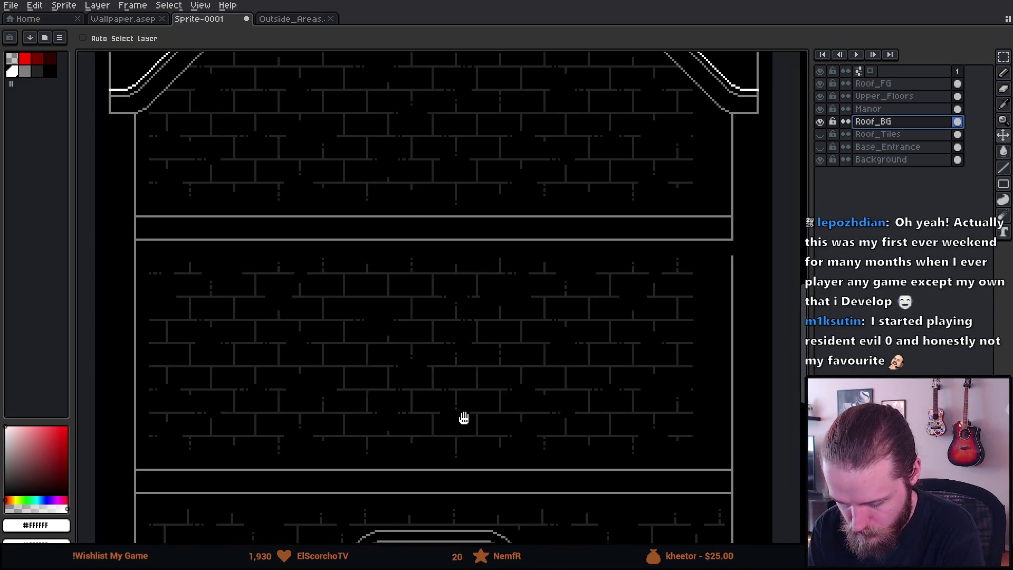
{"action": "scroll", "coordinate": [450, 438], "scroll_direction": "up", "scroll_amount": 6}
{"action": "scroll", "coordinate": [468, 468], "scroll_direction": "down", "scroll_amount": 1}
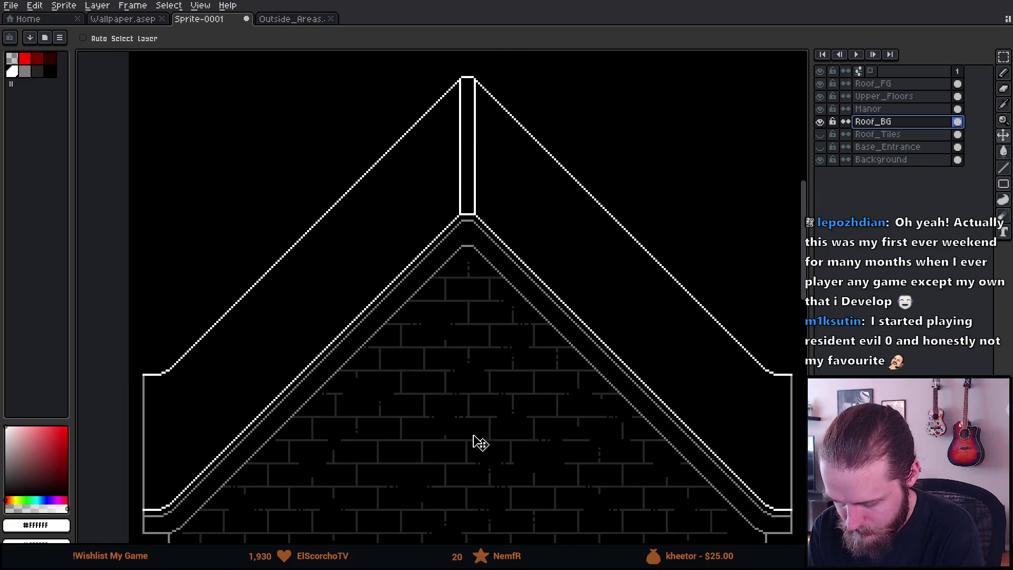
{"action": "left_click", "coordinate": [820, 134]}
{"action": "left_click", "coordinate": [819, 134]}
{"action": "scroll", "coordinate": [541, 185], "scroll_direction": "down", "scroll_amount": 4}
{"action": "scroll", "coordinate": [540, 185], "scroll_direction": "up", "scroll_amount": 2}
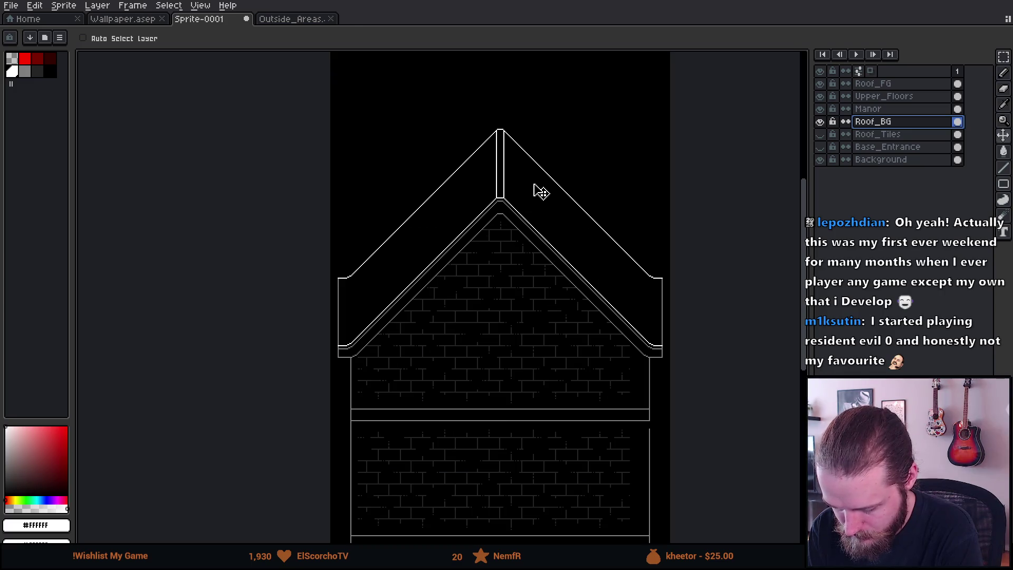
Step: Frame the whole gable roof and choose red (Idx-1) as the drawing colour
{"action": "mouse_move", "coordinate": [537, 194]}
{"action": "left_mouse_down"}
{"action": "mouse_move", "coordinate": [525, 204]}
{"action": "mouse_move", "coordinate": [506, 333]}
{"action": "mouse_move", "coordinate": [511, 232]}
{"action": "left_mouse_up"}
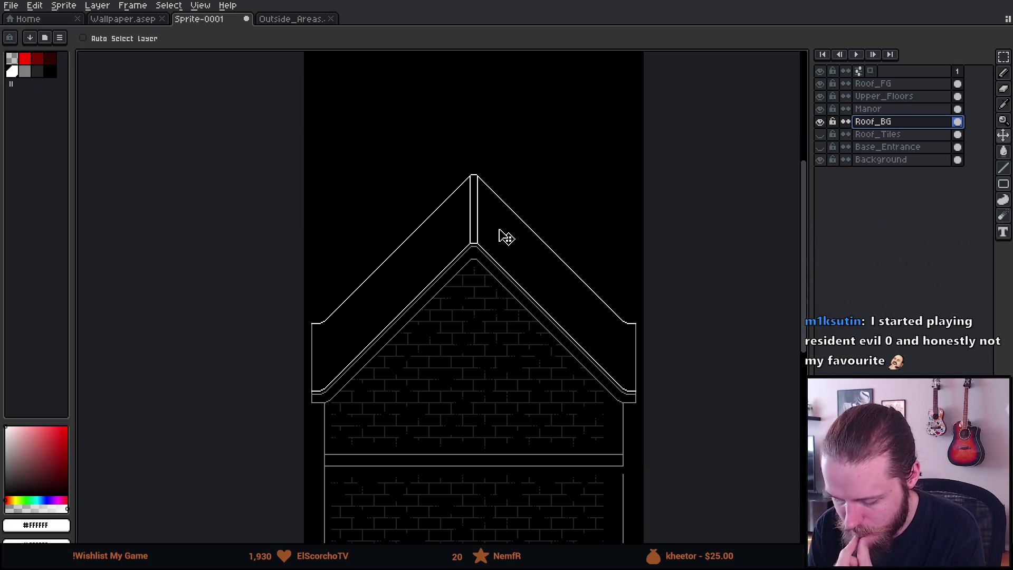
{"action": "scroll", "coordinate": [496, 239], "scroll_direction": "down", "scroll_amount": 2}
{"action": "scroll", "coordinate": [494, 240], "scroll_direction": "up", "scroll_amount": 2}
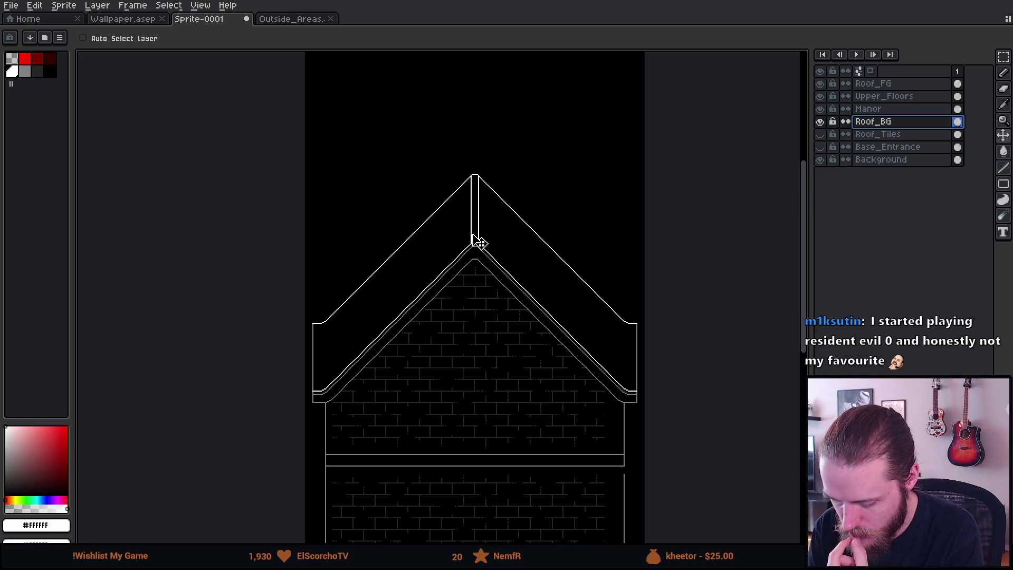
{"action": "scroll", "coordinate": [325, 380], "scroll_direction": "up", "scroll_amount": 2}
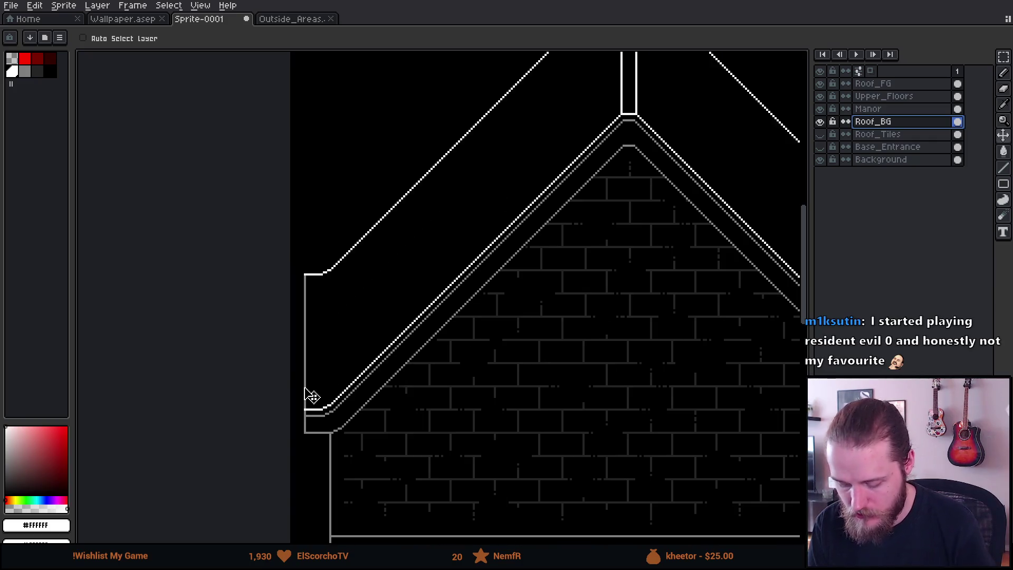
{"action": "left_click", "coordinate": [23, 59]}
{"action": "scroll", "coordinate": [376, 310], "scroll_direction": "down", "scroll_amount": 3}
{"action": "scroll", "coordinate": [324, 339], "scroll_direction": "up", "scroll_amount": 2}
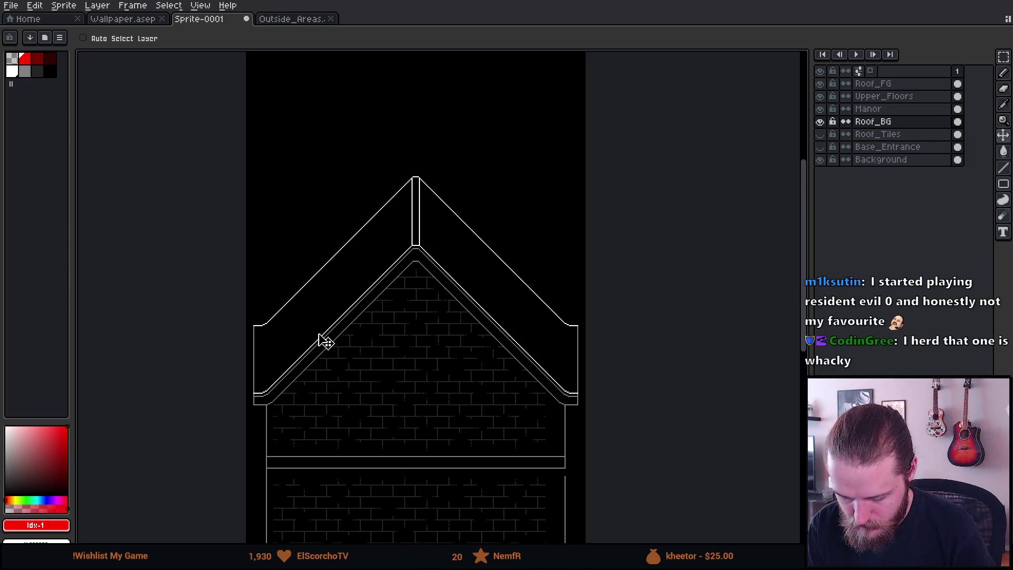
Step: Replace the trial strokes with 4px red guide lines from the left eave over the peak to the right eave
{"action": "key", "text": "b"}
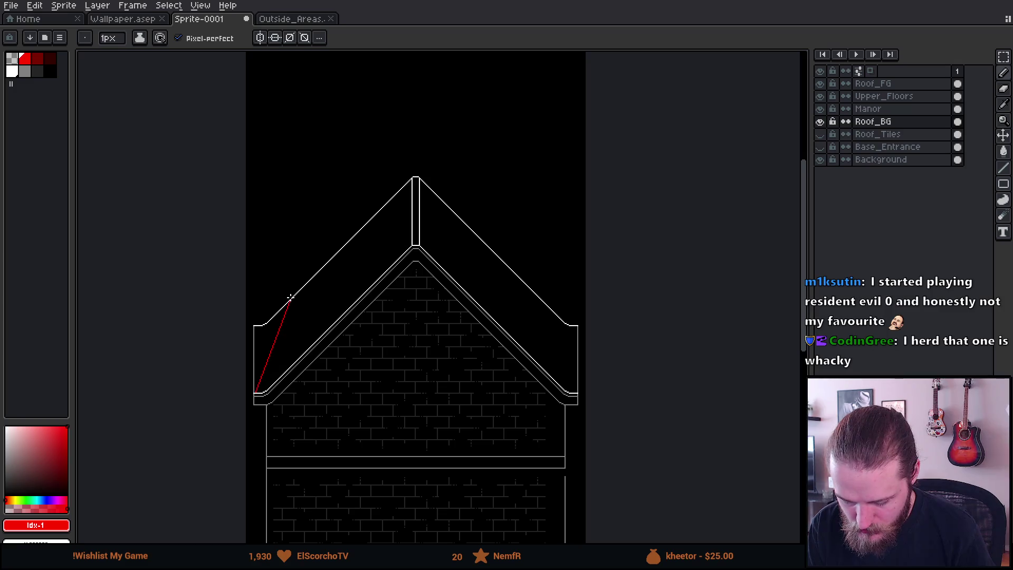
{"action": "key", "text": "ctrl+z"}
{"action": "key", "text": "ctrl+z"}
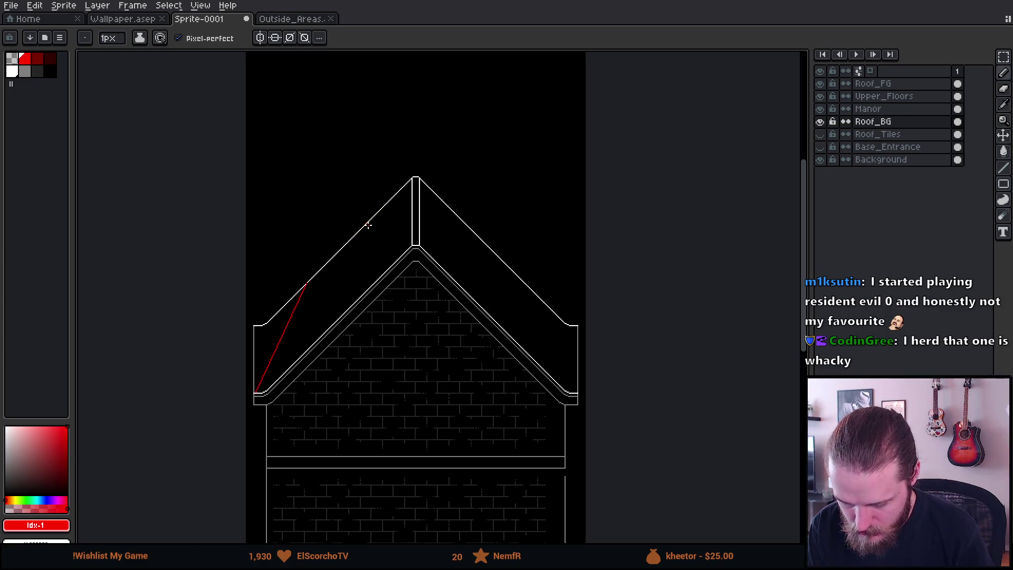
{"action": "left_click_drag", "start_coordinate": [253, 396], "coordinate": [308, 284]}
{"action": "left_click", "coordinate": [414, 176], "text": "shift"}
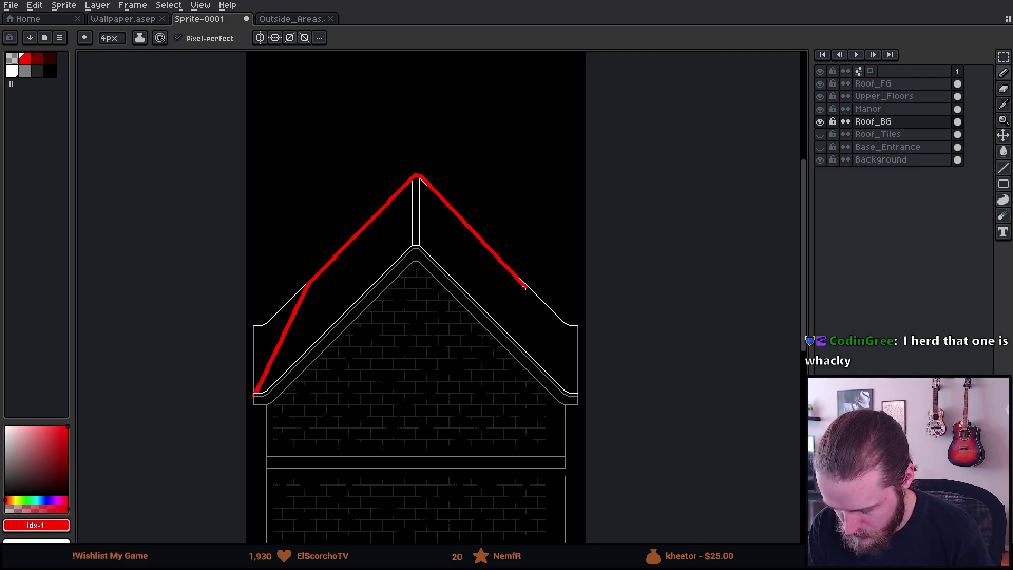
{"action": "left_click", "coordinate": [527, 287], "text": "shift"}
{"action": "left_click_drag", "start_coordinate": [526, 287], "coordinate": [575, 393]}
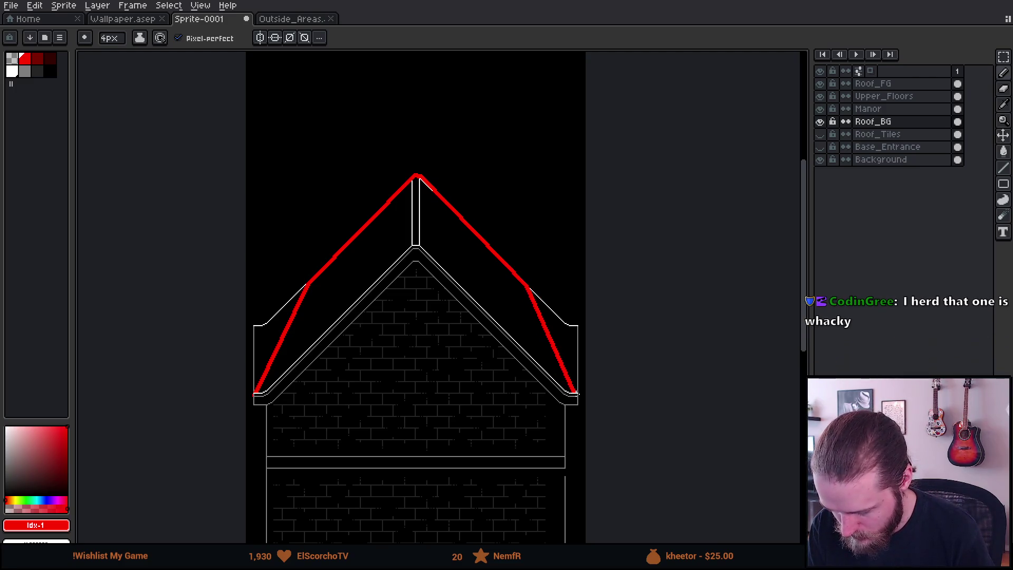
{"action": "scroll", "coordinate": [575, 393], "scroll_direction": "down", "scroll_amount": 2}
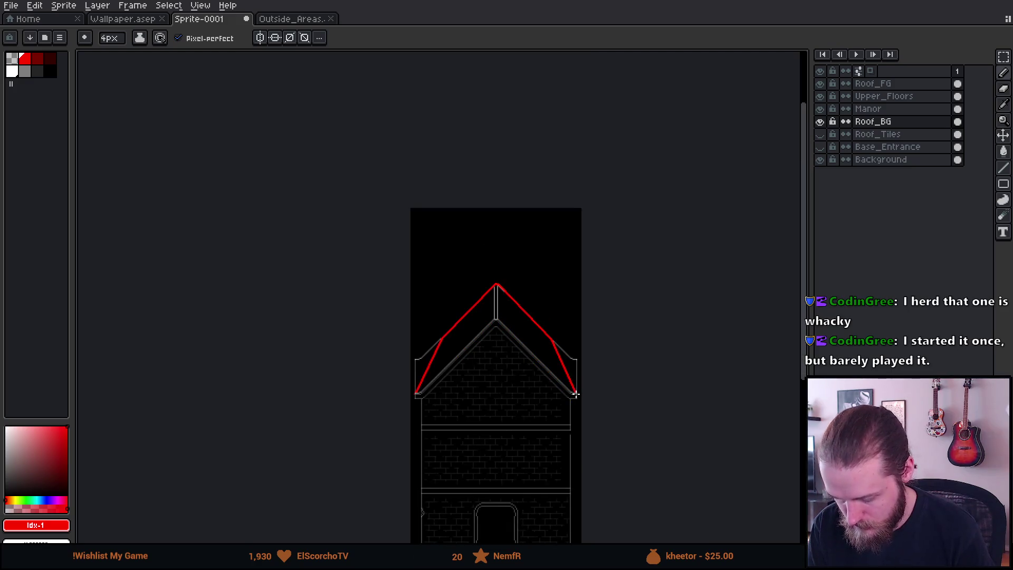
{"action": "scroll", "coordinate": [559, 385], "scroll_direction": "down", "scroll_amount": 3}
{"action": "scroll", "coordinate": [514, 224], "scroll_direction": "up", "scroll_amount": 1}
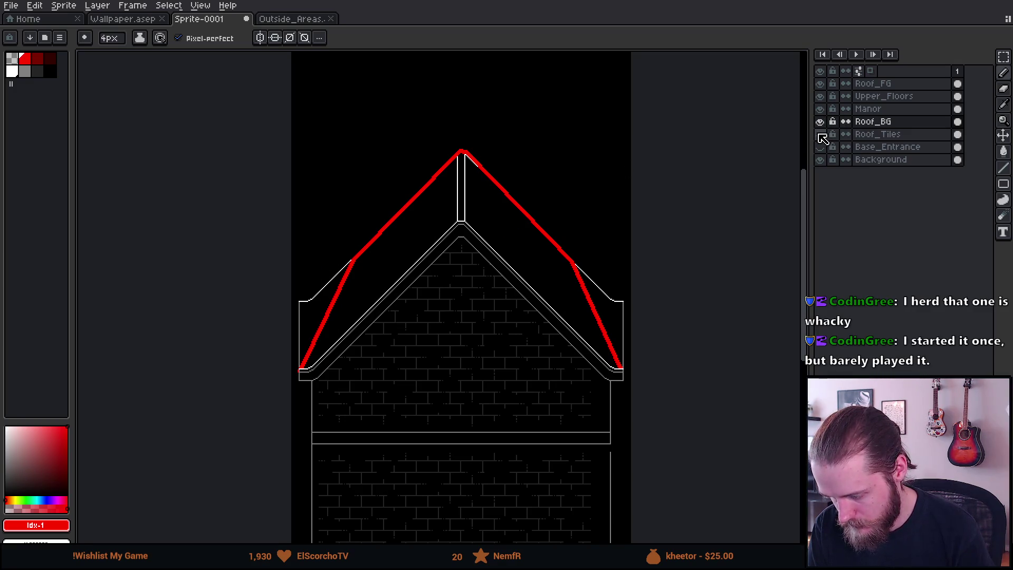
Step: Show the Roof_Tiles brick band and raise it about 32 pixels
{"action": "left_click", "coordinate": [821, 135]}
{"action": "left_click", "coordinate": [880, 135]}
{"action": "key", "text": "v"}
{"action": "mouse_move", "coordinate": [614, 302]}
{"action": "left_mouse_down"}
{"action": "mouse_move", "coordinate": [606, 273]}
{"action": "mouse_move", "coordinate": [607, 317]}
{"action": "mouse_move", "coordinate": [608, 294]}
{"action": "mouse_move", "coordinate": [615, 319]}
{"action": "mouse_move", "coordinate": [612, 297]}
{"action": "mouse_move", "coordinate": [614, 308]}
{"action": "left_mouse_up"}
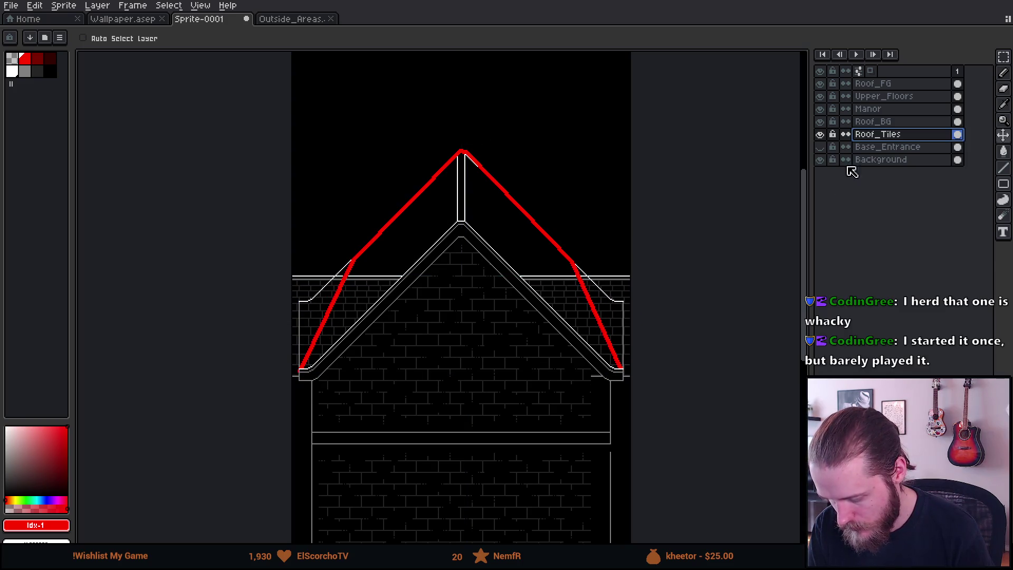
Step: On Roof_BG, shift the red-sketched roof outline down, then raise it about 80 pixels
{"action": "left_click", "coordinate": [895, 85]}
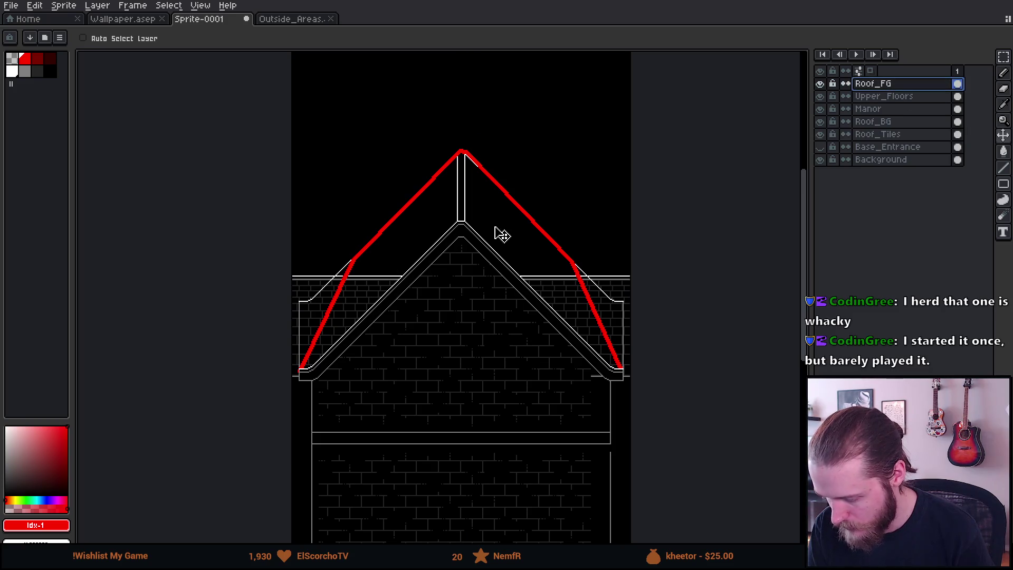
{"action": "left_click", "coordinate": [870, 122]}
{"action": "mouse_move", "coordinate": [537, 232]}
{"action": "left_mouse_down"}
{"action": "mouse_move", "coordinate": [526, 282]}
{"action": "mouse_move", "coordinate": [526, 266]}
{"action": "left_mouse_up"}
{"action": "scroll", "coordinate": [537, 269], "scroll_direction": "down", "scroll_amount": 1}
{"action": "key", "text": "ctrl"}
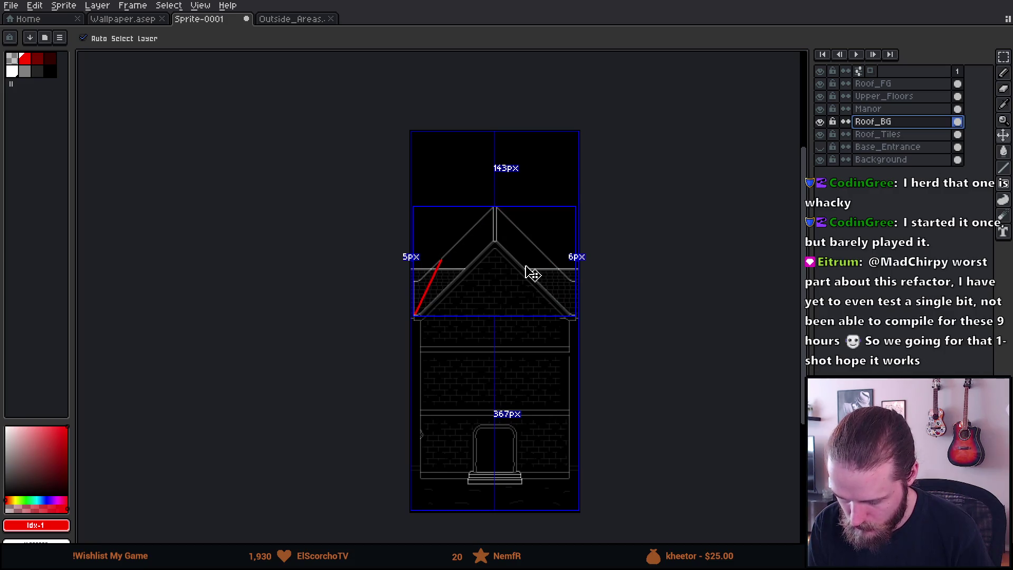
{"action": "scroll", "coordinate": [444, 304], "scroll_direction": "up", "scroll_amount": 2}
{"action": "scroll", "coordinate": [380, 367], "scroll_direction": "down", "scroll_amount": 2}
{"action": "scroll", "coordinate": [385, 365], "scroll_direction": "down", "scroll_amount": 1}
{"action": "scroll", "coordinate": [400, 264], "scroll_direction": "up", "scroll_amount": 1}
{"action": "scroll", "coordinate": [404, 266], "scroll_direction": "down", "scroll_amount": 2}
{"action": "scroll", "coordinate": [403, 266], "scroll_direction": "up", "scroll_amount": 1}
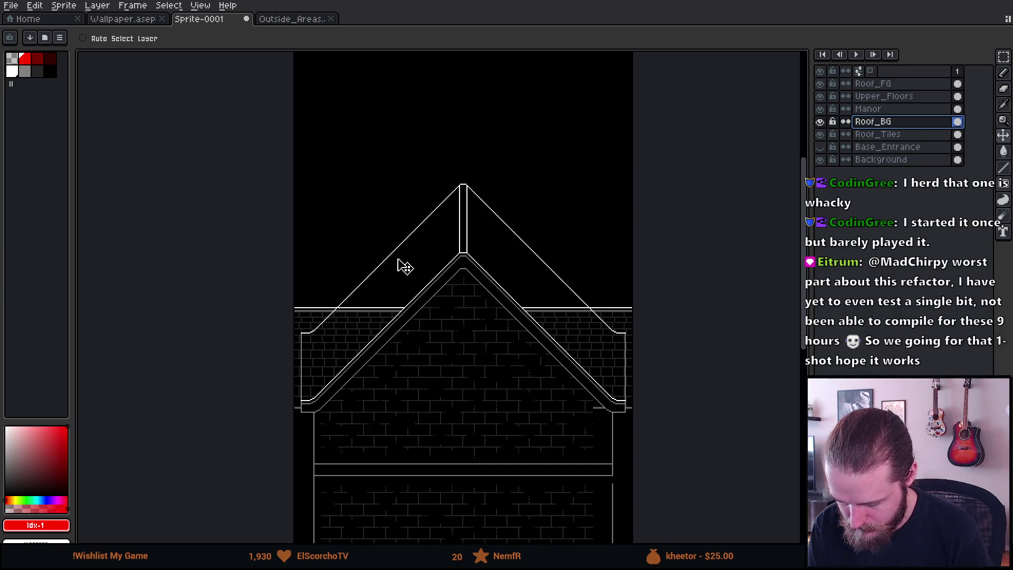
{"action": "scroll", "coordinate": [405, 266], "scroll_direction": "down", "scroll_amount": 1}
{"action": "left_click_drag", "start_coordinate": [458, 269], "coordinate": [457, 226]}
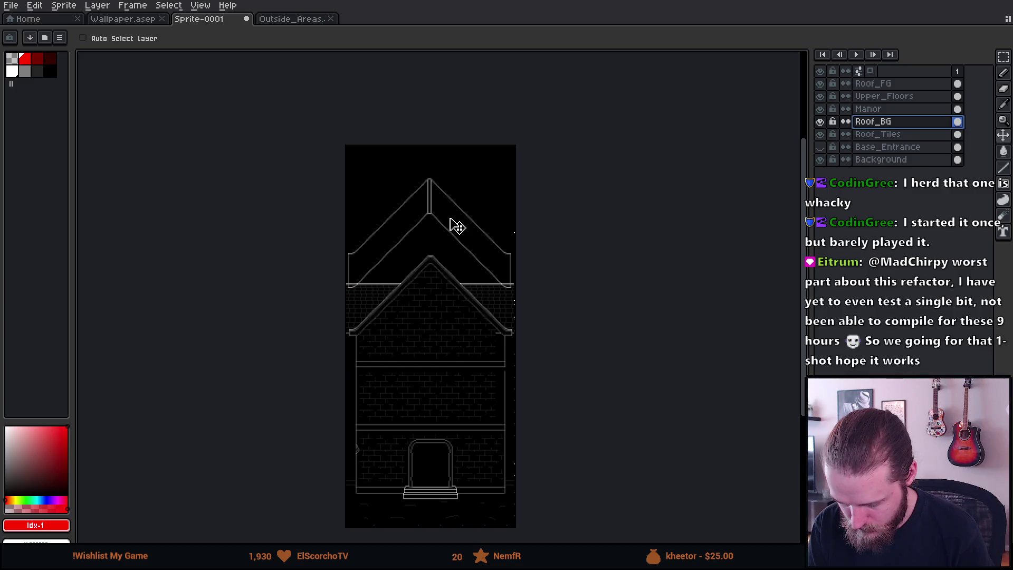
Step: Reposition the Roof_BG roof outline so it sits over the brick gable
{"action": "left_click_drag", "start_coordinate": [456, 226], "coordinate": [448, 315]}
{"action": "scroll", "coordinate": [448, 314], "scroll_direction": "up", "scroll_amount": 2}
{"action": "mouse_move", "coordinate": [404, 267]}
{"action": "left_mouse_down"}
{"action": "mouse_move", "coordinate": [458, 387]}
{"action": "mouse_move", "coordinate": [473, 310]}
{"action": "mouse_move", "coordinate": [459, 249]}
{"action": "left_mouse_up"}
Step: Lasso the outline's lower roof edge and drag it down about 53 pixels for a deeper roof
{"action": "key", "text": "q"}
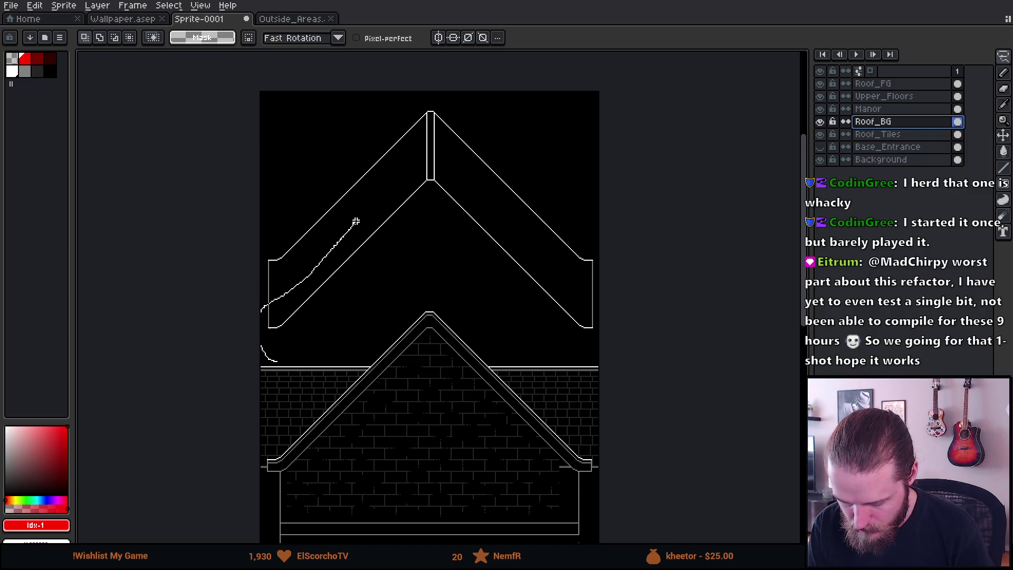
{"action": "left_click_drag", "start_coordinate": [582, 269], "coordinate": [613, 327]}
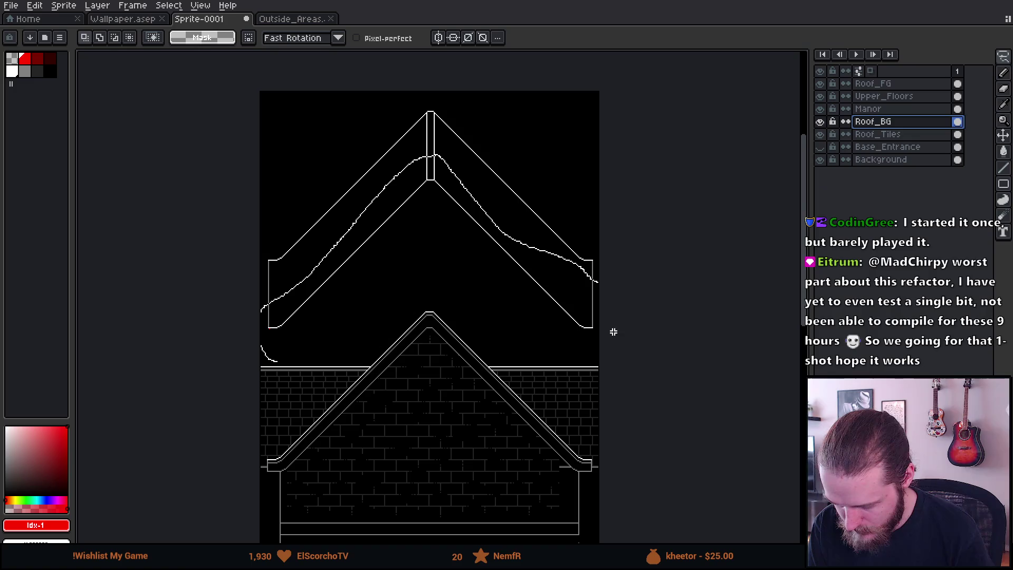
{"action": "left_click_drag", "start_coordinate": [311, 342], "coordinate": [308, 344]}
{"action": "scroll", "coordinate": [265, 370], "scroll_direction": "up", "scroll_amount": 2}
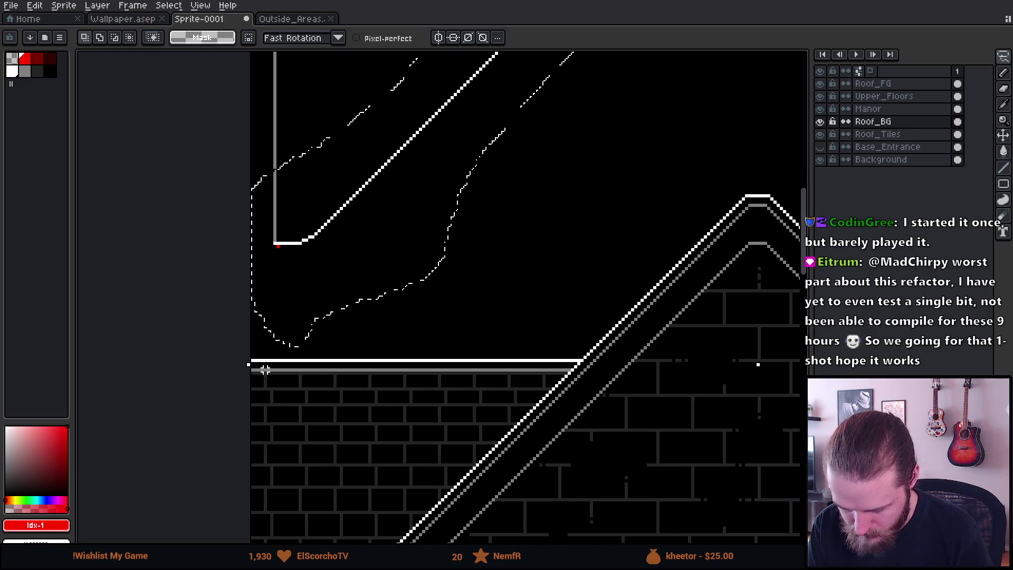
{"action": "scroll", "coordinate": [518, 171], "scroll_direction": "down", "scroll_amount": 2}
{"action": "mouse_move", "coordinate": [516, 220]}
{"action": "left_mouse_down"}
{"action": "mouse_move", "coordinate": [521, 206]}
{"action": "mouse_move", "coordinate": [516, 254]}
{"action": "left_mouse_up"}
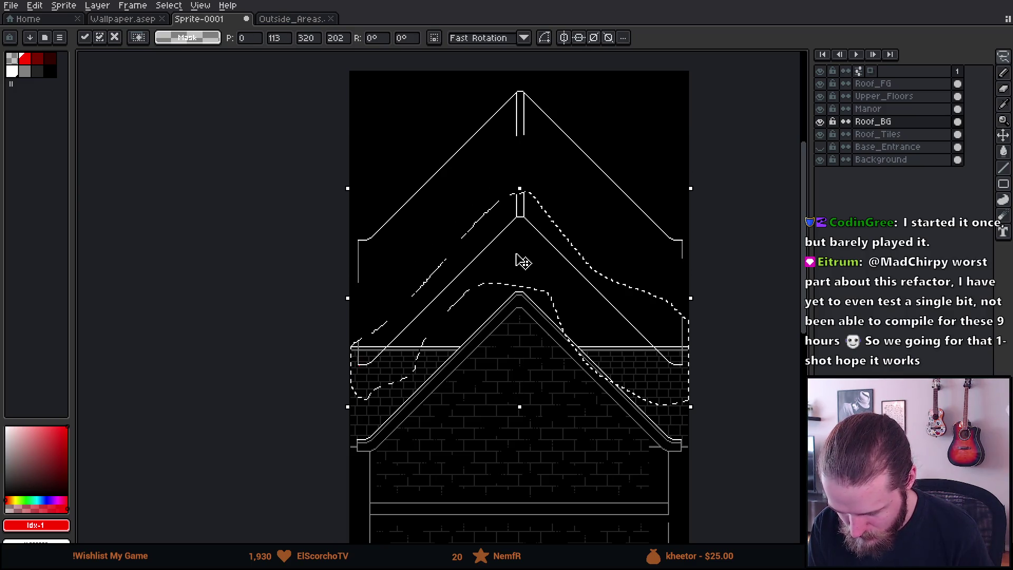
{"action": "key", "text": "ctrl+d"}
{"action": "scroll", "coordinate": [364, 309], "scroll_direction": "up", "scroll_amount": 2}
{"action": "scroll", "coordinate": [345, 383], "scroll_direction": "up", "scroll_amount": 2}
Step: Extend the grey left eave line up to the new inner roof edge
{"action": "key", "text": "b"}
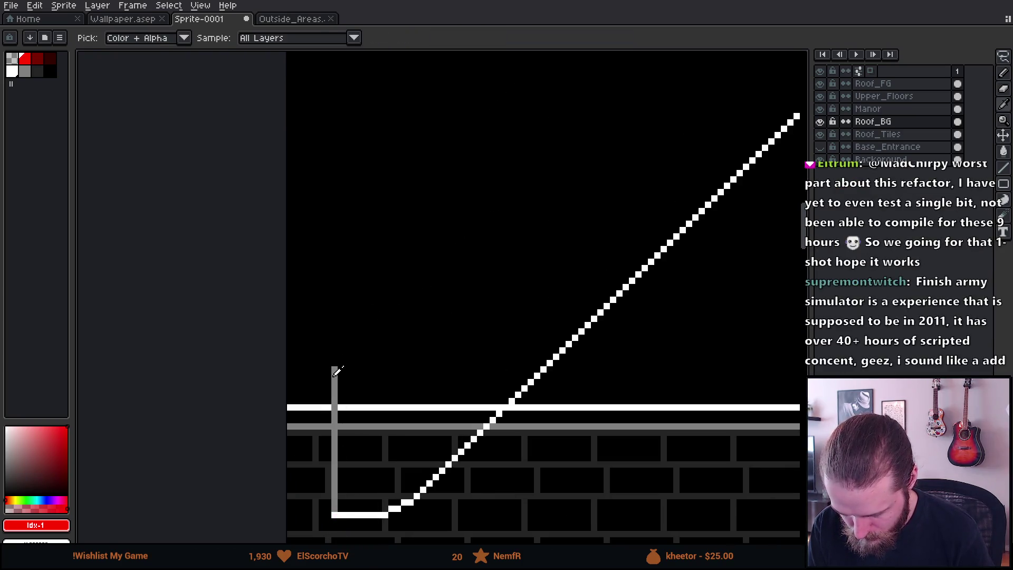
{"action": "left_click", "coordinate": [335, 369], "text": "alt"}
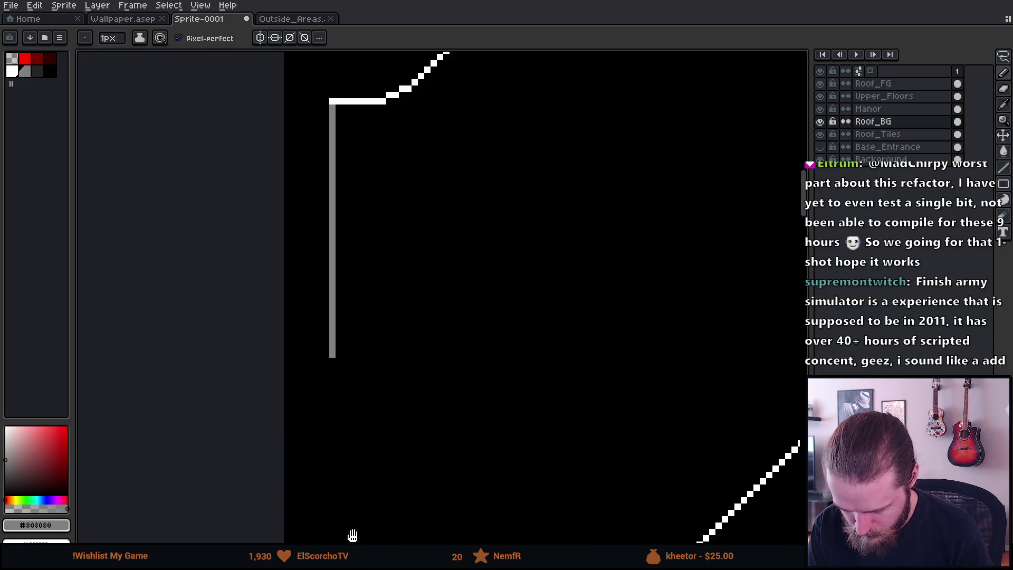
{"action": "left_click", "coordinate": [333, 258], "text": "shift"}
{"action": "scroll", "coordinate": [334, 258], "scroll_direction": "down", "scroll_amount": 2}
{"action": "scroll", "coordinate": [334, 258], "scroll_direction": "down", "scroll_amount": 4}
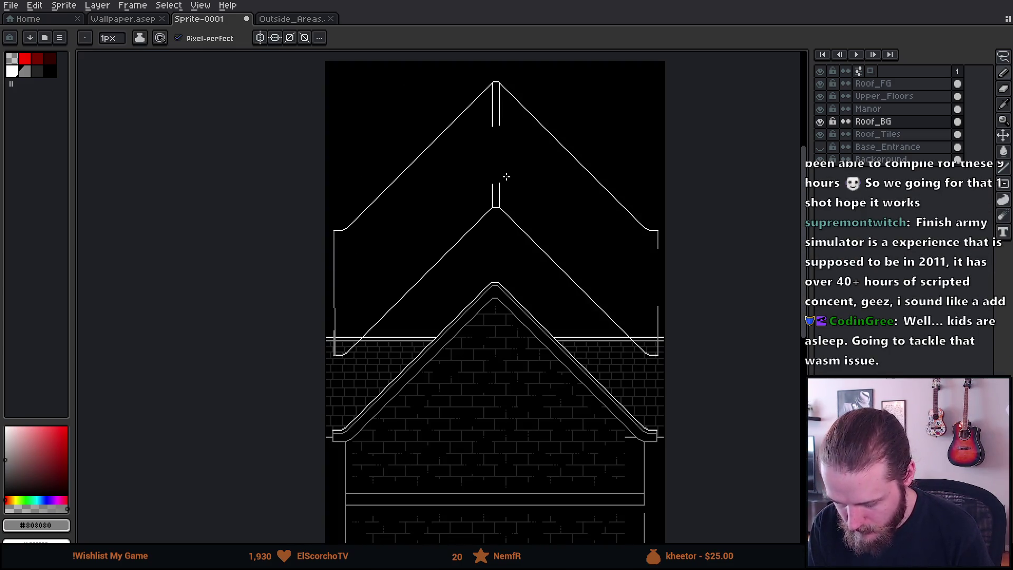
{"action": "scroll", "coordinate": [502, 177], "scroll_direction": "up", "scroll_amount": 4}
Step: Extend the white ridge post lines on both sides of the roof apex
{"action": "left_click", "coordinate": [439, 214], "text": "alt"}
{"action": "left_click_drag", "start_coordinate": [449, 159], "coordinate": [443, 405]}
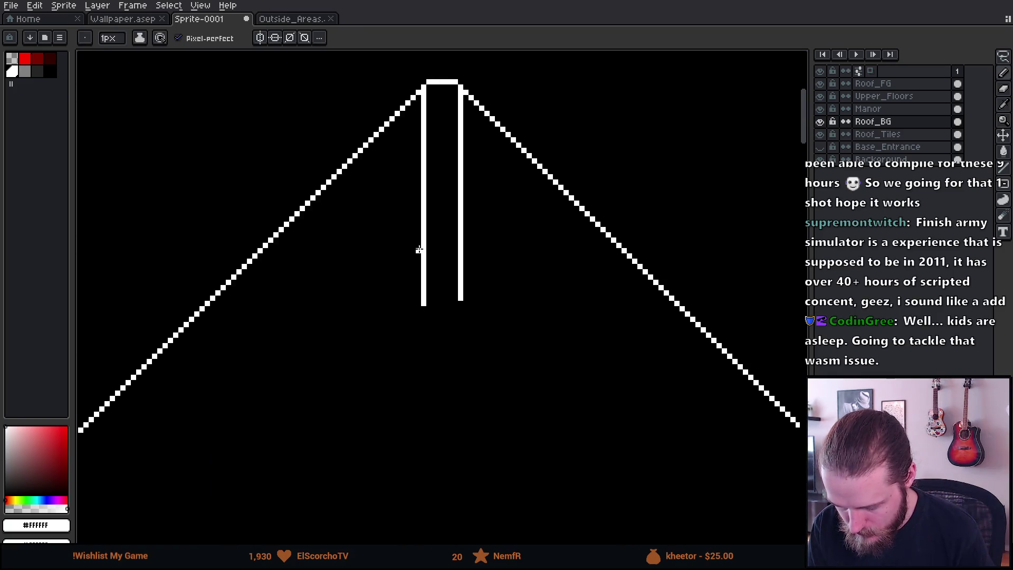
{"action": "left_click", "coordinate": [422, 247], "text": "shift"}
{"action": "scroll", "coordinate": [460, 273], "scroll_direction": "down", "scroll_amount": 3}
{"action": "scroll", "coordinate": [464, 321], "scroll_direction": "up", "scroll_amount": 3}
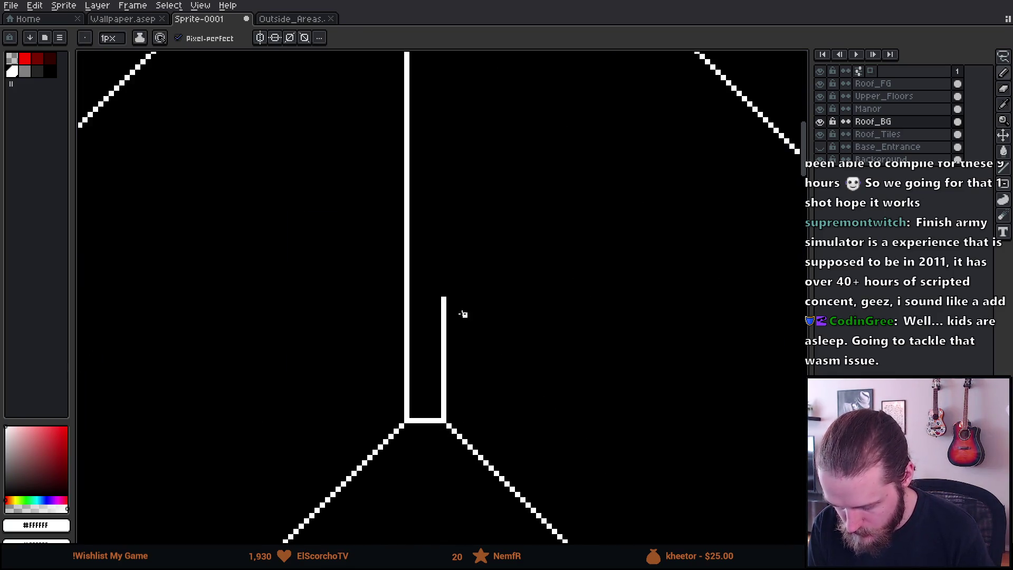
{"action": "left_click", "coordinate": [443, 310], "text": "shift"}
{"action": "scroll", "coordinate": [443, 306], "scroll_direction": "down", "scroll_amount": 3}
{"action": "scroll", "coordinate": [509, 321], "scroll_direction": "up", "scroll_amount": 3}
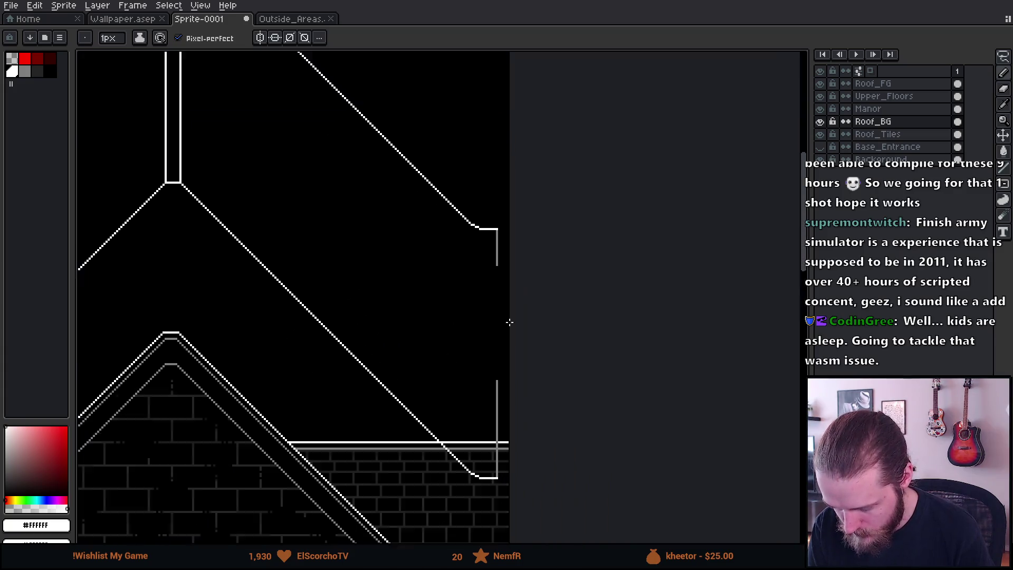
Step: Redraw the grey right eave line straight down to the roof edge
{"action": "left_click", "coordinate": [480, 170], "text": "alt"}
{"action": "left_click", "coordinate": [476, 484], "text": "shift"}
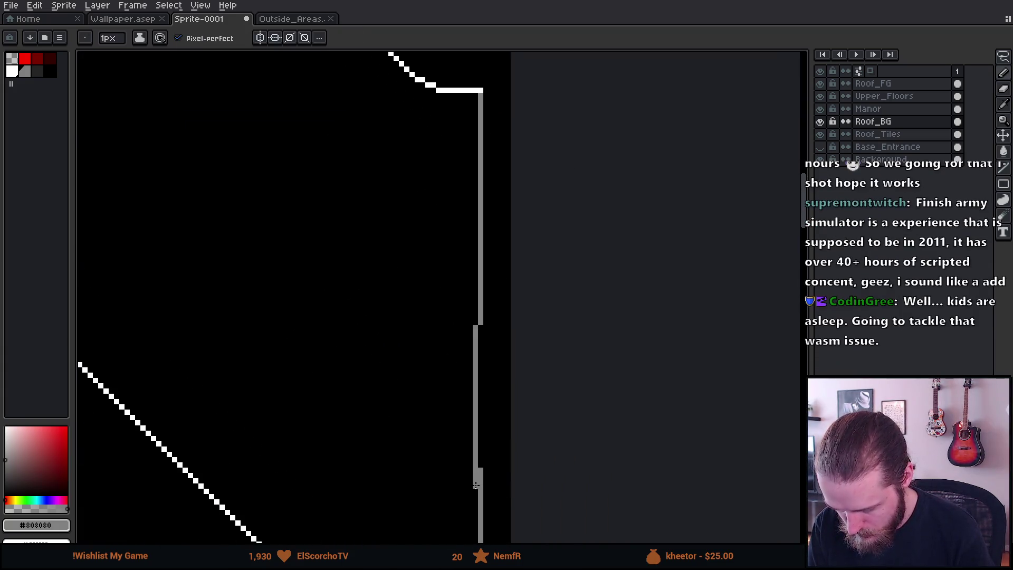
{"action": "key", "text": "ctrl+z"}
{"action": "left_click", "coordinate": [480, 485], "text": "shift"}
{"action": "scroll", "coordinate": [303, 387], "scroll_direction": "down", "scroll_amount": 5}
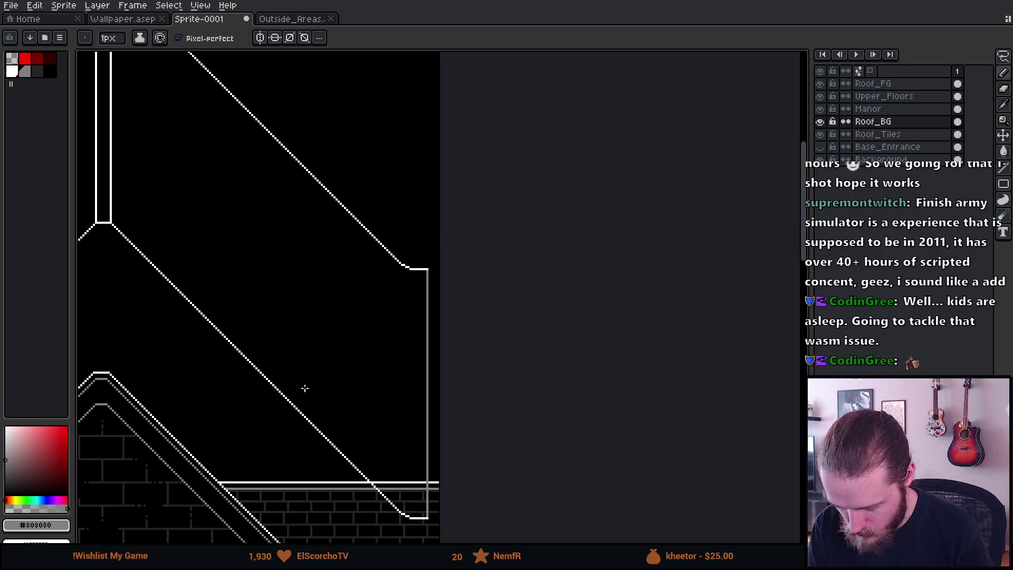
{"action": "scroll", "coordinate": [425, 269], "scroll_direction": "up", "scroll_amount": 2}
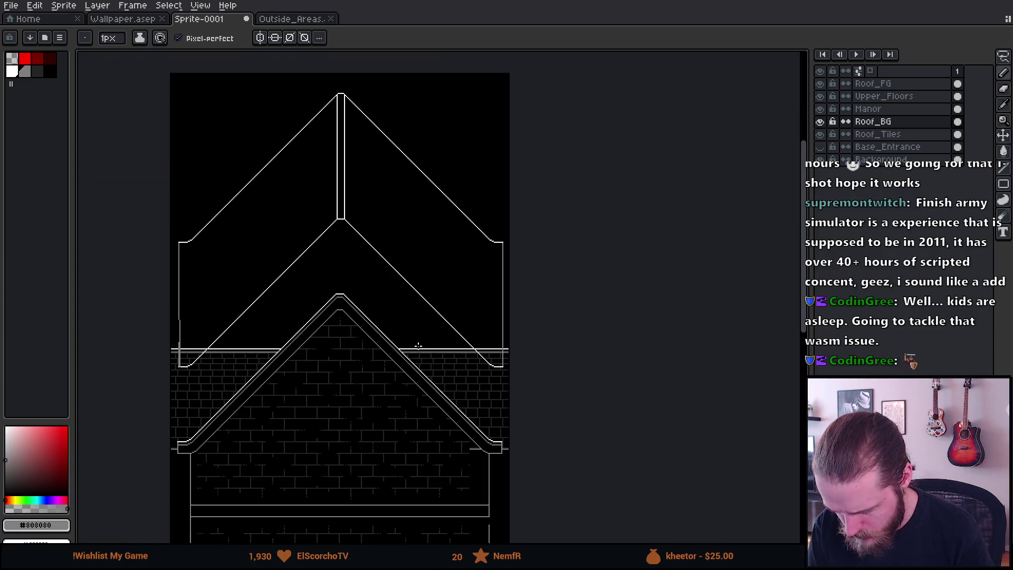
Step: Nudge the Roof_BG roof outline layer down into position
{"action": "key", "text": "v"}
{"action": "mouse_move", "coordinate": [346, 271]}
{"action": "left_mouse_down"}
{"action": "mouse_move", "coordinate": [396, 248]}
{"action": "mouse_move", "coordinate": [391, 317]}
{"action": "mouse_move", "coordinate": [401, 330]}
{"action": "left_mouse_up"}
{"action": "scroll", "coordinate": [385, 267], "scroll_direction": "up", "scroll_amount": 4}
{"action": "left_click_drag", "start_coordinate": [372, 278], "coordinate": [428, 300]}
{"action": "scroll", "coordinate": [370, 284], "scroll_direction": "down", "scroll_amount": 3}
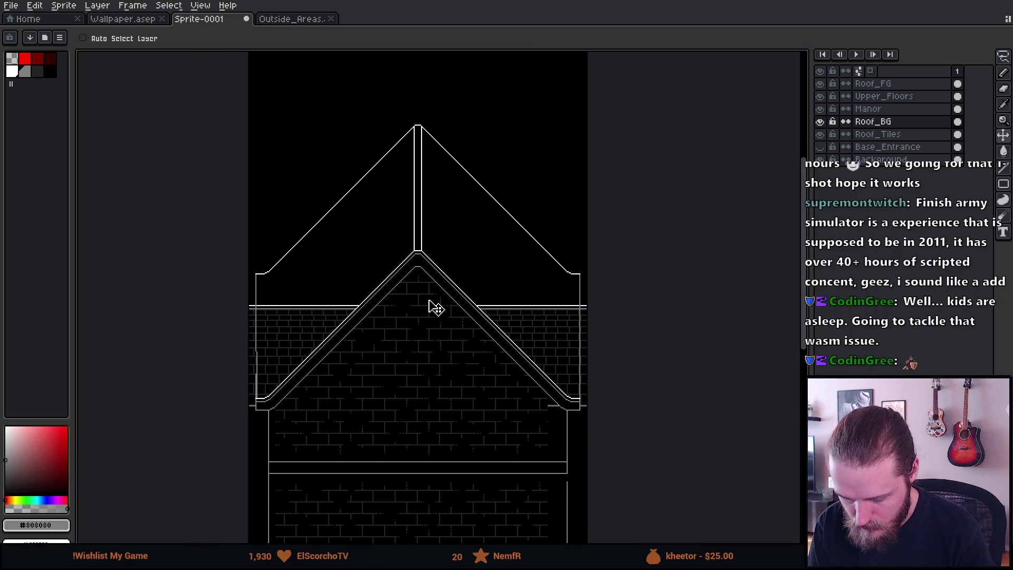
Step: Try repositioning the Roof_BG outline, undoing the moves to keep it above the brick gable
{"action": "mouse_move", "coordinate": [434, 229]}
{"action": "left_mouse_down"}
{"action": "mouse_move", "coordinate": [450, 141]}
{"action": "mouse_move", "coordinate": [453, 289]}
{"action": "left_mouse_up"}
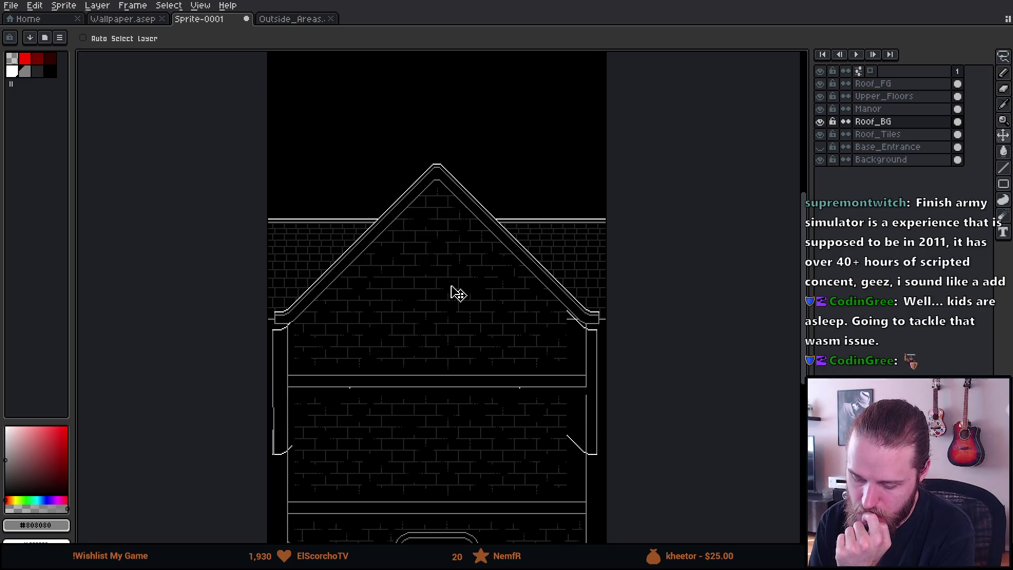
{"action": "key", "text": "ctrl+z"}
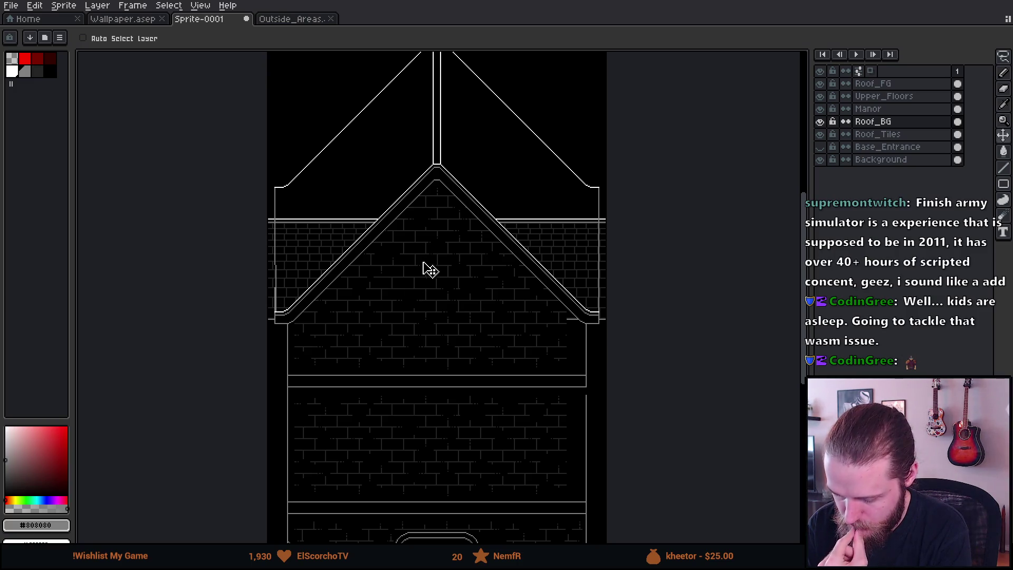
{"action": "left_click_drag", "start_coordinate": [428, 266], "coordinate": [429, 322]}
{"action": "scroll", "coordinate": [298, 381], "scroll_direction": "up", "scroll_amount": 4}
{"action": "left_click_drag", "start_coordinate": [381, 344], "coordinate": [385, 316]}
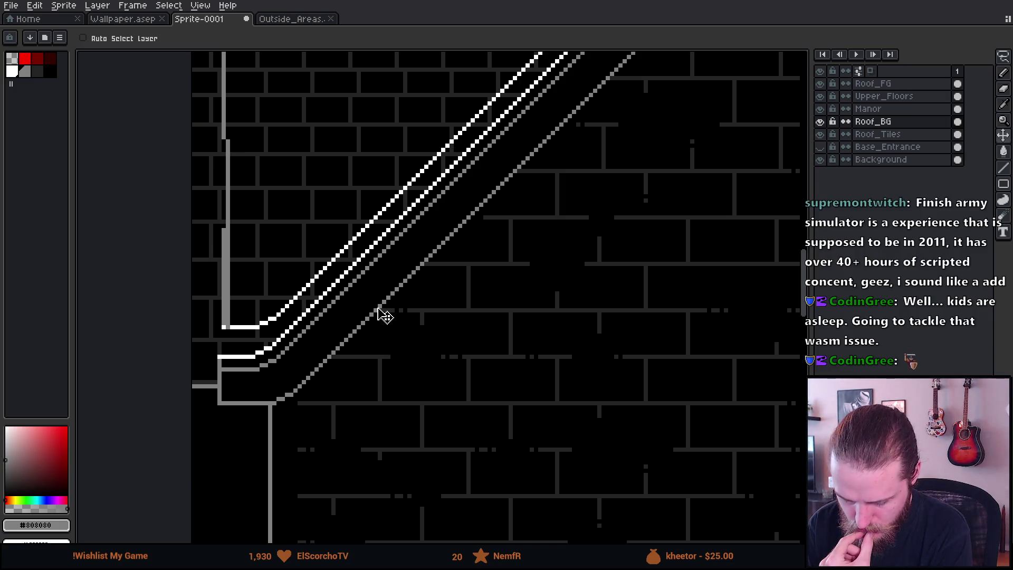
{"action": "scroll", "coordinate": [385, 315], "scroll_direction": "down", "scroll_amount": 5}
{"action": "left_click_drag", "start_coordinate": [457, 355], "coordinate": [466, 239]}
{"action": "key", "text": "ctrl+z"}
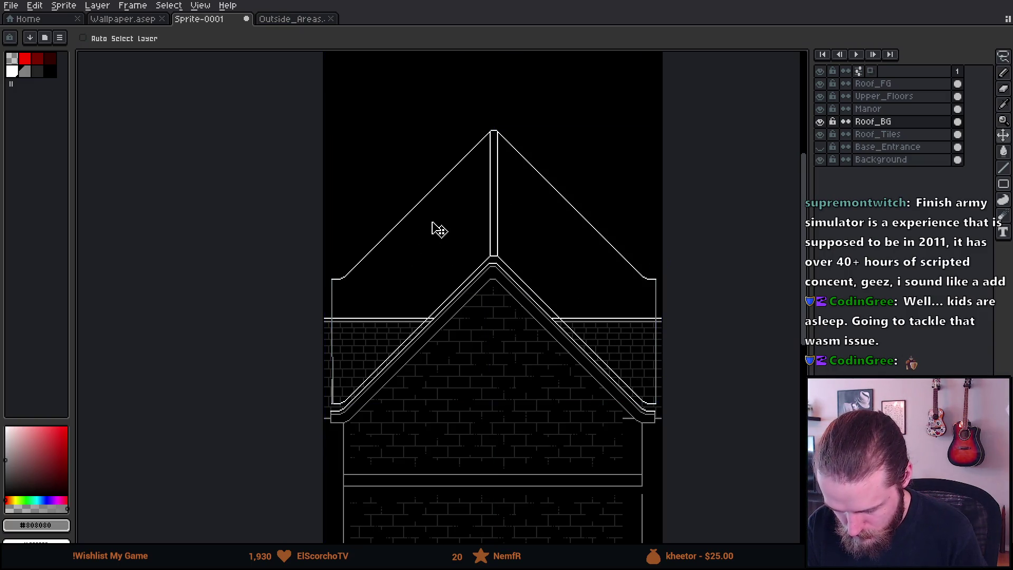
{"action": "key", "text": "ctrl+z"}
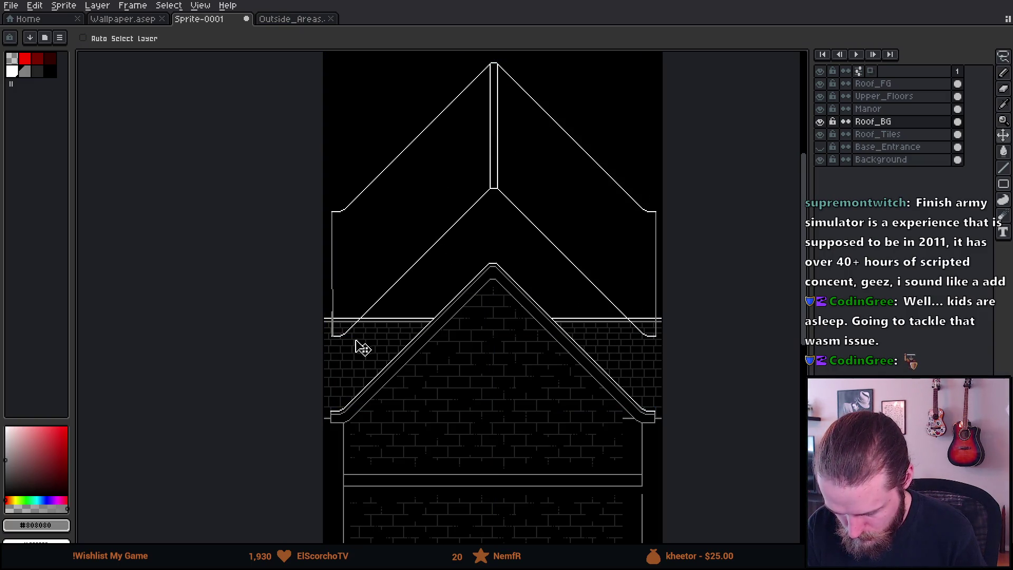
{"action": "scroll", "coordinate": [357, 343], "scroll_direction": "up", "scroll_amount": 5}
Step: Patch the lower-left eave: fill the white line gap and redraw the grey edge up the column
{"action": "key", "text": "b"}
{"action": "left_click_drag", "start_coordinate": [380, 448], "coordinate": [381, 85]}
{"action": "left_click", "coordinate": [372, 449], "text": "alt"}
{"action": "left_click", "coordinate": [381, 449]}
{"action": "key", "text": "alt"}
{"action": "left_click", "coordinate": [373, 273], "text": "alt"}
{"action": "left_click_drag", "start_coordinate": [373, 255], "coordinate": [360, 78]}
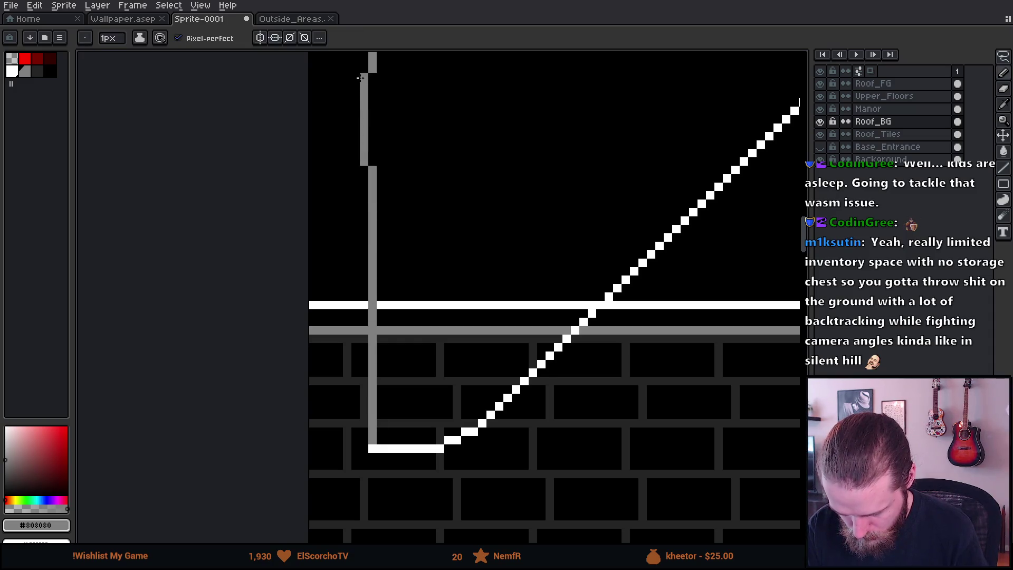
{"action": "scroll", "coordinate": [459, 211], "scroll_direction": "down", "scroll_amount": 3}
Step: Pan and zoom to review the whole manor facade
{"action": "left_click_drag", "start_coordinate": [464, 211], "coordinate": [456, 346]}
{"action": "key", "text": "v"}
{"action": "scroll", "coordinate": [485, 285], "scroll_direction": "up", "scroll_amount": 4}
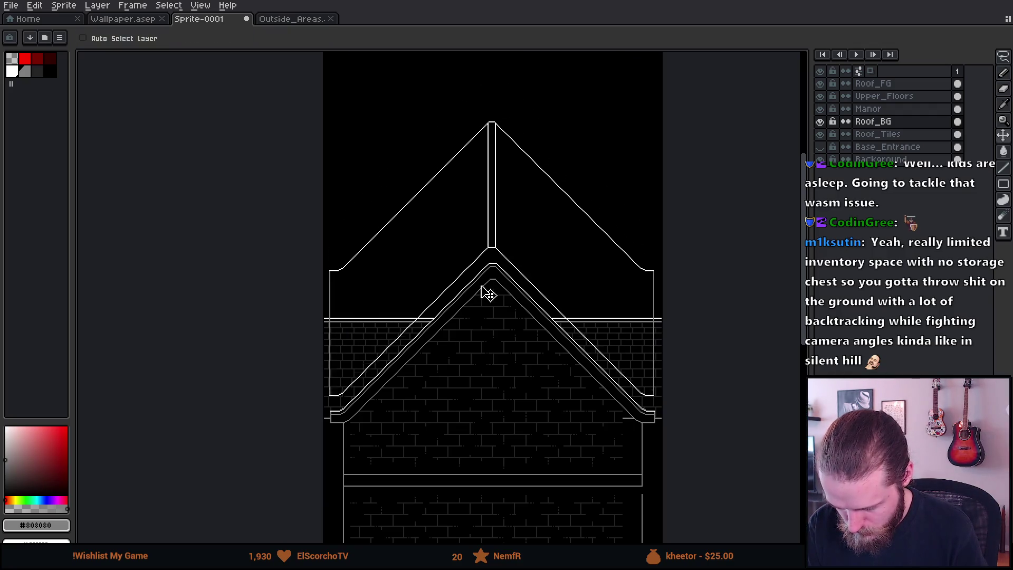
{"action": "scroll", "coordinate": [559, 253], "scroll_direction": "up", "scroll_amount": 3}
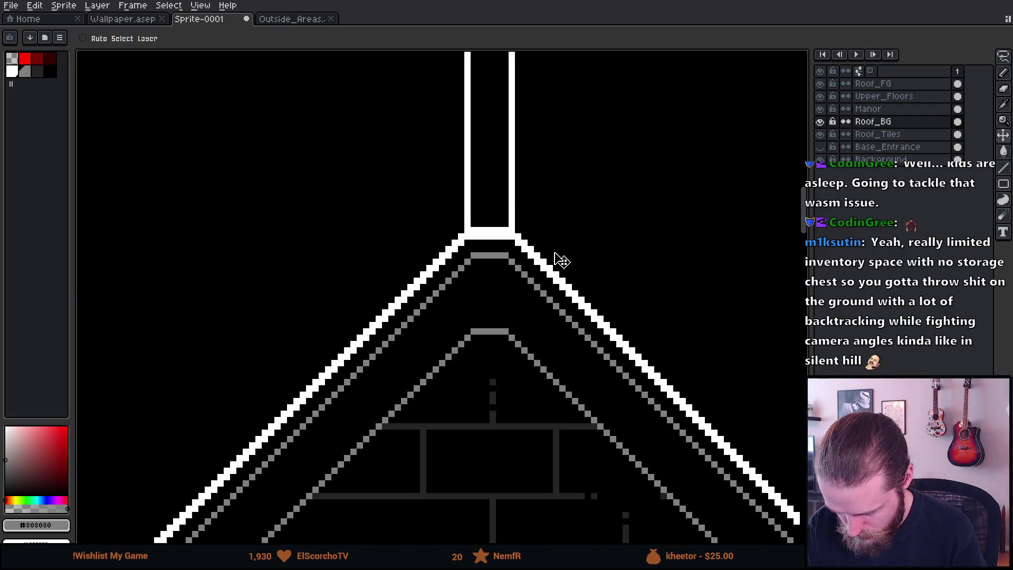
{"action": "scroll", "coordinate": [559, 267], "scroll_direction": "down", "scroll_amount": 4}
{"action": "scroll", "coordinate": [548, 274], "scroll_direction": "up", "scroll_amount": 2}
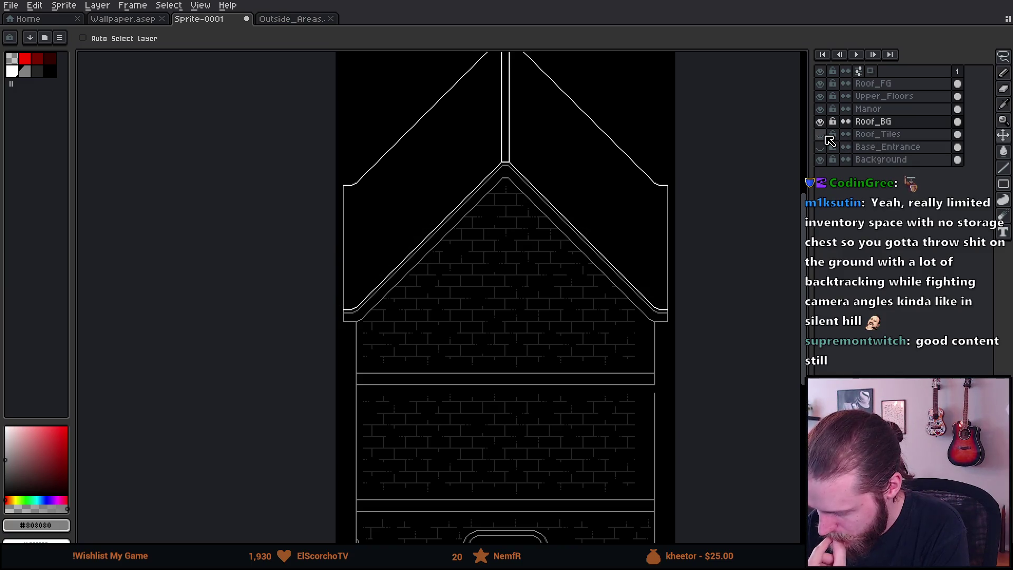
Step: Marquee-select a block of brick texture on the Roof_Tiles layer
{"action": "left_click", "coordinate": [878, 134]}
{"action": "scroll", "coordinate": [353, 217], "scroll_direction": "up", "scroll_amount": 1}
{"action": "scroll", "coordinate": [353, 221], "scroll_direction": "up", "scroll_amount": 1}
{"action": "key", "text": "m"}
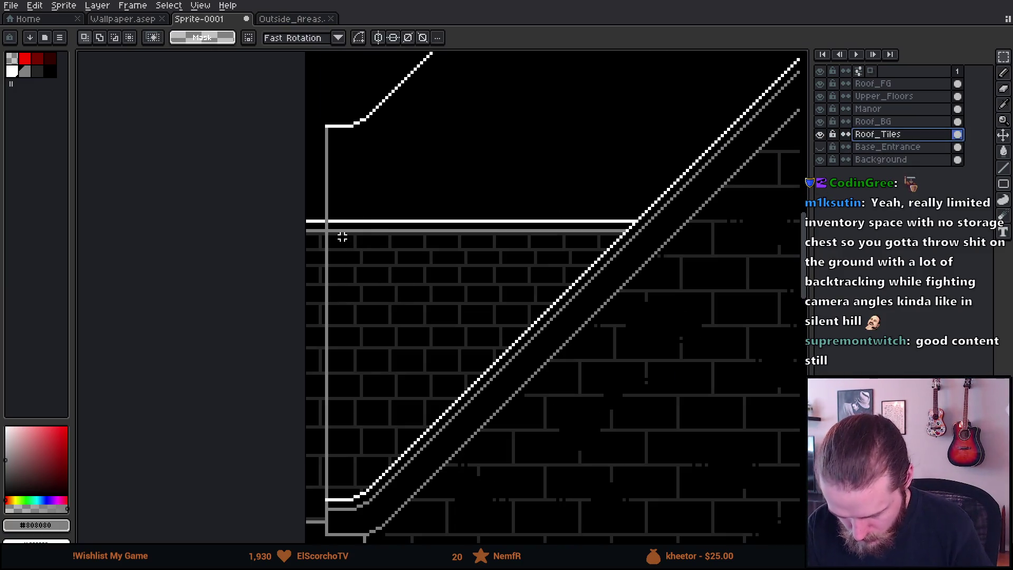
{"action": "mouse_move", "coordinate": [313, 235]}
{"action": "left_mouse_down"}
{"action": "mouse_move", "coordinate": [549, 432]}
{"action": "mouse_move", "coordinate": [672, 479]}
{"action": "mouse_move", "coordinate": [727, 522]}
{"action": "left_mouse_up"}
Step: Add a new Layer 1 above Roof_BG and paste the brick block into it
{"action": "left_click", "coordinate": [903, 85]}
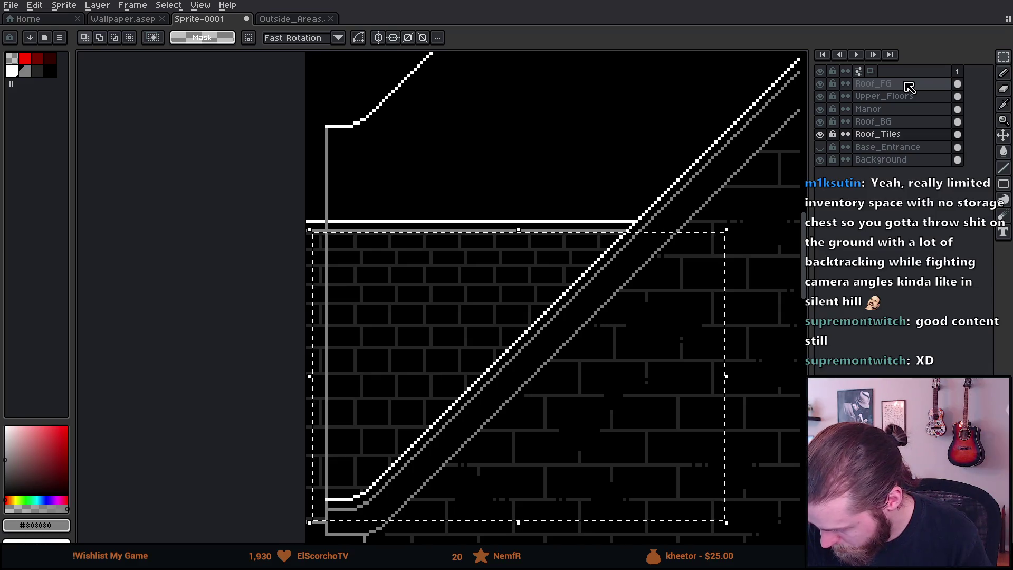
{"action": "left_click", "coordinate": [903, 122]}
{"action": "key", "text": "ctrl+d"}
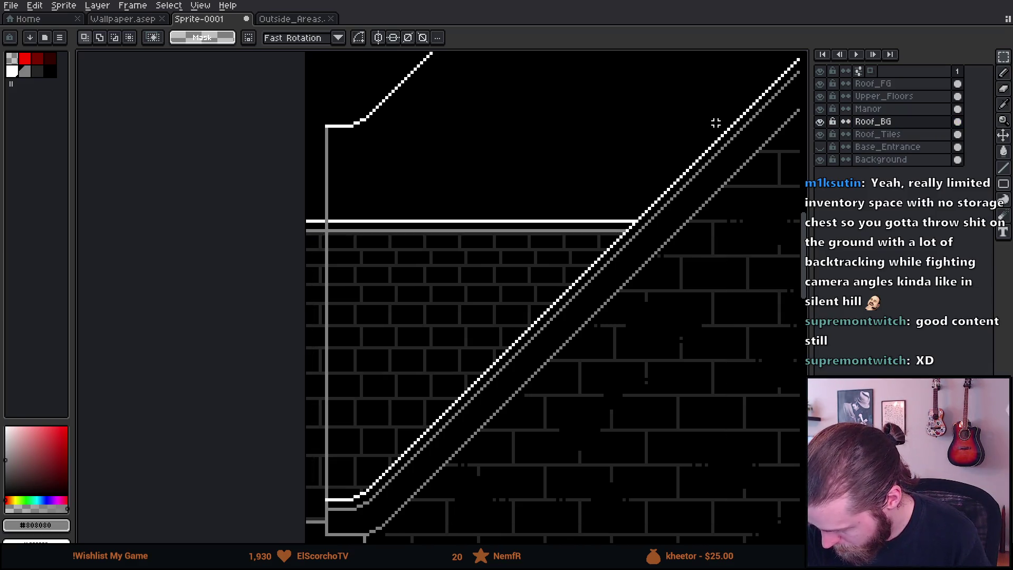
{"action": "scroll", "coordinate": [644, 188], "scroll_direction": "down", "scroll_amount": 4}
{"action": "scroll", "coordinate": [489, 251], "scroll_direction": "up", "scroll_amount": 2}
{"action": "key", "text": "shift+n"}
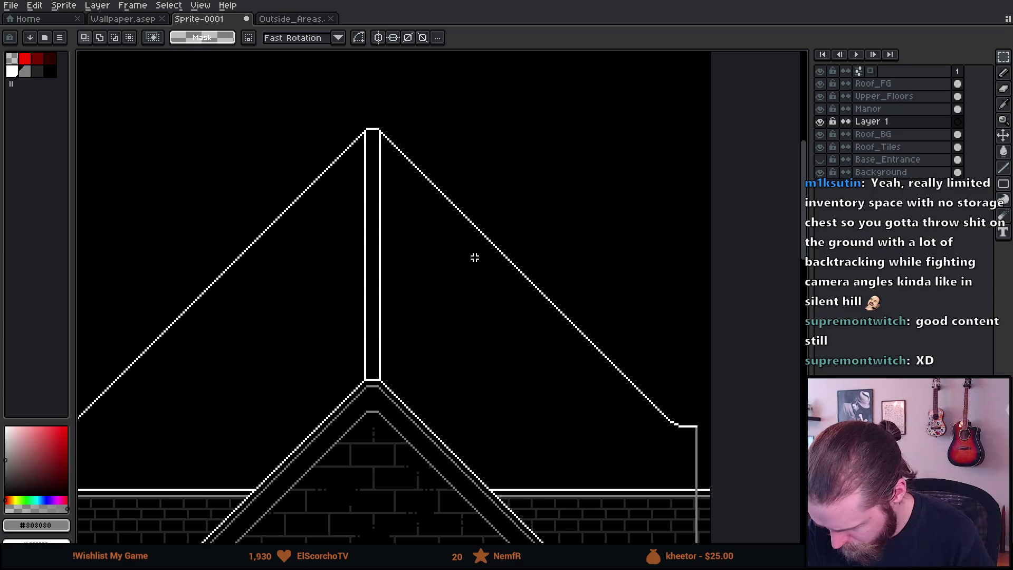
{"action": "key", "text": "ctrl+v"}
{"action": "mouse_move", "coordinate": [356, 181]}
{"action": "left_mouse_down"}
{"action": "mouse_move", "coordinate": [414, 174]}
{"action": "mouse_move", "coordinate": [430, 152]}
{"action": "mouse_move", "coordinate": [577, 346]}
{"action": "mouse_move", "coordinate": [524, 502]}
{"action": "left_mouse_up"}
Step: Rotate the pasted bricks a quarter turn and shorten the block from the top
{"action": "mouse_move", "coordinate": [426, 305]}
{"action": "left_mouse_down"}
{"action": "mouse_move", "coordinate": [434, 271]}
{"action": "mouse_move", "coordinate": [423, 183]}
{"action": "left_mouse_up"}
{"action": "scroll", "coordinate": [423, 183], "scroll_direction": "down", "scroll_amount": 3}
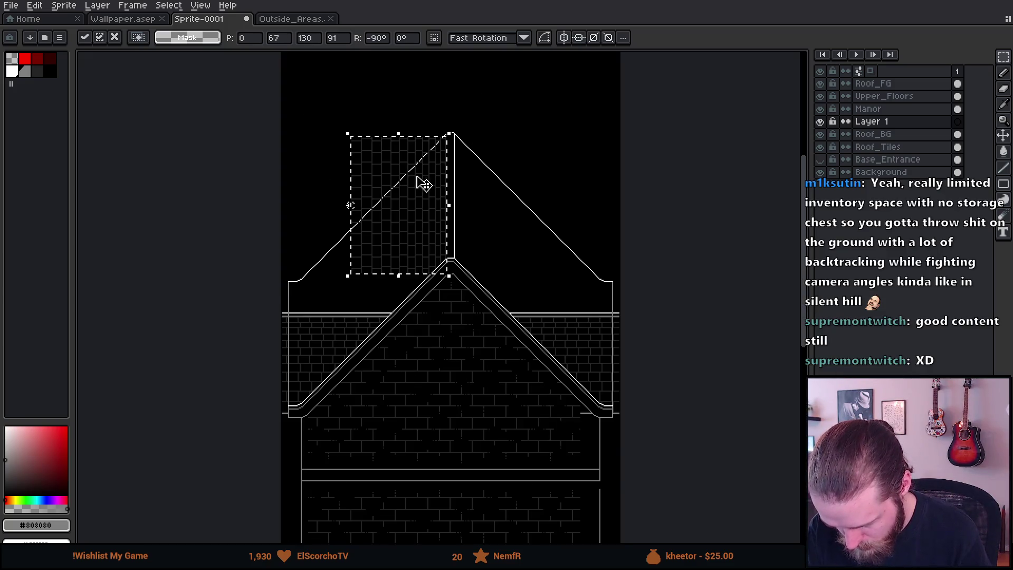
{"action": "scroll", "coordinate": [445, 188], "scroll_direction": "up", "scroll_amount": 2}
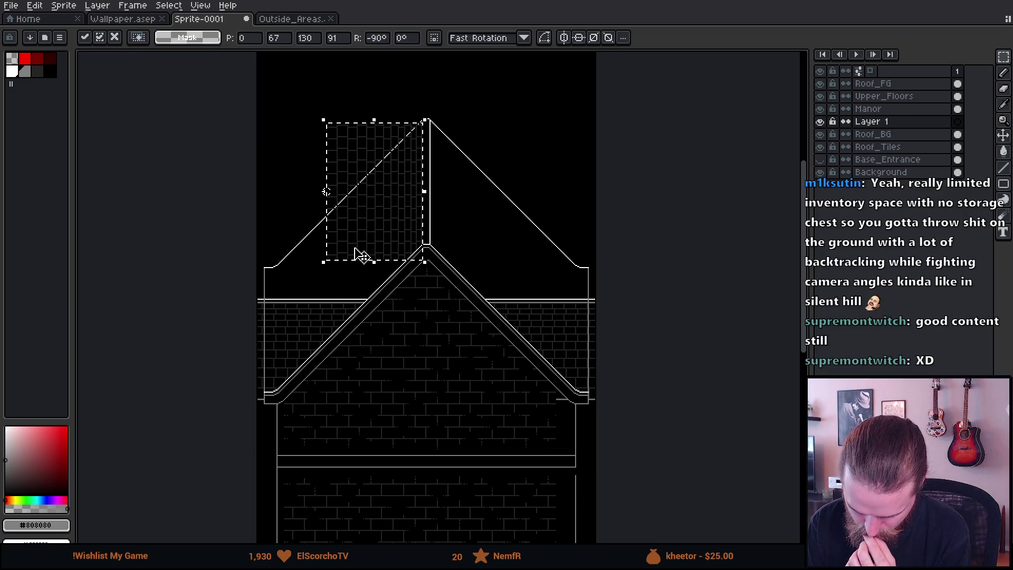
{"action": "scroll", "coordinate": [393, 201], "scroll_direction": "up", "scroll_amount": 2}
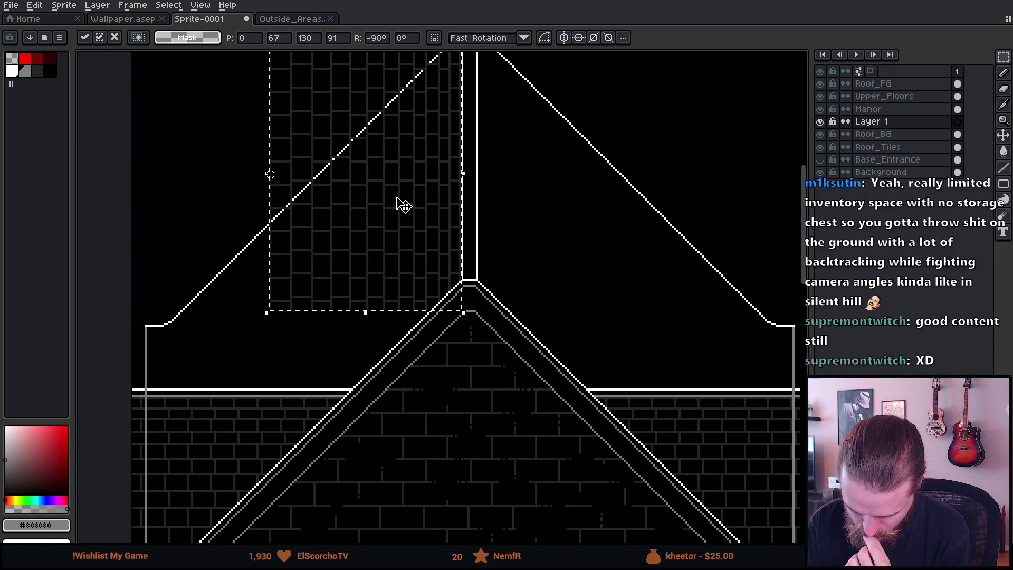
{"action": "mouse_move", "coordinate": [399, 204]}
{"action": "left_mouse_down"}
{"action": "mouse_move", "coordinate": [416, 312]}
{"action": "mouse_move", "coordinate": [364, 244]}
{"action": "mouse_move", "coordinate": [379, 280]}
{"action": "mouse_move", "coordinate": [434, 313]}
{"action": "mouse_move", "coordinate": [421, 309]}
{"action": "left_mouse_up"}
{"action": "mouse_move", "coordinate": [374, 149]}
{"action": "left_mouse_down"}
{"action": "mouse_move", "coordinate": [380, 346]}
{"action": "mouse_move", "coordinate": [377, 164]}
{"action": "left_mouse_up"}
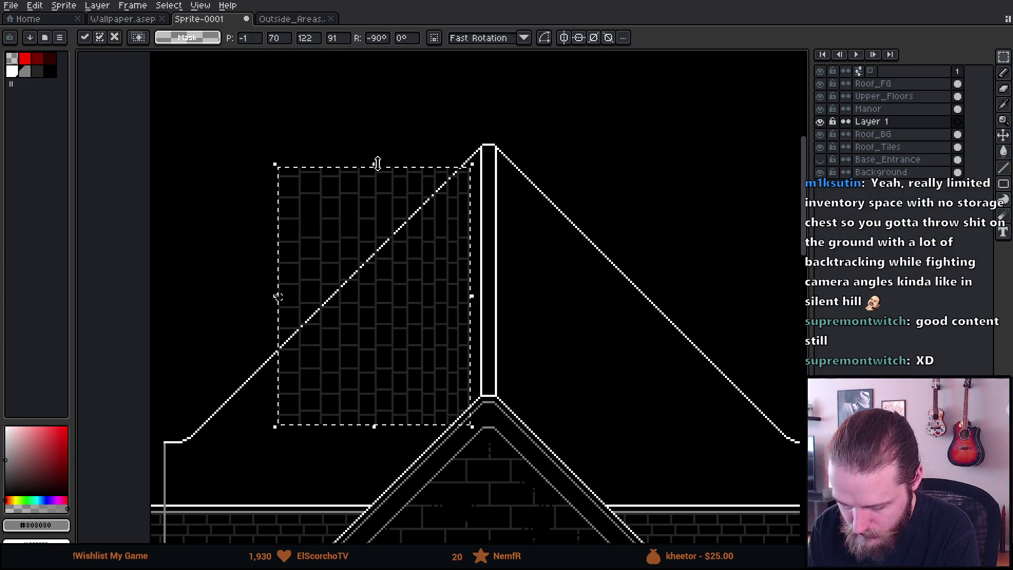
Step: Cancel the paste, delete the empty Layer 1, and paste the bricks onto Roof_BG instead
{"action": "key", "text": "Escape"}
{"action": "scroll", "coordinate": [437, 325], "scroll_direction": "down", "scroll_amount": 3}
{"action": "scroll", "coordinate": [437, 325], "scroll_direction": "up", "scroll_amount": 3}
{"action": "scroll", "coordinate": [437, 325], "scroll_direction": "down", "scroll_amount": 3}
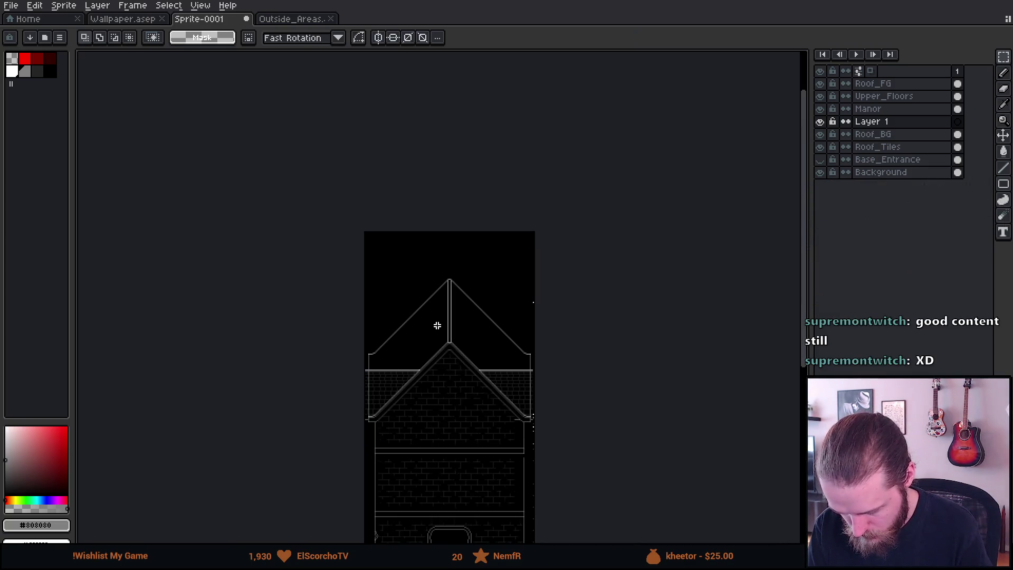
{"action": "key", "text": "ctrl+z"}
{"action": "key", "text": "ctrl+v"}
Step: Rotate the pasted bricks -90° and drop them on the left slope beside the ridge
{"action": "left_click_drag", "start_coordinate": [403, 377], "coordinate": [425, 323]}
{"action": "scroll", "coordinate": [468, 285], "scroll_direction": "up", "scroll_amount": 3}
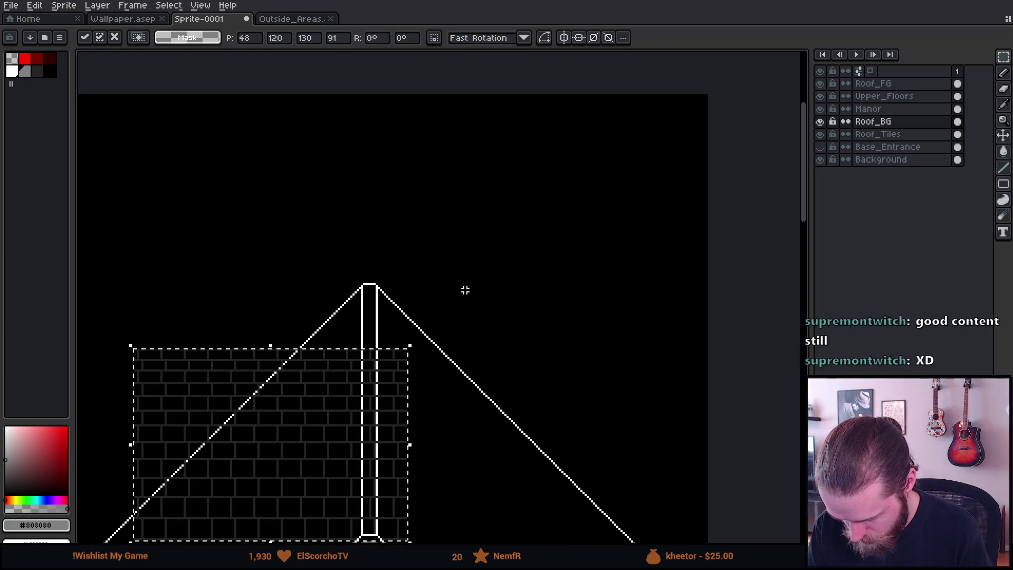
{"action": "scroll", "coordinate": [517, 236], "scroll_direction": "up", "scroll_amount": 2}
{"action": "mouse_move", "coordinate": [539, 227]}
{"action": "left_mouse_down"}
{"action": "mouse_move", "coordinate": [554, 536]}
{"action": "mouse_move", "coordinate": [408, 289]}
{"action": "left_mouse_up"}
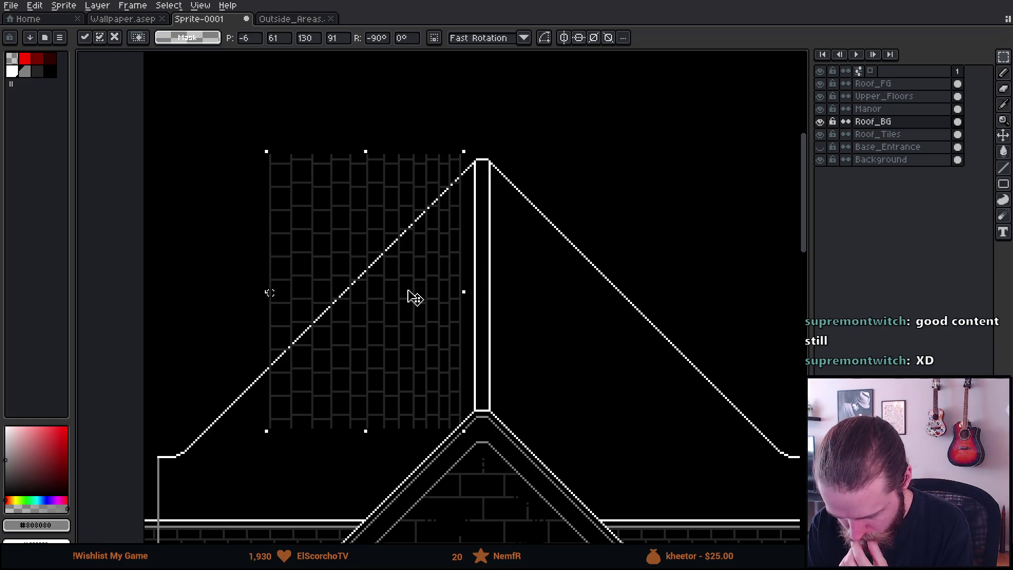
{"action": "left_click_drag", "start_coordinate": [408, 291], "coordinate": [410, 264]}
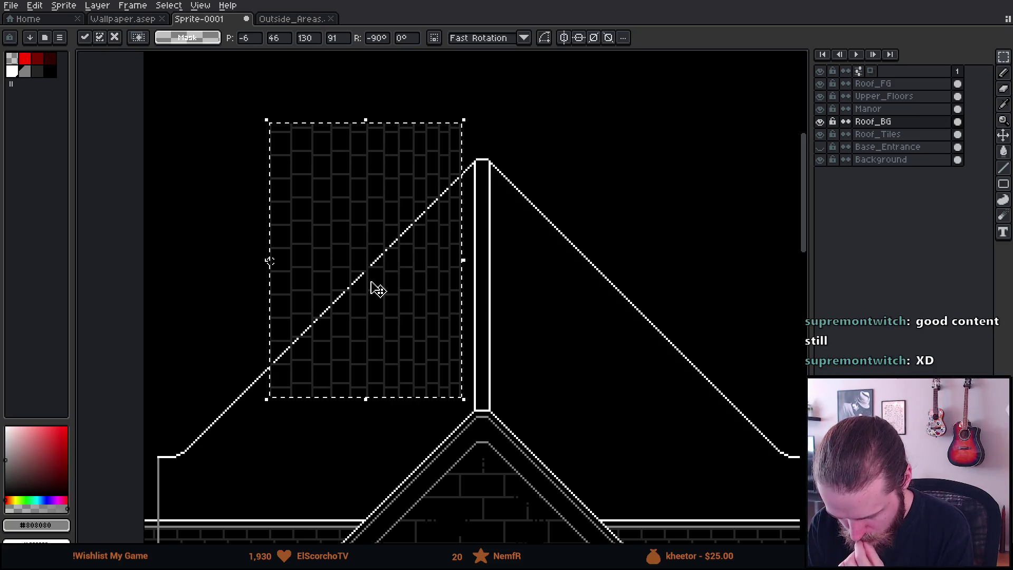
{"action": "scroll", "coordinate": [376, 289], "scroll_direction": "up", "scroll_amount": 2}
{"action": "left_click_drag", "start_coordinate": [458, 285], "coordinate": [495, 357]}
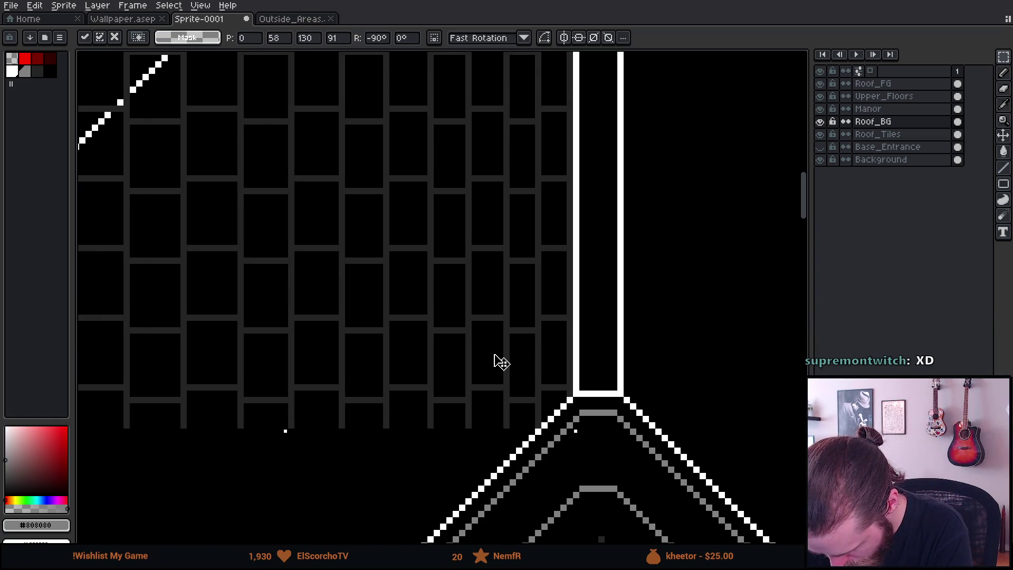
{"action": "scroll", "coordinate": [501, 351], "scroll_direction": "down", "scroll_amount": 2}
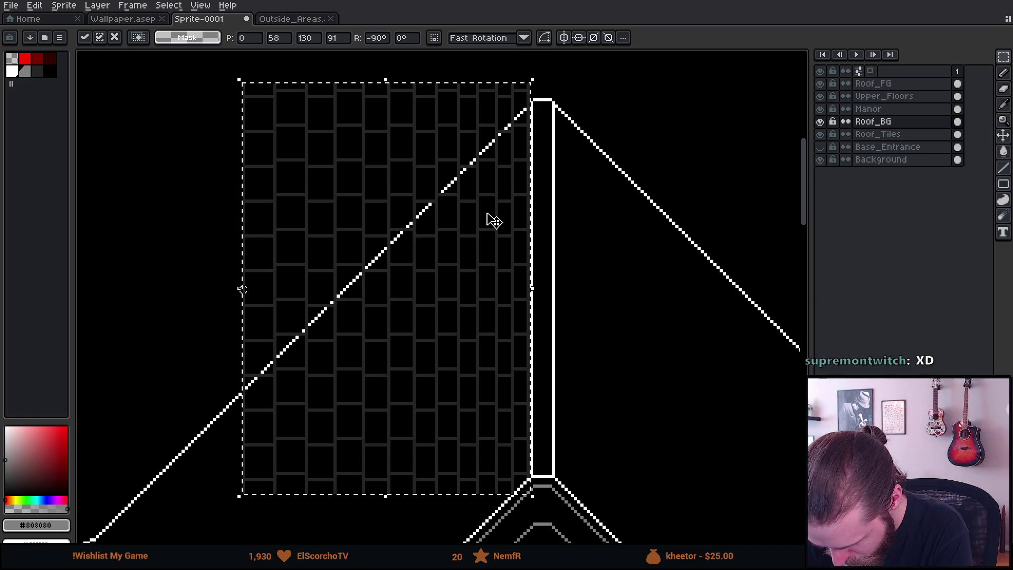
{"action": "left_click", "coordinate": [604, 253]}
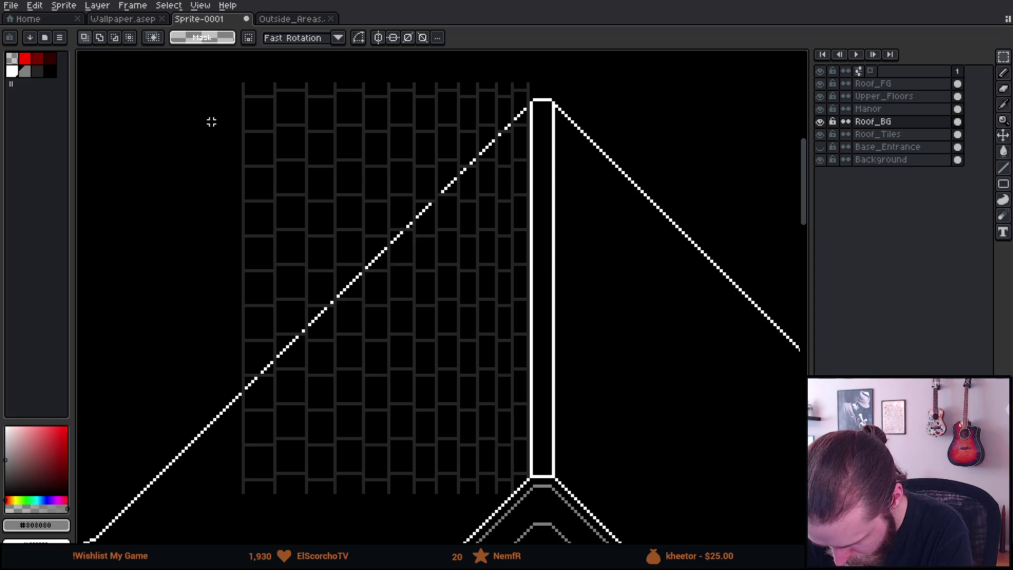
Step: Select the placed brick area, move it down, and toggle Roof_BG visibility to check it
{"action": "mouse_move", "coordinate": [189, 71]}
{"action": "left_mouse_down"}
{"action": "mouse_move", "coordinate": [508, 490]}
{"action": "mouse_move", "coordinate": [508, 529]}
{"action": "left_mouse_up"}
{"action": "scroll", "coordinate": [475, 203], "scroll_direction": "down", "scroll_amount": 5}
{"action": "scroll", "coordinate": [474, 203], "scroll_direction": "up", "scroll_amount": 1}
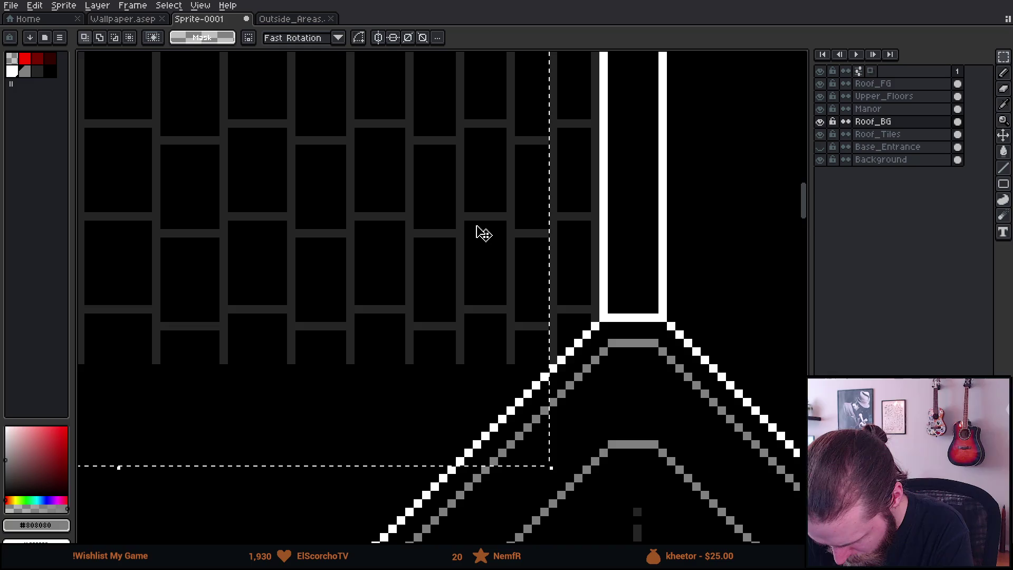
{"action": "scroll", "coordinate": [476, 226], "scroll_direction": "down", "scroll_amount": 1}
{"action": "left_click_drag", "start_coordinate": [476, 227], "coordinate": [482, 297]}
{"action": "scroll", "coordinate": [482, 297], "scroll_direction": "down", "scroll_amount": 1}
{"action": "scroll", "coordinate": [480, 174], "scroll_direction": "up", "scroll_amount": 1}
{"action": "scroll", "coordinate": [481, 176], "scroll_direction": "down", "scroll_amount": 1}
{"action": "left_click", "coordinate": [556, 273]}
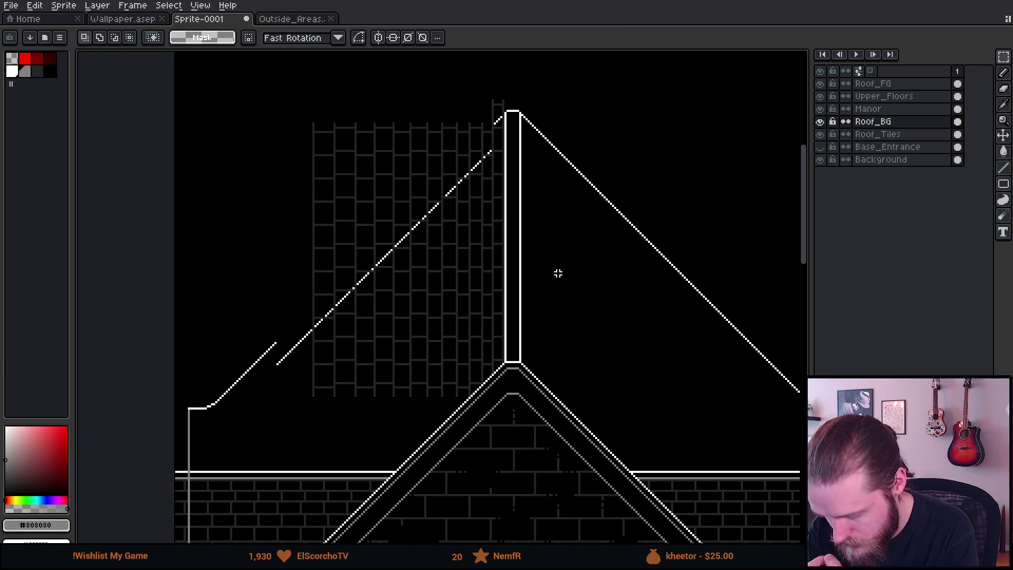
{"action": "scroll", "coordinate": [558, 279], "scroll_direction": "down", "scroll_amount": 1}
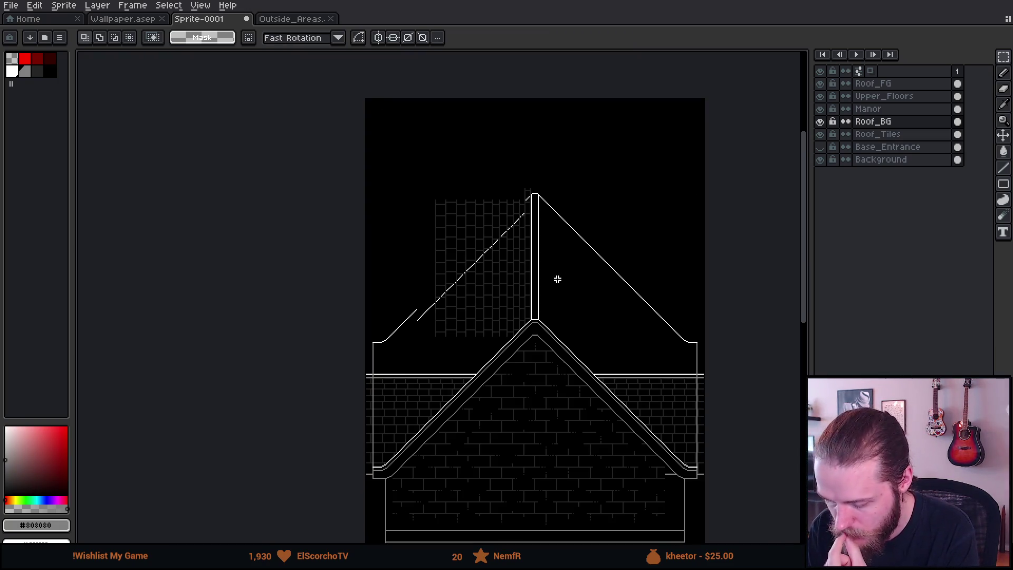
{"action": "scroll", "coordinate": [545, 278], "scroll_direction": "up", "scroll_amount": 1}
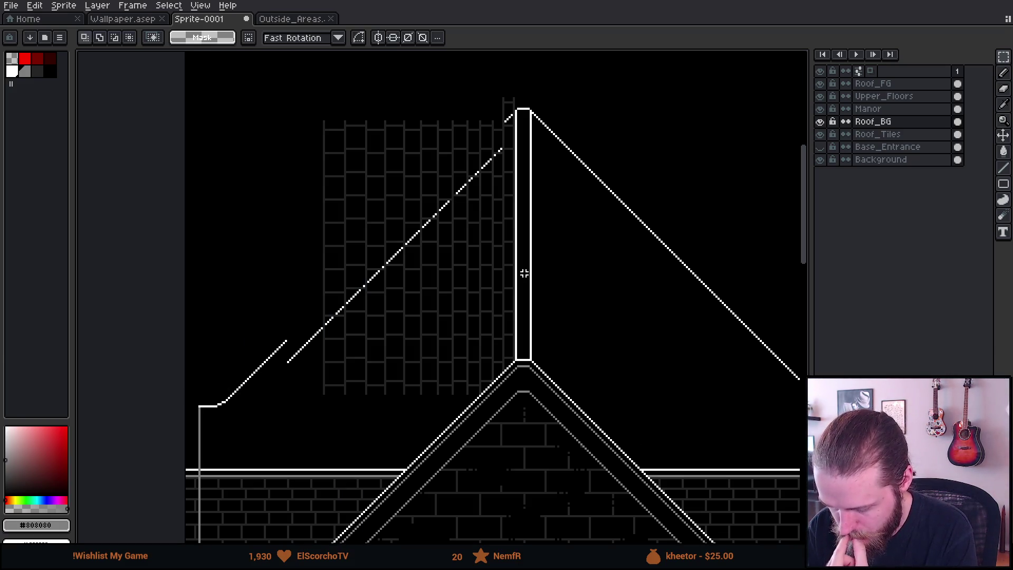
{"action": "left_click", "coordinate": [820, 122]}
{"action": "left_click", "coordinate": [820, 121]}
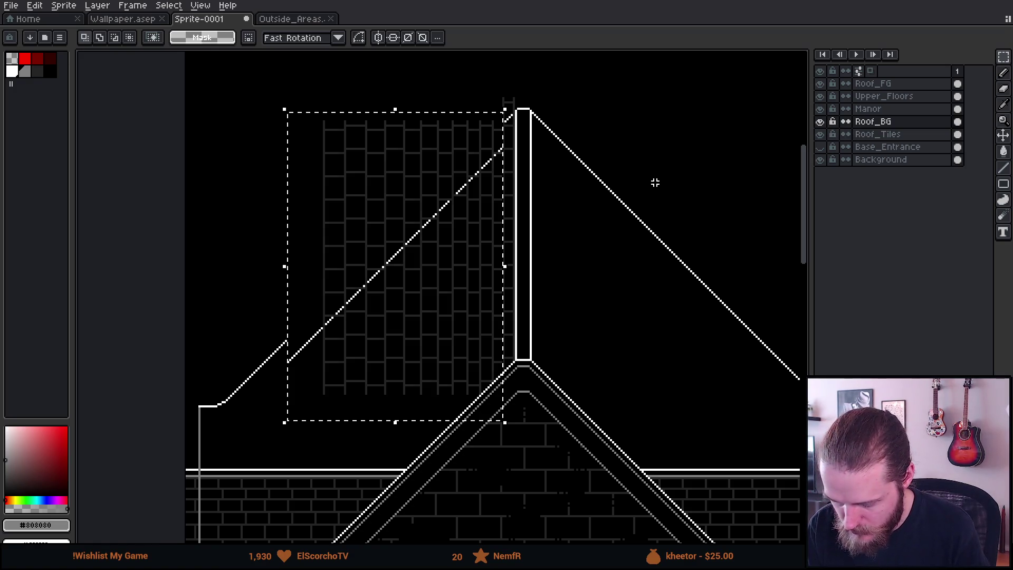
Step: Undo the last brick move, clear the selection, and briefly toggle Roof_Tiles and Roof_BG visibility
{"action": "key", "text": "ctrl+z"}
{"action": "key", "text": "ctrl+z"}
{"action": "key", "text": "ctrl+z"}
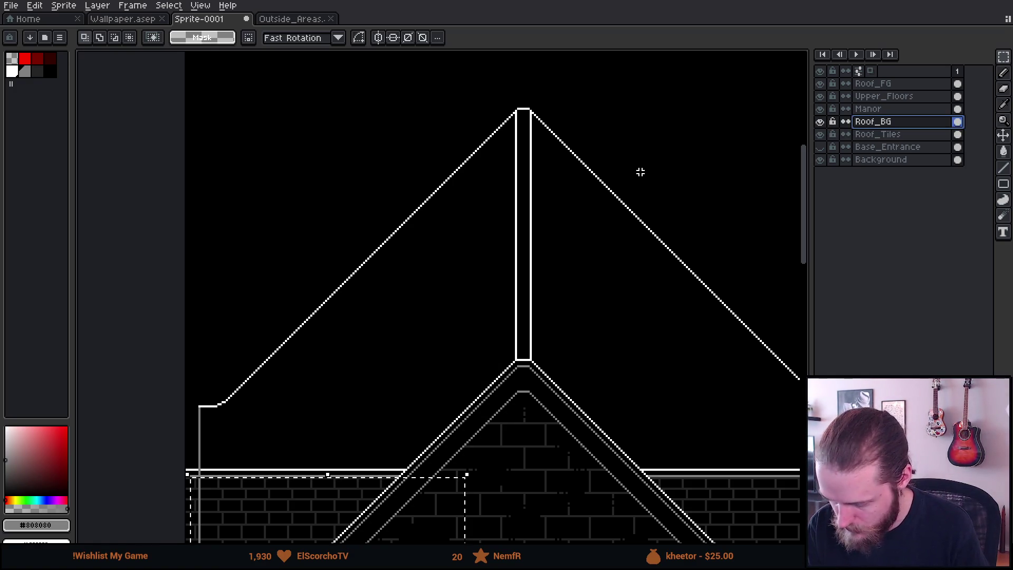
{"action": "left_click", "coordinate": [701, 172]}
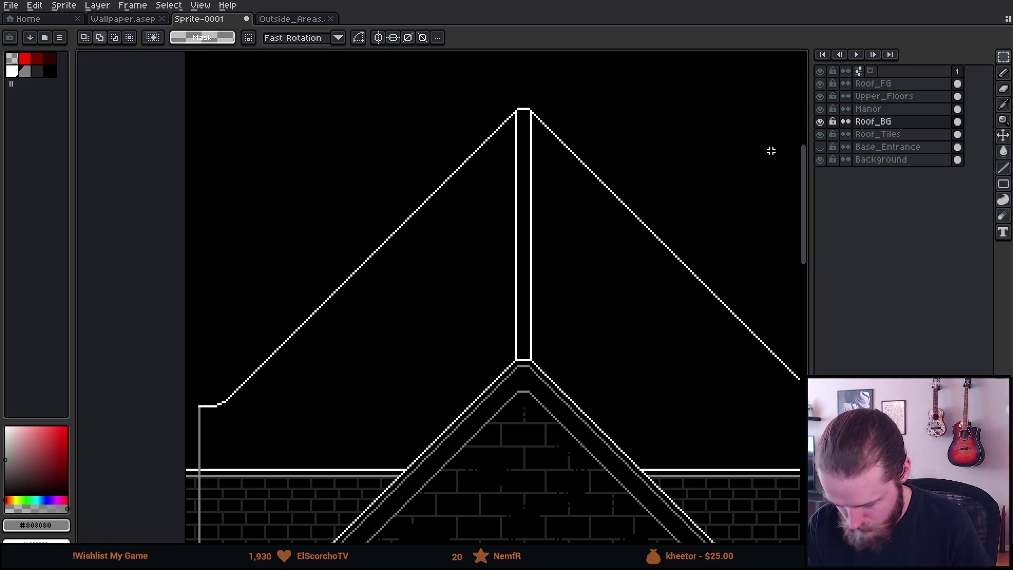
{"action": "left_click", "coordinate": [820, 135]}
{"action": "left_click", "coordinate": [820, 122]}
{"action": "left_click", "coordinate": [821, 122]}
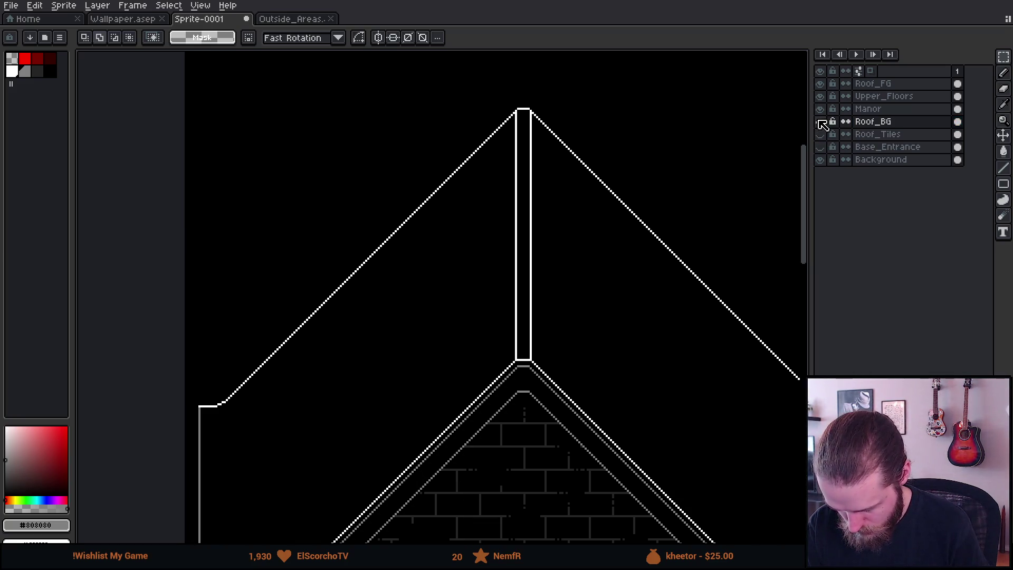
{"action": "left_click", "coordinate": [821, 134]}
Step: On a new layer, paste the brick tiles rotated -90° and place them on the left roof slope
{"action": "key", "text": "shift+n"}
{"action": "key", "text": "ctrl+v"}
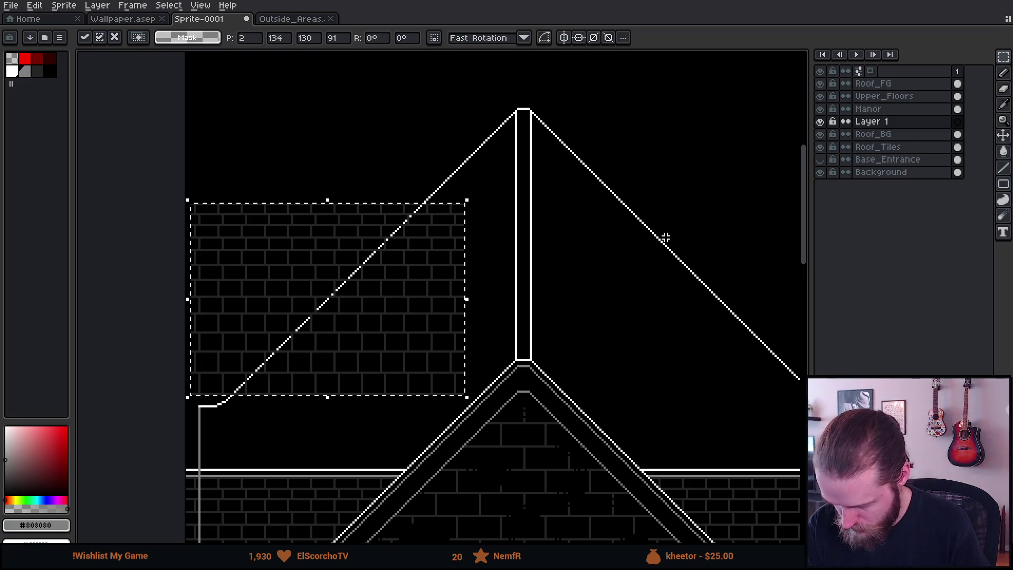
{"action": "left_click_drag", "start_coordinate": [501, 254], "coordinate": [485, 506]}
{"action": "mouse_move", "coordinate": [468, 350]}
{"action": "left_mouse_down"}
{"action": "mouse_move", "coordinate": [444, 193]}
{"action": "mouse_move", "coordinate": [486, 235]}
{"action": "mouse_move", "coordinate": [492, 274]}
{"action": "left_mouse_up"}
{"action": "key", "text": "Return"}
Step: Try selecting part of the brick grid to shift it, then cancel that move
{"action": "scroll", "coordinate": [475, 167], "scroll_direction": "up", "scroll_amount": 1}
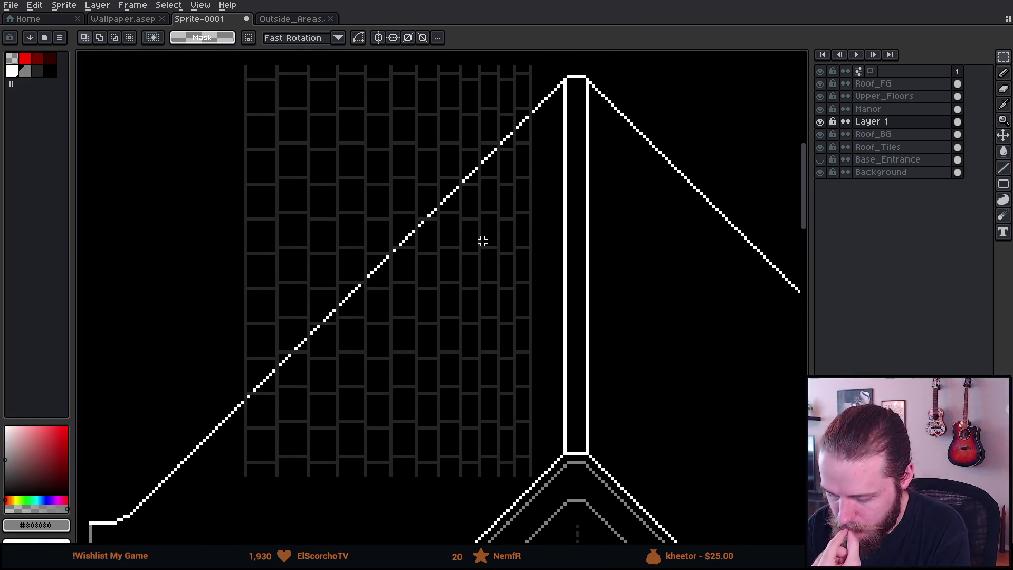
{"action": "mouse_move", "coordinate": [355, 113]}
{"action": "left_mouse_down"}
{"action": "mouse_move", "coordinate": [353, 204]}
{"action": "mouse_move", "coordinate": [362, 109]}
{"action": "mouse_move", "coordinate": [432, 100]}
{"action": "mouse_move", "coordinate": [470, 113]}
{"action": "left_mouse_up"}
{"action": "scroll", "coordinate": [350, 156], "scroll_direction": "down", "scroll_amount": 1}
{"action": "scroll", "coordinate": [316, 121], "scroll_direction": "up", "scroll_amount": 1}
{"action": "mouse_move", "coordinate": [273, 64]}
{"action": "left_mouse_down"}
{"action": "mouse_move", "coordinate": [588, 464]}
{"action": "mouse_move", "coordinate": [622, 470]}
{"action": "mouse_move", "coordinate": [606, 421]}
{"action": "mouse_move", "coordinate": [630, 411]}
{"action": "left_mouse_up"}
{"action": "key", "text": "Escape"}
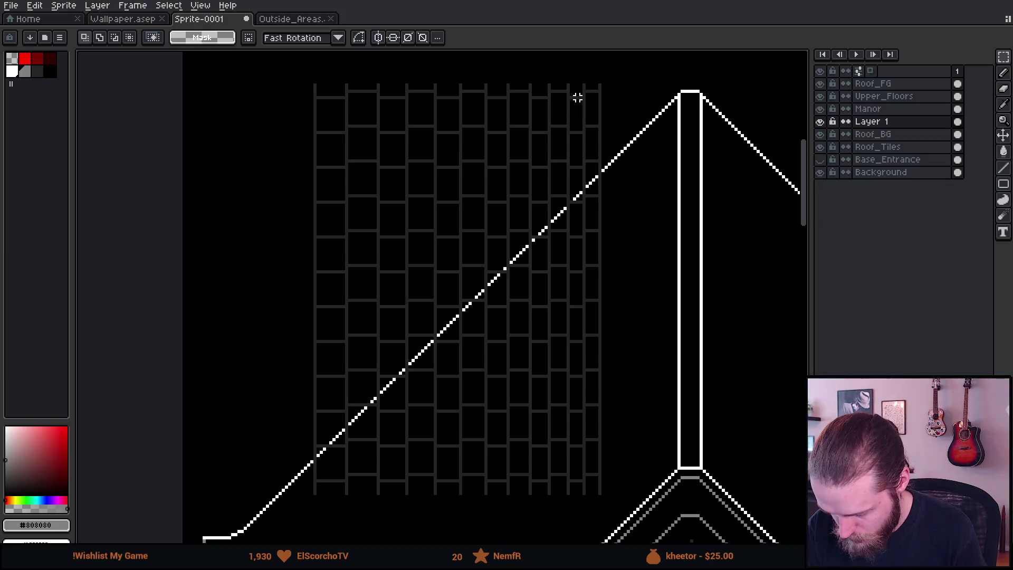
Step: Select the narrow end column of bricks and shift it to the right
{"action": "scroll", "coordinate": [572, 106], "scroll_direction": "up", "scroll_amount": 2}
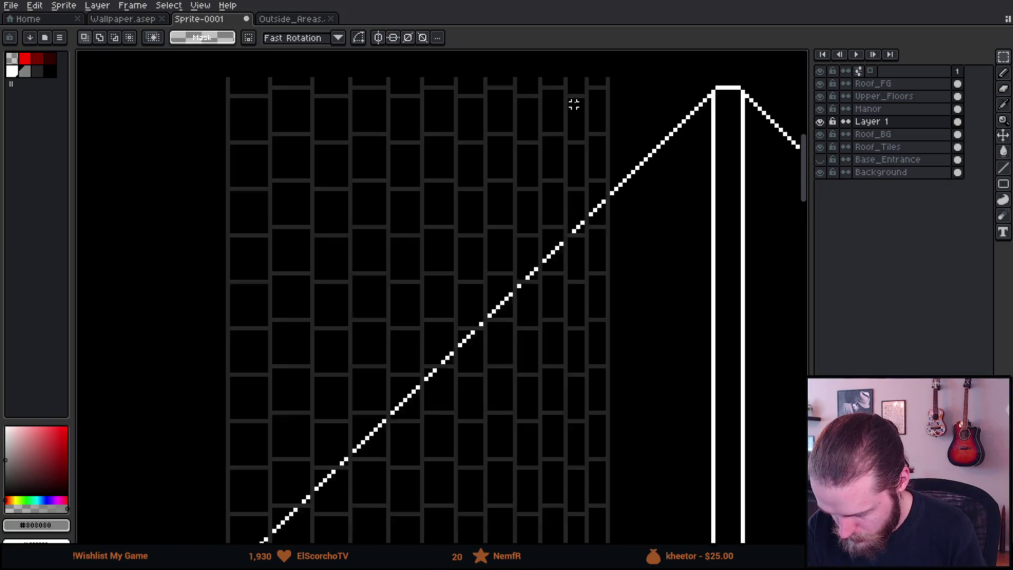
{"action": "mouse_move", "coordinate": [563, 93]}
{"action": "left_mouse_down"}
{"action": "mouse_move", "coordinate": [604, 237]}
{"action": "mouse_move", "coordinate": [594, 245]}
{"action": "mouse_move", "coordinate": [589, 367]}
{"action": "mouse_move", "coordinate": [599, 446]}
{"action": "mouse_move", "coordinate": [589, 461]}
{"action": "left_mouse_up"}
{"action": "scroll", "coordinate": [604, 238], "scroll_direction": "down", "scroll_amount": 2}
{"action": "scroll", "coordinate": [598, 444], "scroll_direction": "up", "scroll_amount": 2}
{"action": "left_click_drag", "start_coordinate": [573, 429], "coordinate": [627, 430]}
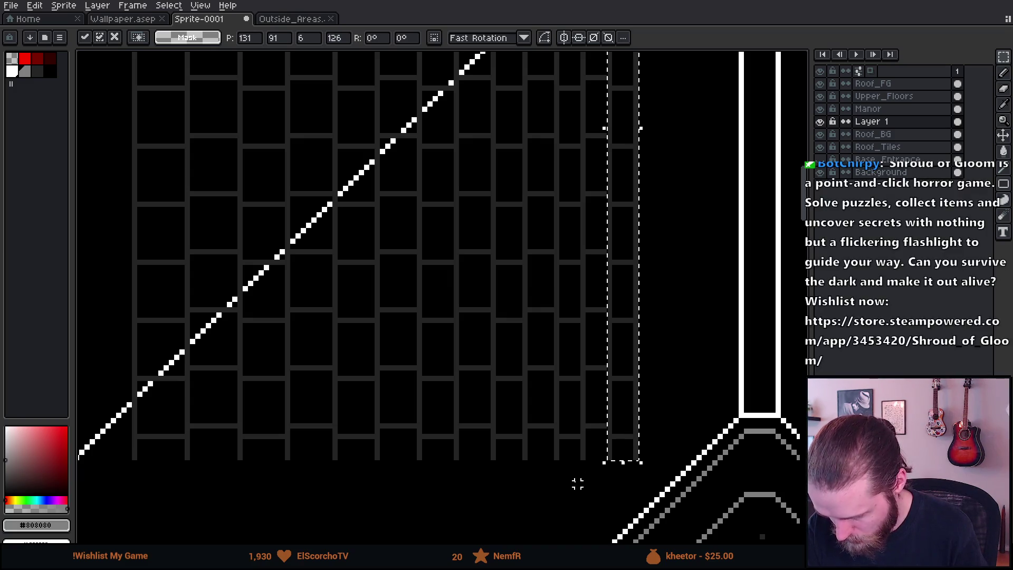
{"action": "key", "text": "Return"}
{"action": "scroll", "coordinate": [536, 362], "scroll_direction": "down", "scroll_amount": 2}
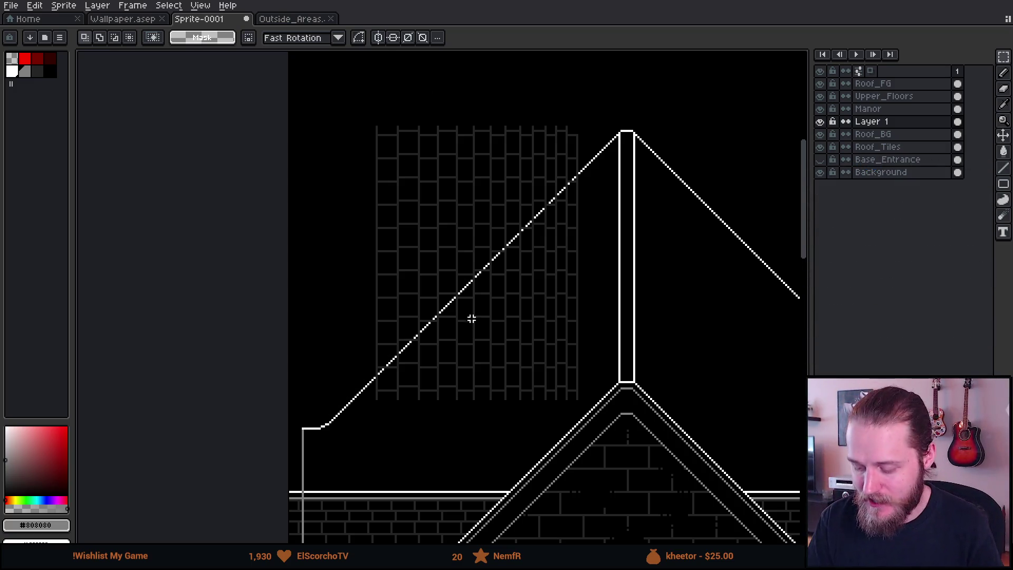
Step: Select the whole vertical brick grid on Layer 1, nudge it one pixel left, then delete it
{"action": "scroll", "coordinate": [471, 328], "scroll_direction": "down", "scroll_amount": 2}
{"action": "scroll", "coordinate": [509, 242], "scroll_direction": "up", "scroll_amount": 2}
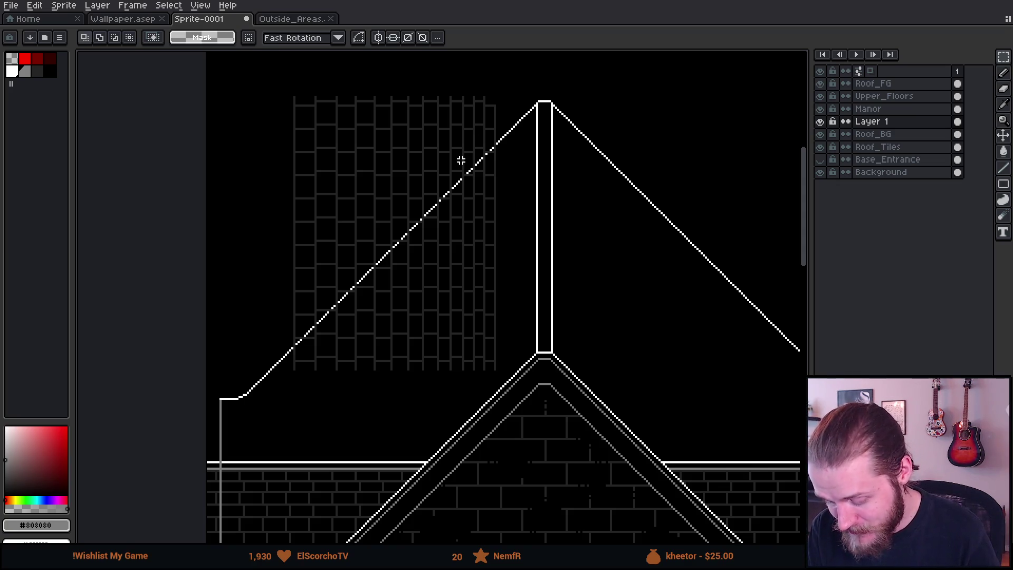
{"action": "mouse_move", "coordinate": [260, 73]}
{"action": "left_mouse_down"}
{"action": "mouse_move", "coordinate": [398, 355]}
{"action": "mouse_move", "coordinate": [463, 393]}
{"action": "left_mouse_up"}
{"action": "scroll", "coordinate": [455, 355], "scroll_direction": "up", "scroll_amount": 3}
{"action": "key", "text": "Left"}
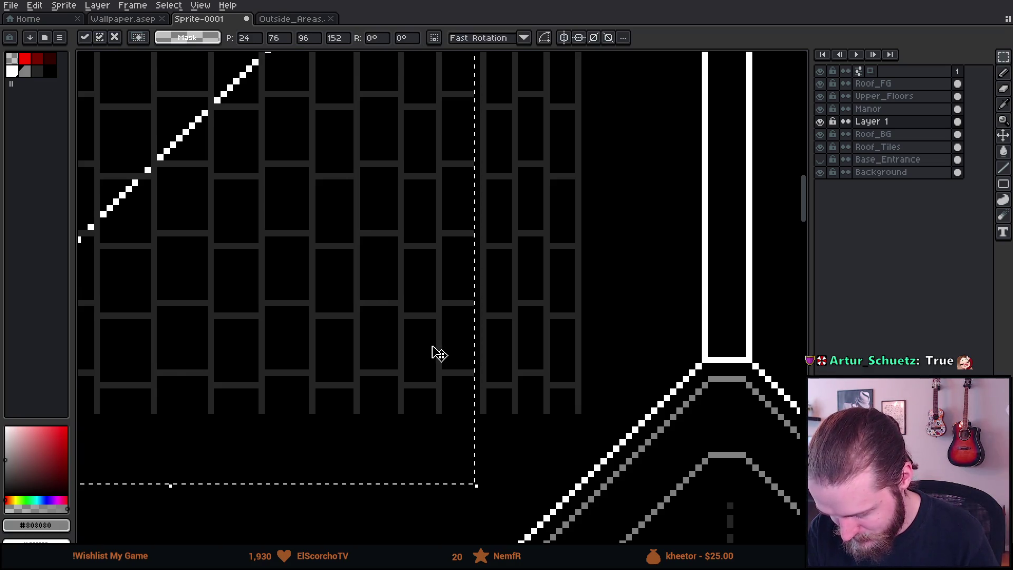
{"action": "scroll", "coordinate": [436, 352], "scroll_direction": "down", "scroll_amount": 3}
{"action": "scroll", "coordinate": [364, 372], "scroll_direction": "down", "scroll_amount": 2}
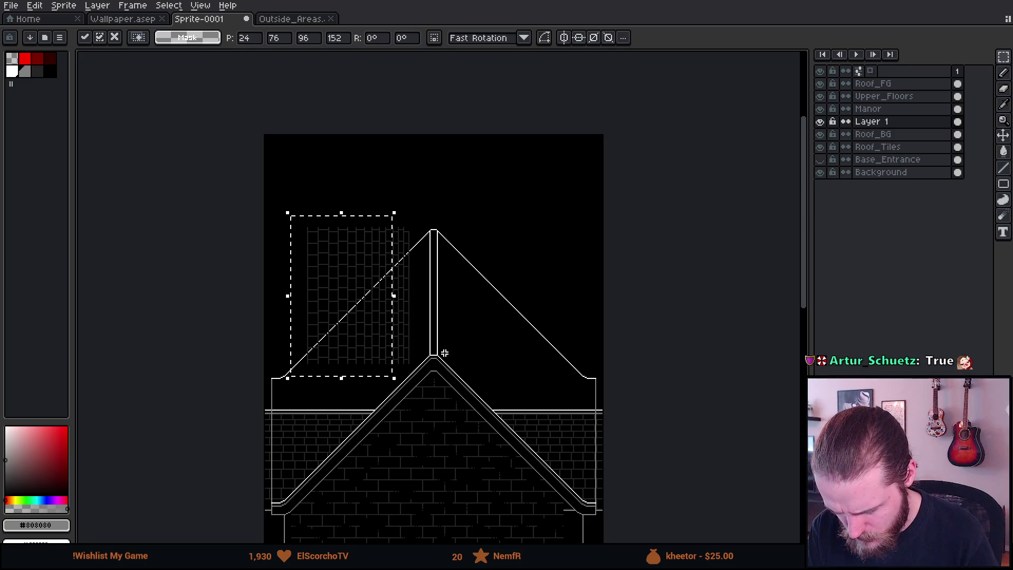
{"action": "key", "text": "ctrl+d"}
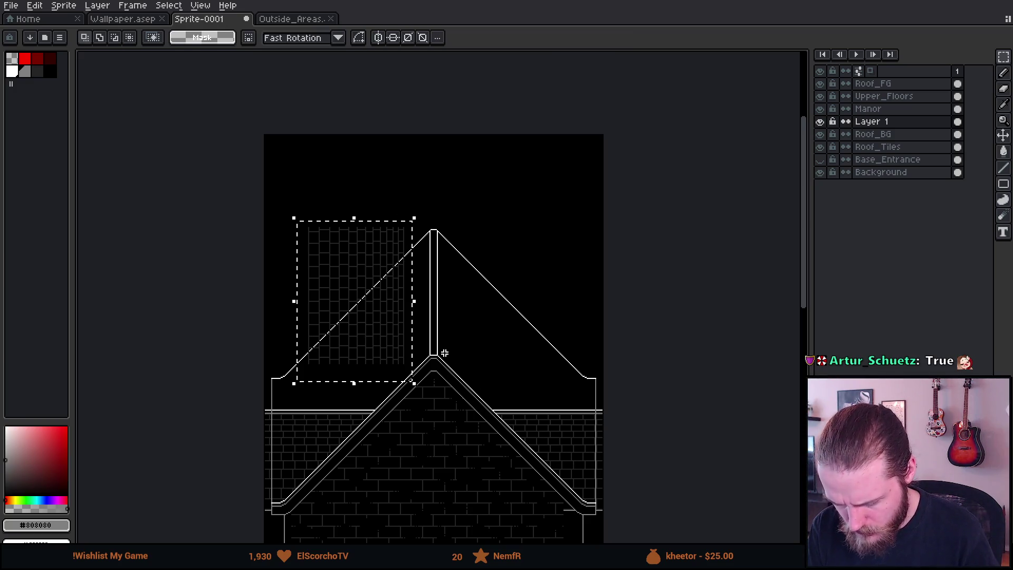
{"action": "key", "text": "Delete"}
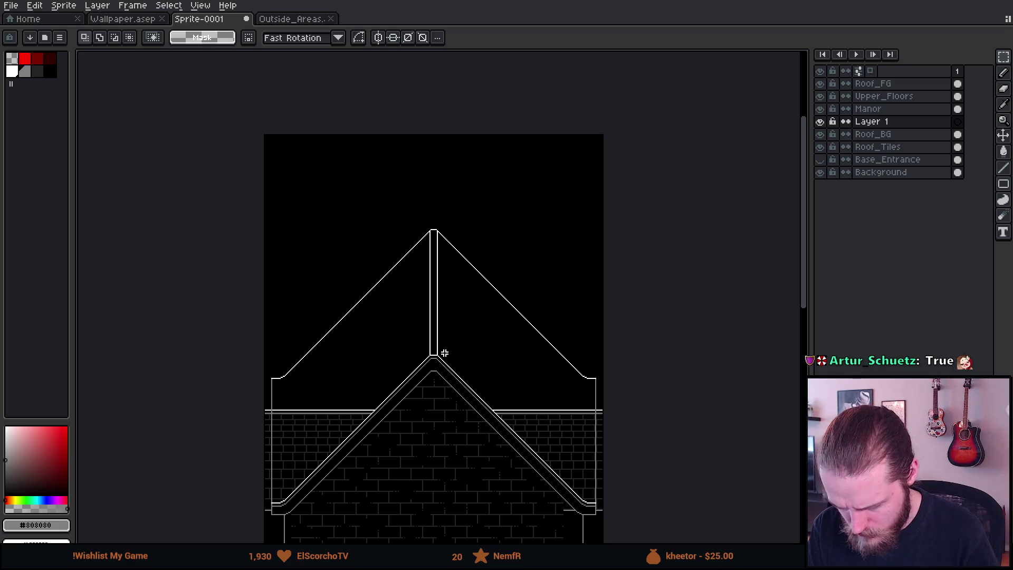
Step: Paste the brick column back and commit it
{"action": "key", "text": "ctrl+v"}
{"action": "key", "text": "Return"}
{"action": "left_click_drag", "start_coordinate": [401, 360], "coordinate": [459, 242]}
Step: On Roof_Tiles, marquee the wall bricks at the roof's left edge, then drop that selection
{"action": "left_click", "coordinate": [897, 147]}
{"action": "scroll", "coordinate": [373, 310], "scroll_direction": "up", "scroll_amount": 5}
{"action": "scroll", "coordinate": [317, 369], "scroll_direction": "down", "scroll_amount": 2}
{"action": "mouse_move", "coordinate": [127, 229]}
{"action": "left_mouse_down"}
{"action": "mouse_move", "coordinate": [538, 502]}
{"action": "mouse_move", "coordinate": [615, 438]}
{"action": "mouse_move", "coordinate": [640, 445]}
{"action": "mouse_move", "coordinate": [644, 458]}
{"action": "left_mouse_up"}
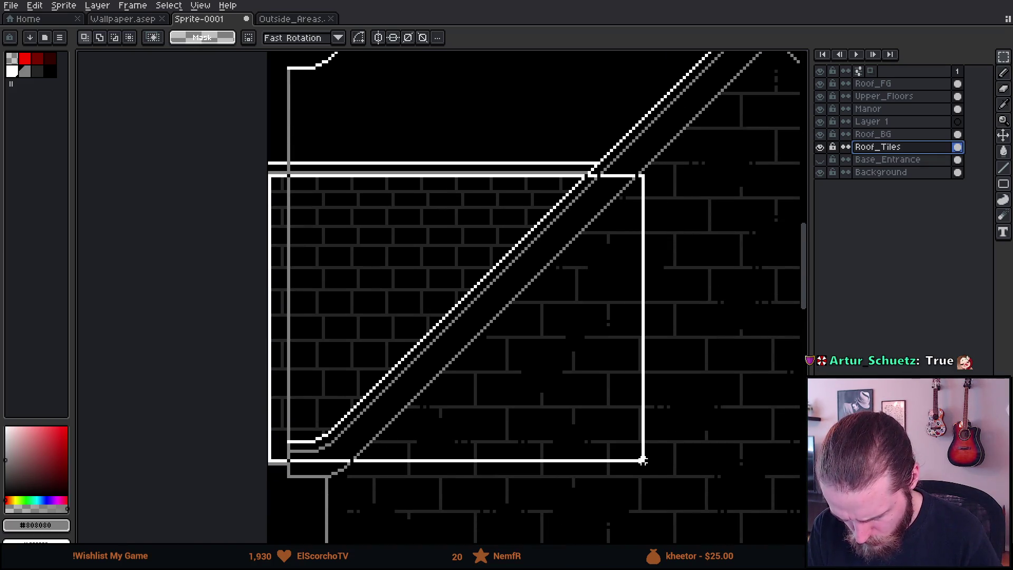
{"action": "scroll", "coordinate": [552, 273], "scroll_direction": "down", "scroll_amount": 3}
{"action": "mouse_move", "coordinate": [620, 181]}
{"action": "left_mouse_down"}
{"action": "mouse_move", "coordinate": [595, 232]}
{"action": "mouse_move", "coordinate": [561, 267]}
{"action": "left_mouse_up"}
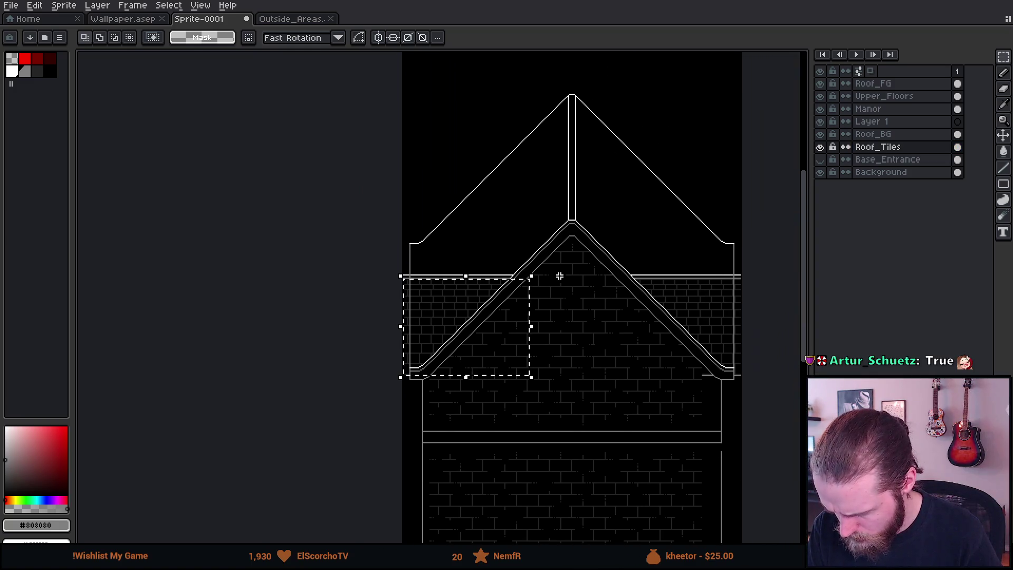
{"action": "scroll", "coordinate": [497, 308], "scroll_direction": "up", "scroll_amount": 3}
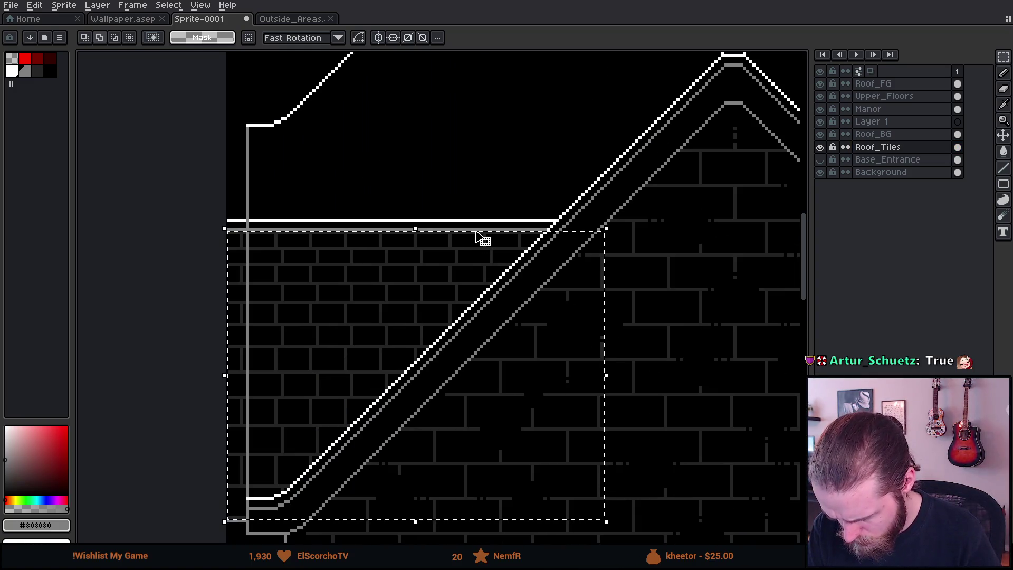
{"action": "key", "text": "ctrl+d"}
Step: Select the brick wall from its top-left corner and paste it onto Layer 1 as a 288×91 band
{"action": "scroll", "coordinate": [240, 226], "scroll_direction": "up", "scroll_amount": 1}
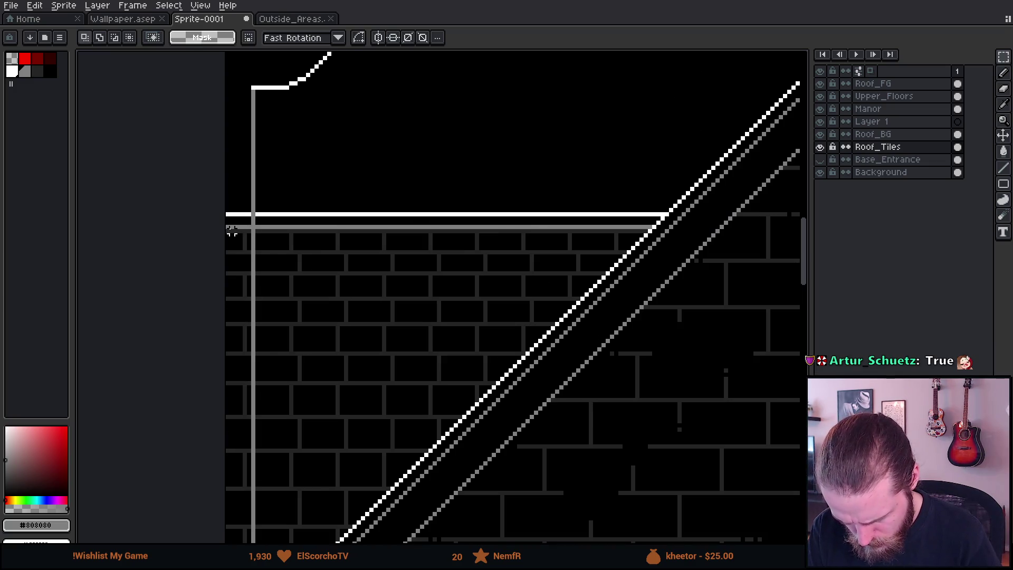
{"action": "scroll", "coordinate": [407, 322], "scroll_direction": "down", "scroll_amount": 2}
{"action": "mouse_move", "coordinate": [240, 227]}
{"action": "left_mouse_down"}
{"action": "mouse_move", "coordinate": [407, 321]}
{"action": "mouse_move", "coordinate": [733, 454]}
{"action": "mouse_move", "coordinate": [670, 449]}
{"action": "mouse_move", "coordinate": [754, 507]}
{"action": "left_mouse_up"}
{"action": "scroll", "coordinate": [733, 454], "scroll_direction": "up", "scroll_amount": 1}
{"action": "scroll", "coordinate": [733, 453], "scroll_direction": "up", "scroll_amount": 3}
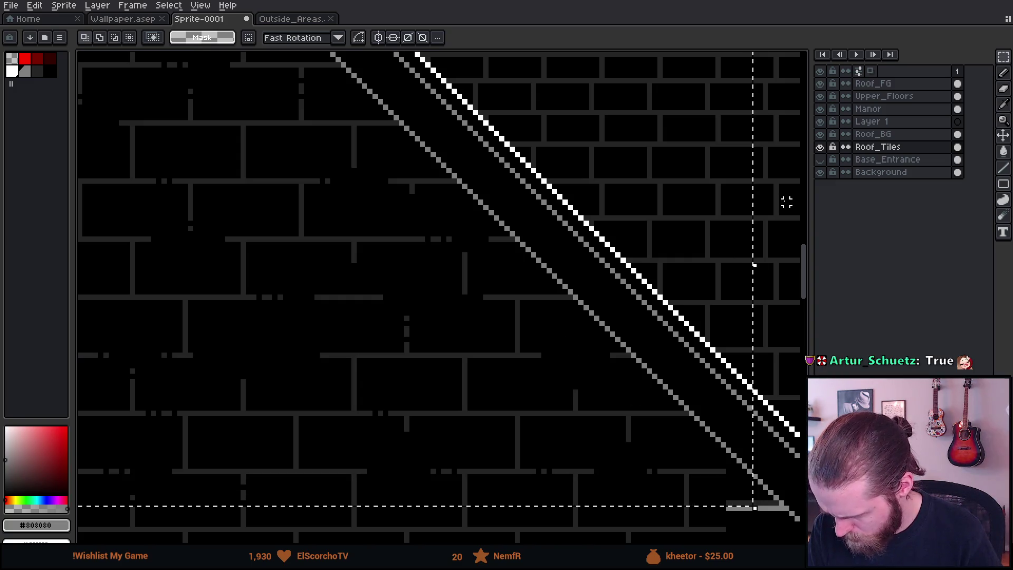
{"action": "left_click", "coordinate": [895, 84]}
{"action": "left_click", "coordinate": [897, 122]}
{"action": "key", "text": "ctrl+d"}
{"action": "scroll", "coordinate": [602, 176], "scroll_direction": "down", "scroll_amount": 4}
{"action": "key", "text": "ctrl+v"}
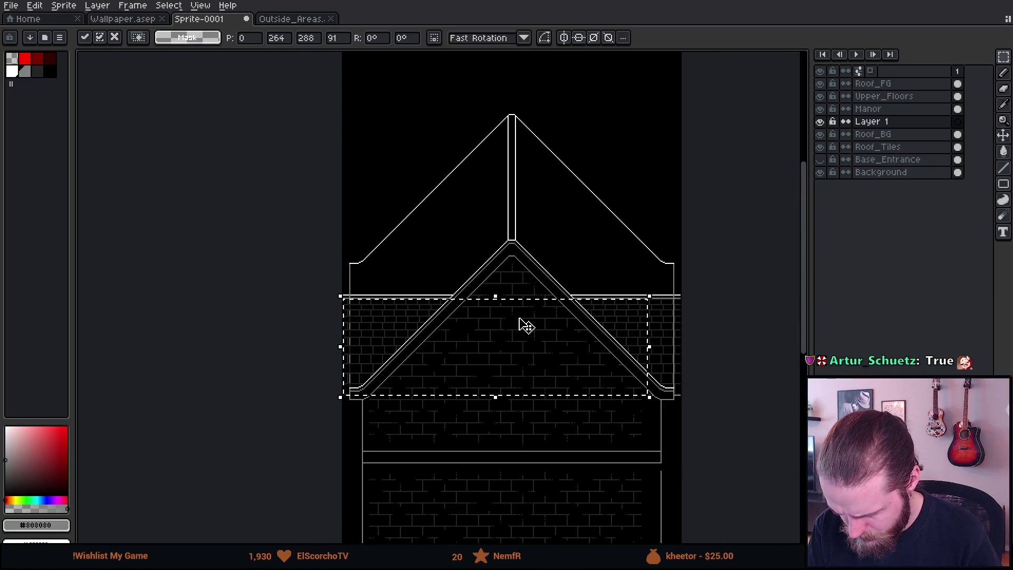
Step: Drag the floating brick strip over the roof, then down to 3,221 atop the wall below the left eave
{"action": "left_click_drag", "start_coordinate": [521, 319], "coordinate": [528, 163]}
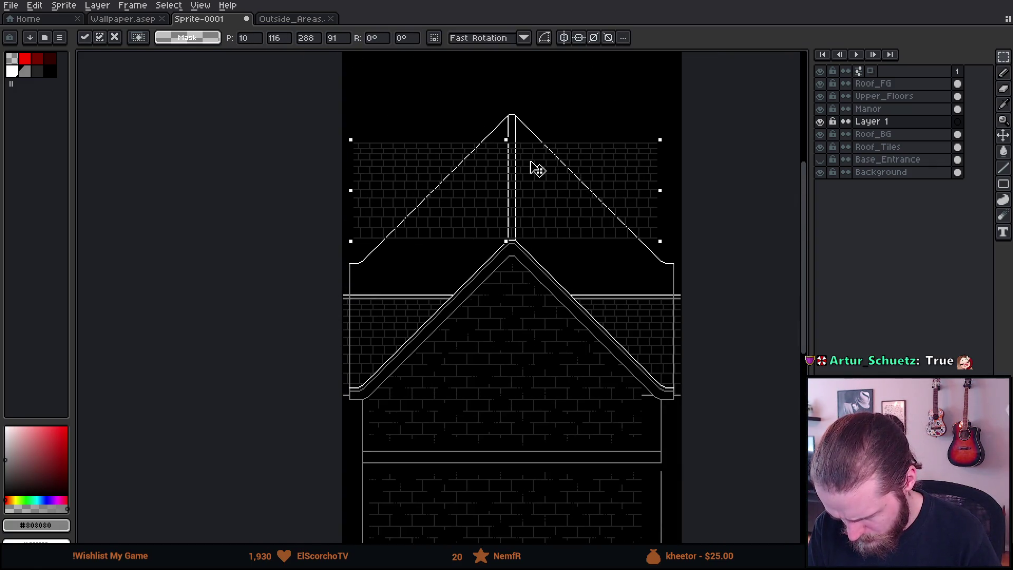
{"action": "key", "text": "Return"}
{"action": "scroll", "coordinate": [531, 174], "scroll_direction": "up", "scroll_amount": 2}
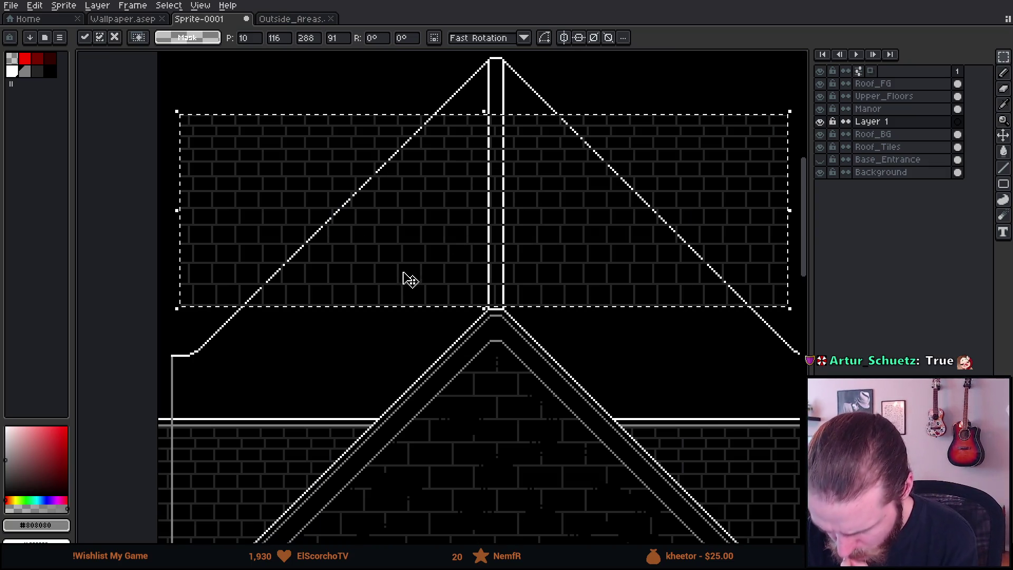
{"action": "left_click_drag", "start_coordinate": [545, 264], "coordinate": [535, 275]}
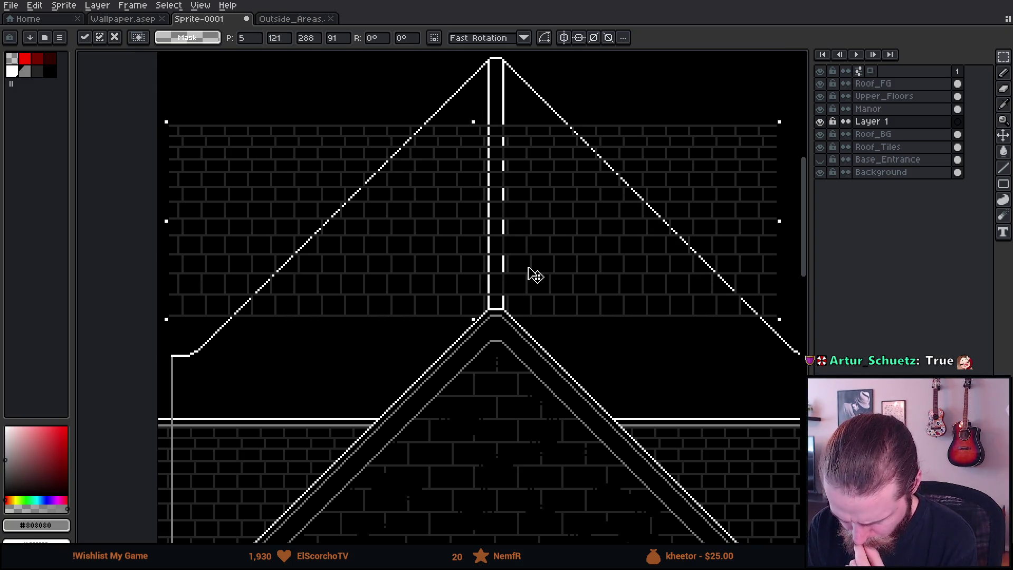
{"action": "mouse_move", "coordinate": [300, 289]}
{"action": "left_mouse_down"}
{"action": "mouse_move", "coordinate": [382, 219]}
{"action": "mouse_move", "coordinate": [403, 175]}
{"action": "mouse_move", "coordinate": [405, 105]}
{"action": "mouse_move", "coordinate": [427, 174]}
{"action": "mouse_move", "coordinate": [429, 377]}
{"action": "mouse_move", "coordinate": [417, 332]}
{"action": "left_mouse_up"}
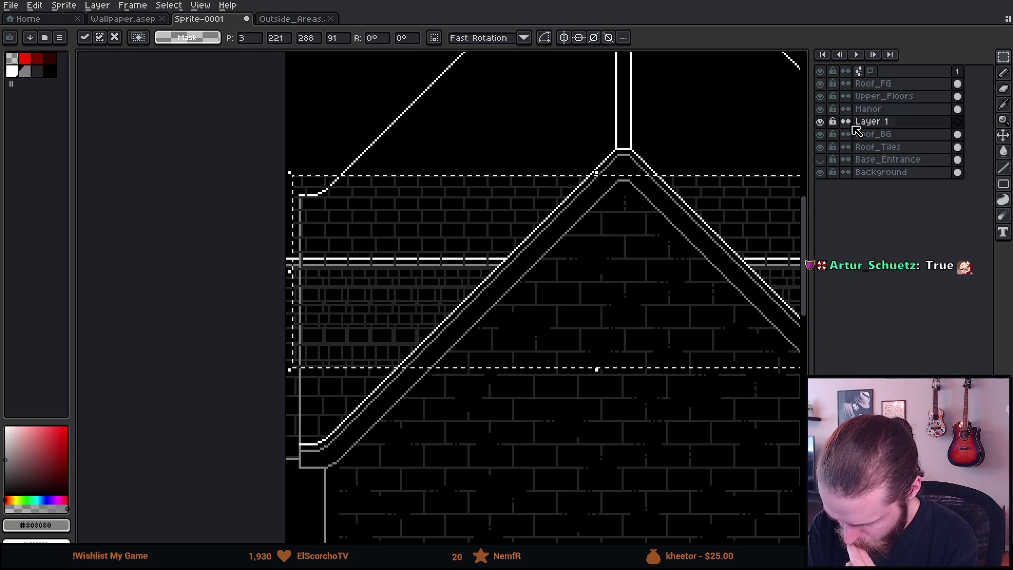
Step: Hide Roof_Tiles to compare, lower the brick band into alignment, and commit it
{"action": "left_click", "coordinate": [820, 148]}
{"action": "left_click_drag", "start_coordinate": [385, 289], "coordinate": [398, 332]}
{"action": "mouse_move", "coordinate": [398, 353]}
{"action": "left_mouse_down"}
{"action": "mouse_move", "coordinate": [394, 278]}
{"action": "mouse_move", "coordinate": [396, 307]}
{"action": "left_mouse_up"}
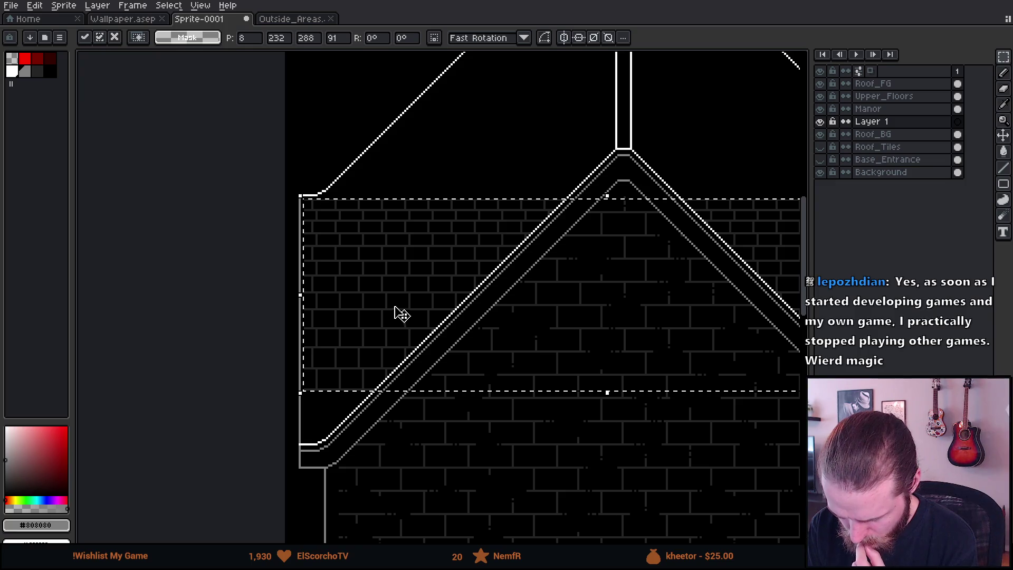
{"action": "scroll", "coordinate": [330, 238], "scroll_direction": "up", "scroll_amount": 3}
{"action": "scroll", "coordinate": [330, 242], "scroll_direction": "down", "scroll_amount": 5}
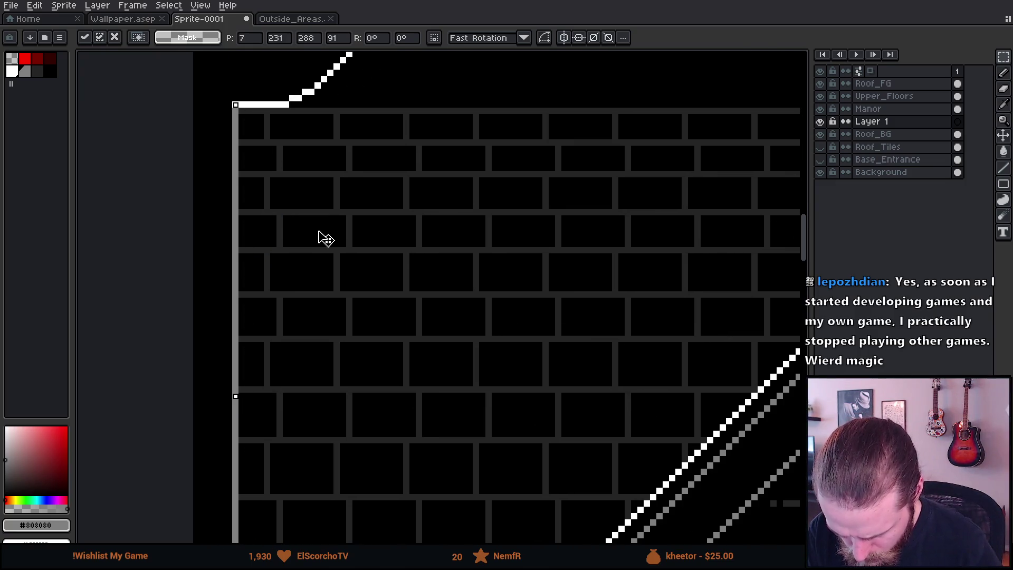
{"action": "scroll", "coordinate": [357, 371], "scroll_direction": "down", "scroll_amount": 1}
{"action": "scroll", "coordinate": [398, 410], "scroll_direction": "up", "scroll_amount": 1}
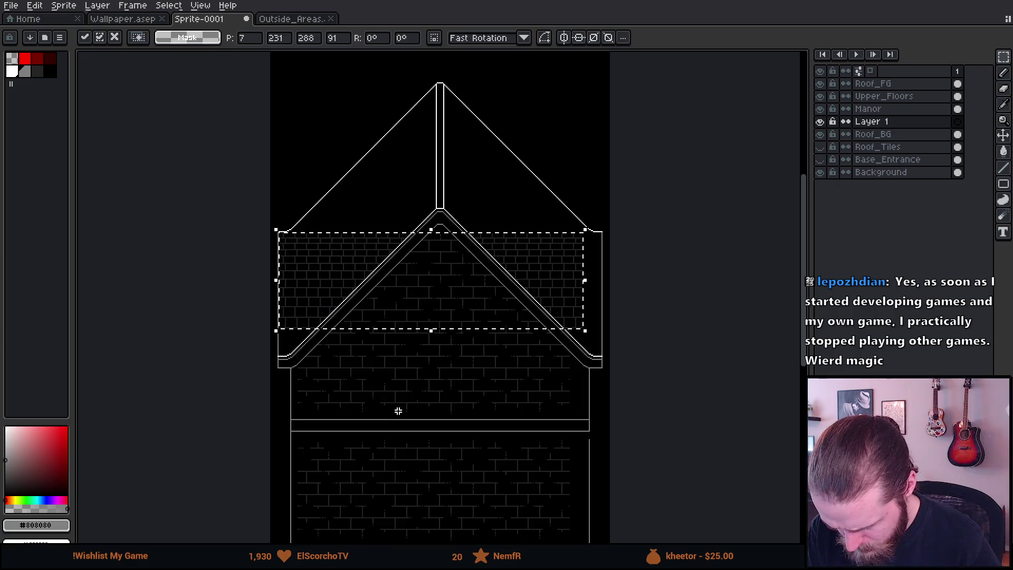
{"action": "key", "text": "Return"}
Step: Select the brick band across the lower roof and shift it to line up with the eave
{"action": "scroll", "coordinate": [293, 326], "scroll_direction": "up", "scroll_amount": 4}
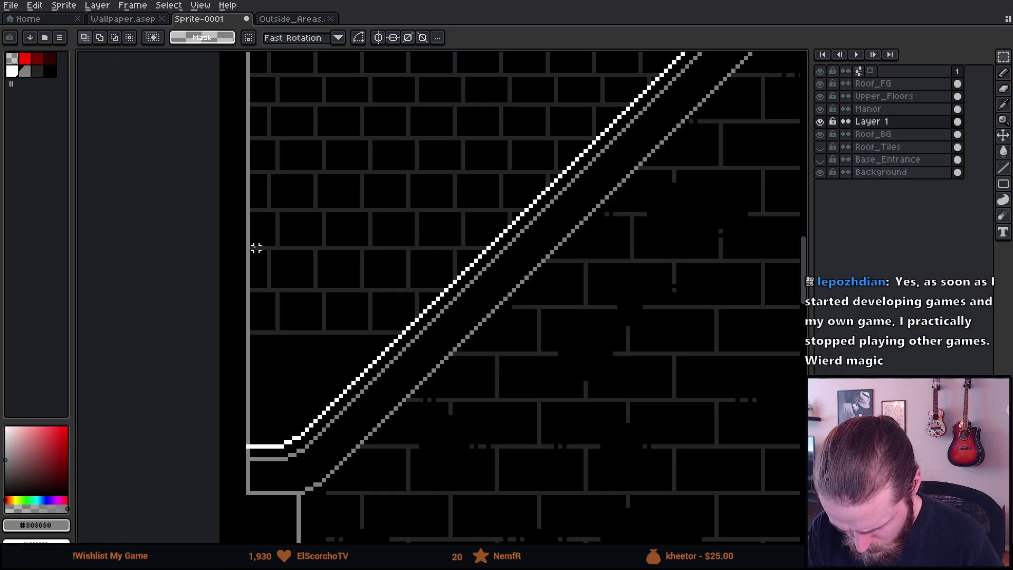
{"action": "scroll", "coordinate": [252, 248], "scroll_direction": "down", "scroll_amount": 3}
{"action": "mouse_move", "coordinate": [294, 313]}
{"action": "left_mouse_down"}
{"action": "mouse_move", "coordinate": [464, 380]}
{"action": "mouse_move", "coordinate": [762, 427]}
{"action": "left_mouse_up"}
{"action": "scroll", "coordinate": [464, 380], "scroll_direction": "down", "scroll_amount": 1}
{"action": "scroll", "coordinate": [305, 368], "scroll_direction": "up", "scroll_amount": 3}
{"action": "mouse_move", "coordinate": [264, 305]}
{"action": "left_mouse_down"}
{"action": "mouse_move", "coordinate": [308, 327]}
{"action": "mouse_move", "coordinate": [364, 416]}
{"action": "mouse_move", "coordinate": [468, 405]}
{"action": "mouse_move", "coordinate": [208, 341]}
{"action": "mouse_move", "coordinate": [470, 402]}
{"action": "mouse_move", "coordinate": [242, 358]}
{"action": "mouse_move", "coordinate": [260, 360]}
{"action": "mouse_move", "coordinate": [245, 342]}
{"action": "left_mouse_up"}
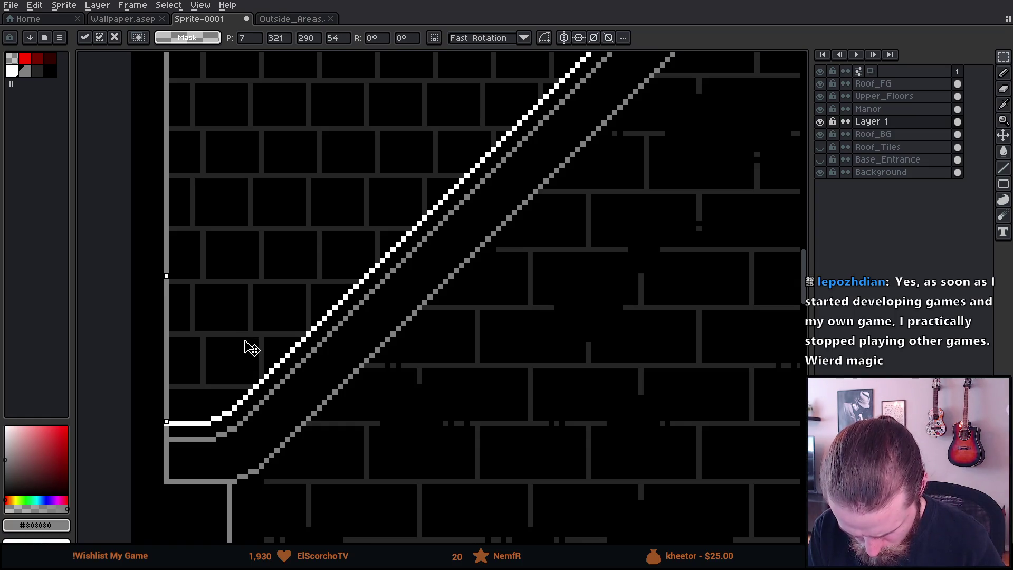
{"action": "scroll", "coordinate": [244, 344], "scroll_direction": "down", "scroll_amount": 1}
{"action": "left_click", "coordinate": [273, 277]}
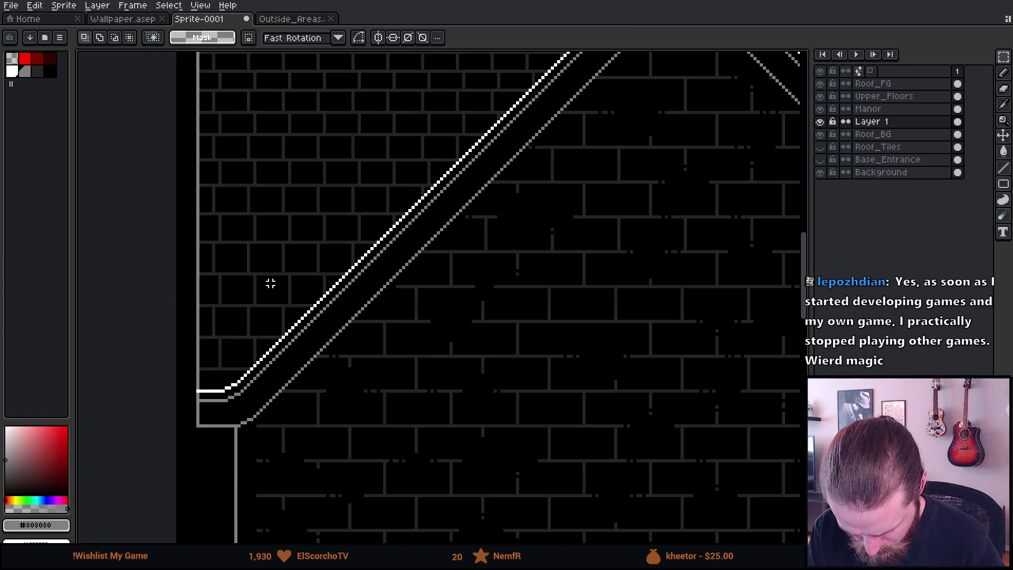
{"action": "scroll", "coordinate": [179, 328], "scroll_direction": "down", "scroll_amount": 3}
{"action": "scroll", "coordinate": [340, 365], "scroll_direction": "up", "scroll_amount": 4}
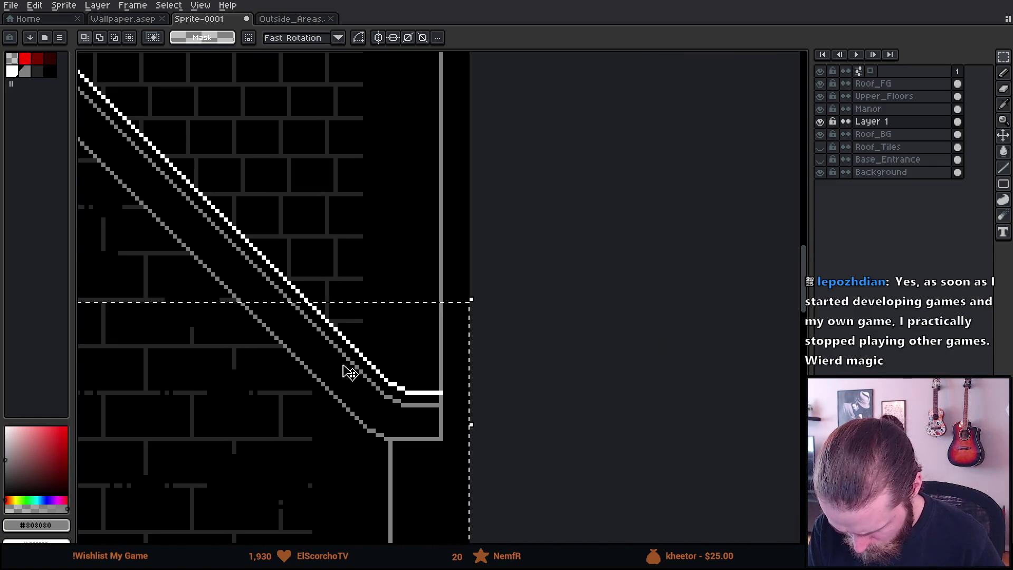
Step: Transform the stair pieces, including the reselected left stair area, and commit them
{"action": "left_click", "coordinate": [340, 366]}
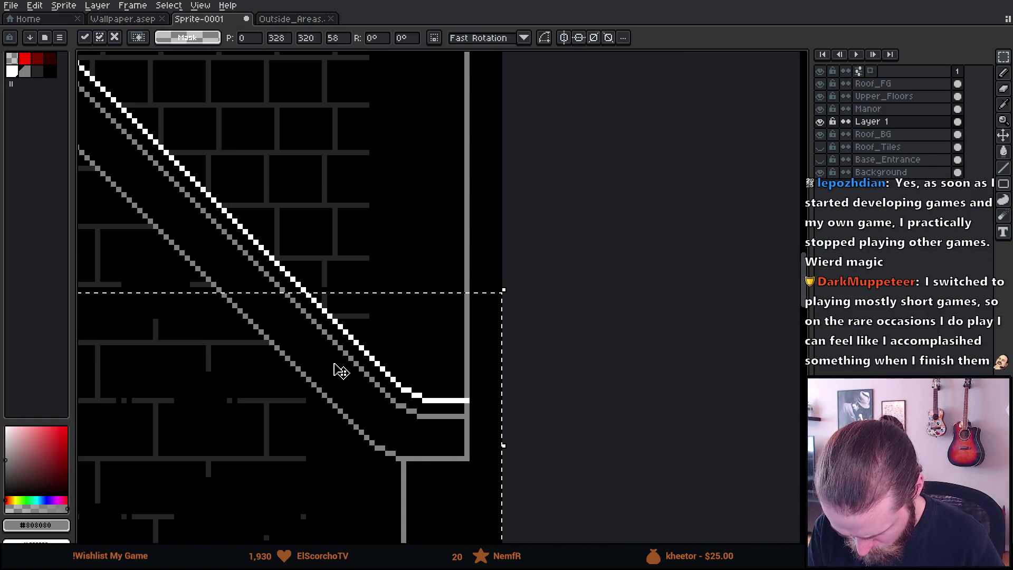
{"action": "scroll", "coordinate": [340, 371], "scroll_direction": "down", "scroll_amount": 3}
{"action": "scroll", "coordinate": [475, 253], "scroll_direction": "down", "scroll_amount": 1}
{"action": "left_click", "coordinate": [265, 319]}
{"action": "scroll", "coordinate": [264, 305], "scroll_direction": "up", "scroll_amount": 3}
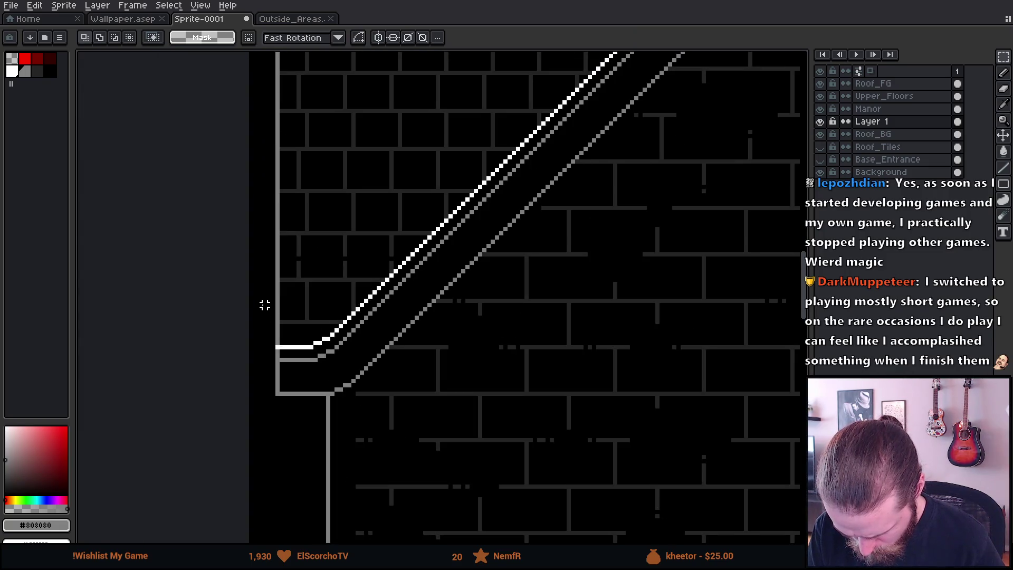
{"action": "scroll", "coordinate": [261, 300], "scroll_direction": "down", "scroll_amount": 3}
{"action": "key", "text": "ctrl+shift+d"}
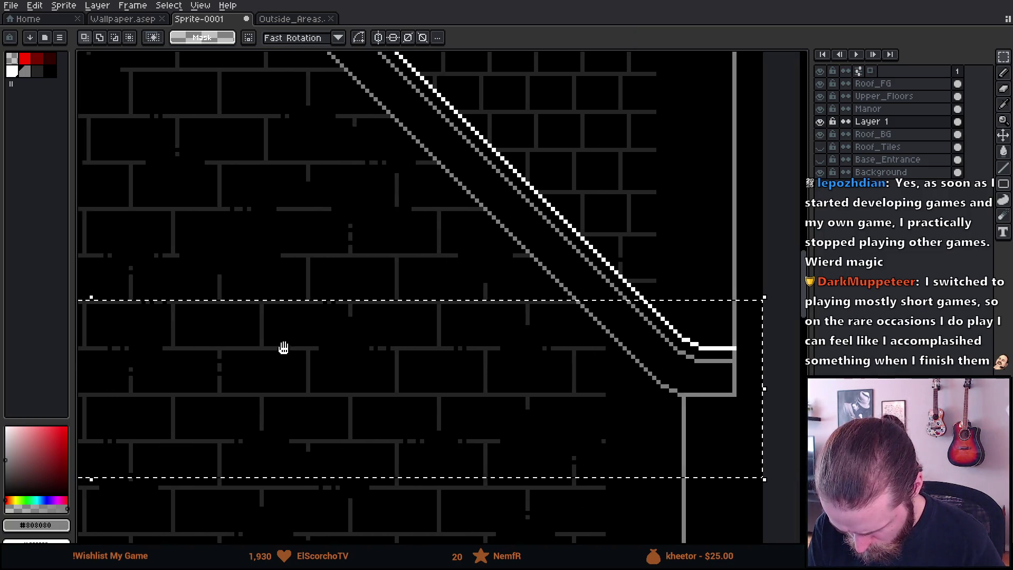
{"action": "scroll", "coordinate": [502, 340], "scroll_direction": "up", "scroll_amount": 3}
{"action": "left_click_drag", "start_coordinate": [502, 339], "coordinate": [565, 321]}
{"action": "scroll", "coordinate": [565, 321], "scroll_direction": "up", "scroll_amount": 2}
{"action": "left_click", "coordinate": [522, 232]}
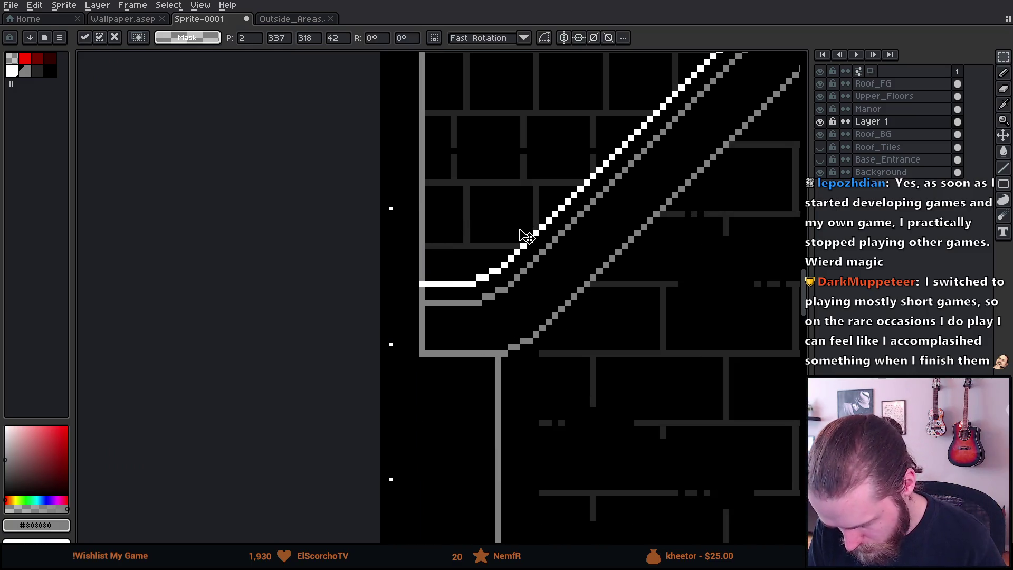
{"action": "key", "text": "ctrl+d"}
Step: Select a strip across the roof eave and stretch it taller
{"action": "mouse_move", "coordinate": [415, 144]}
{"action": "left_mouse_down"}
{"action": "mouse_move", "coordinate": [719, 120]}
{"action": "mouse_move", "coordinate": [526, 74]}
{"action": "mouse_move", "coordinate": [643, 69]}
{"action": "mouse_move", "coordinate": [571, 153]}
{"action": "mouse_move", "coordinate": [594, 181]}
{"action": "left_mouse_up"}
{"action": "scroll", "coordinate": [644, 130], "scroll_direction": "down", "scroll_amount": 3}
{"action": "scroll", "coordinate": [140, 223], "scroll_direction": "up", "scroll_amount": 3}
{"action": "left_click_drag", "start_coordinate": [417, 176], "coordinate": [416, 191]}
{"action": "scroll", "coordinate": [267, 301], "scroll_direction": "down", "scroll_amount": 2}
{"action": "scroll", "coordinate": [641, 267], "scroll_direction": "up", "scroll_amount": 1}
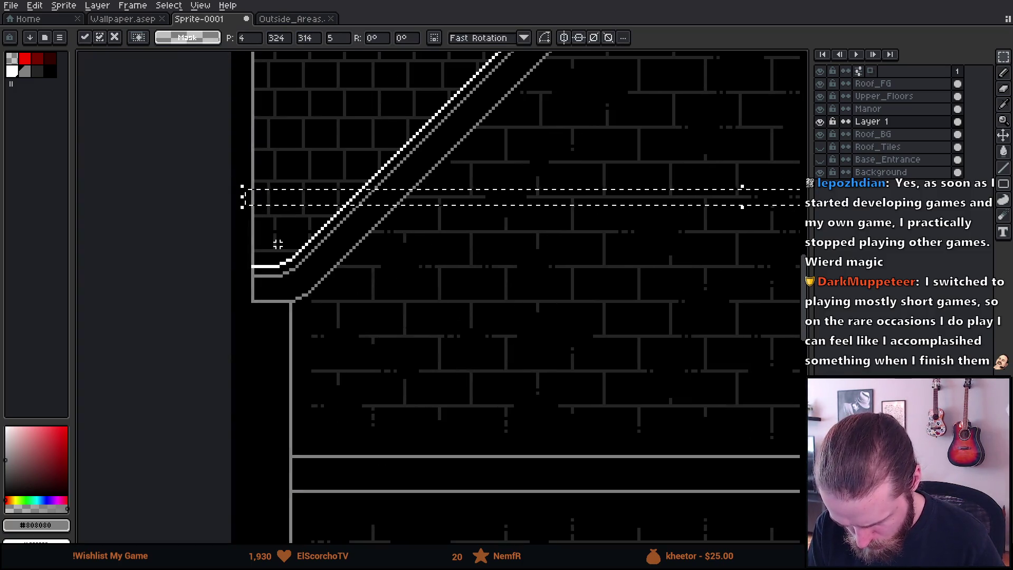
{"action": "key", "text": "ctrl+d"}
Step: Select and transform a second strip along the eave, then commit it
{"action": "scroll", "coordinate": [273, 244], "scroll_direction": "up", "scroll_amount": 2}
{"action": "mouse_move", "coordinate": [246, 213]}
{"action": "left_mouse_down"}
{"action": "mouse_move", "coordinate": [780, 220]}
{"action": "mouse_move", "coordinate": [791, 175]}
{"action": "mouse_move", "coordinate": [558, 196]}
{"action": "mouse_move", "coordinate": [560, 208]}
{"action": "left_mouse_up"}
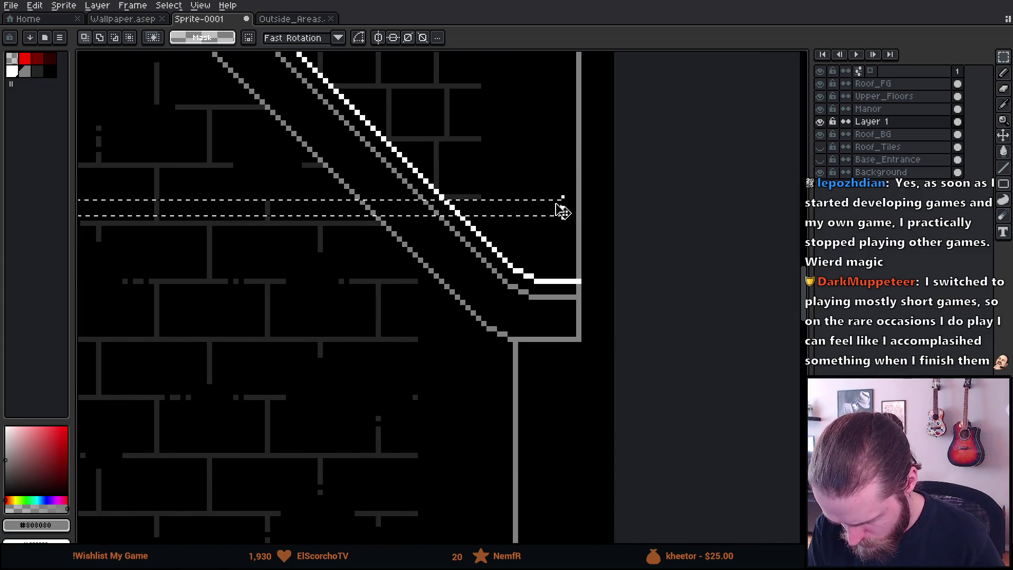
{"action": "scroll", "coordinate": [663, 242], "scroll_direction": "down", "scroll_amount": 2}
{"action": "scroll", "coordinate": [233, 255], "scroll_direction": "up", "scroll_amount": 1}
{"action": "left_click_drag", "start_coordinate": [233, 255], "coordinate": [527, 262]}
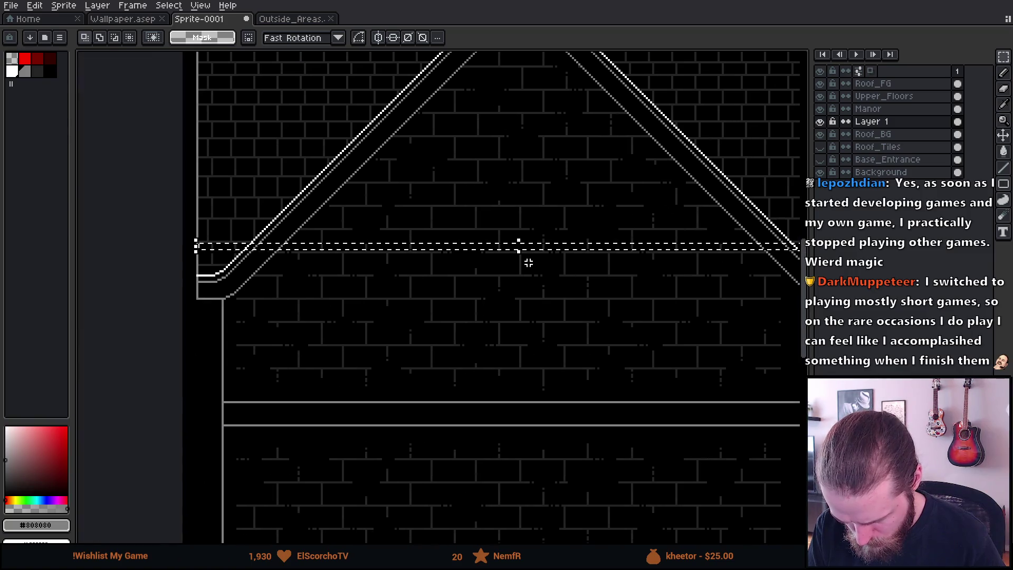
{"action": "left_click", "coordinate": [519, 266]}
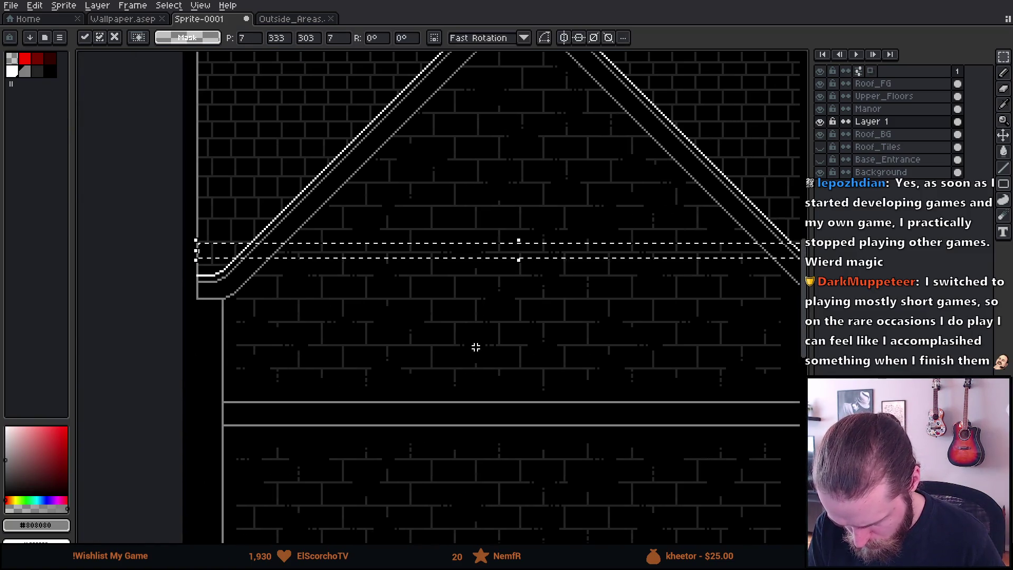
{"action": "left_click", "coordinate": [475, 347]}
Step: With the Move tool, shift the brick pattern down about 13 pixels
{"action": "scroll", "coordinate": [306, 278], "scroll_direction": "up", "scroll_amount": 3}
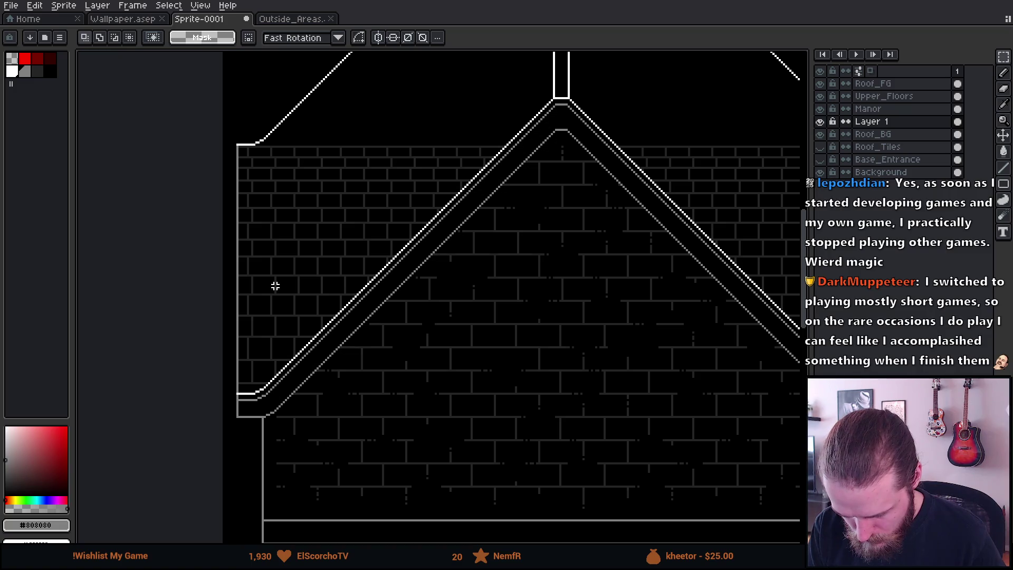
{"action": "scroll", "coordinate": [317, 259], "scroll_direction": "down", "scroll_amount": 2}
{"action": "key", "text": "v"}
{"action": "left_click_drag", "start_coordinate": [347, 262], "coordinate": [349, 268]}
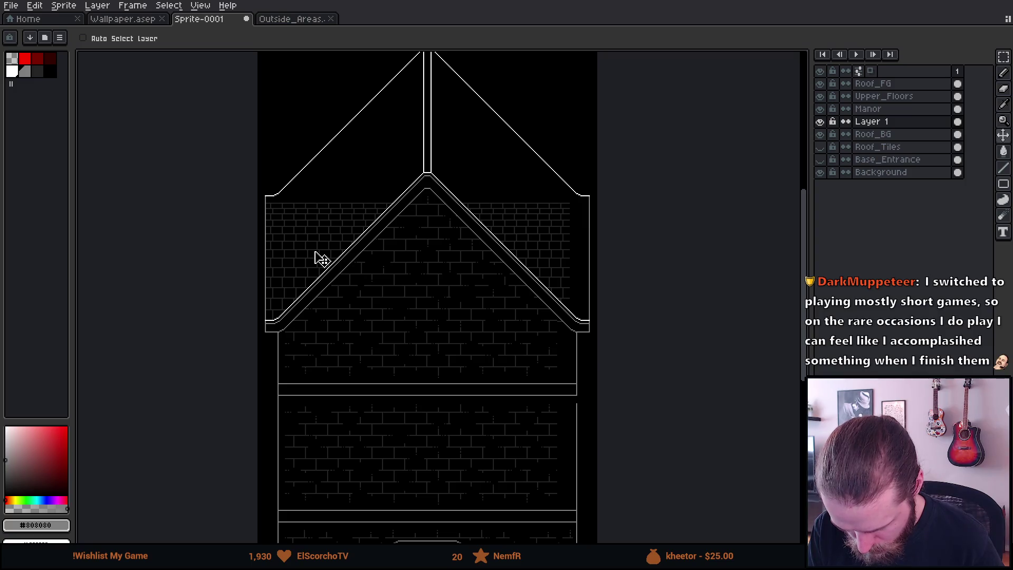
Step: Select the bricks along the top of the left wall and nudge them up one pixel
{"action": "key", "text": "ctrl"}
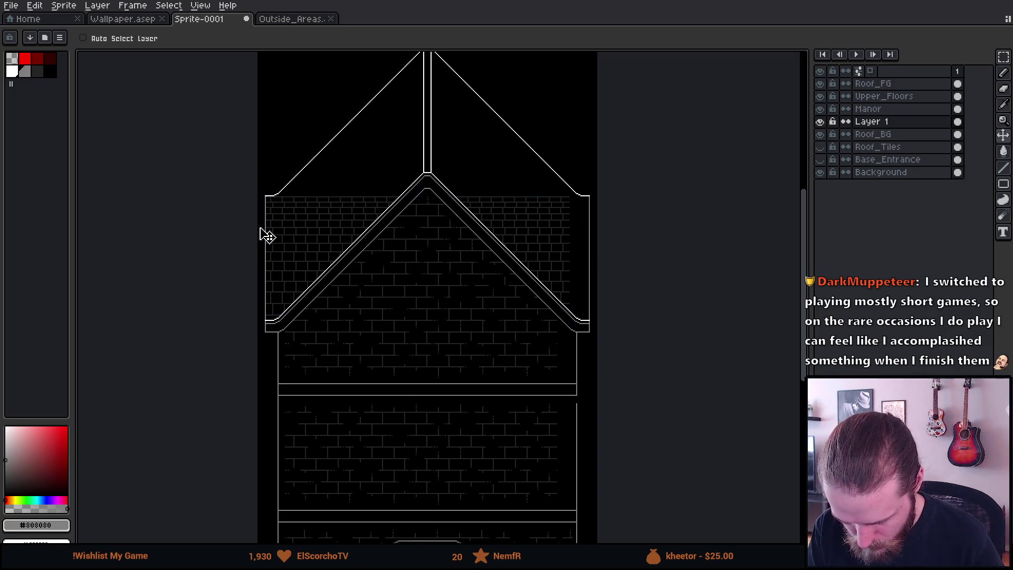
{"action": "scroll", "coordinate": [262, 235], "scroll_direction": "up", "scroll_amount": 3}
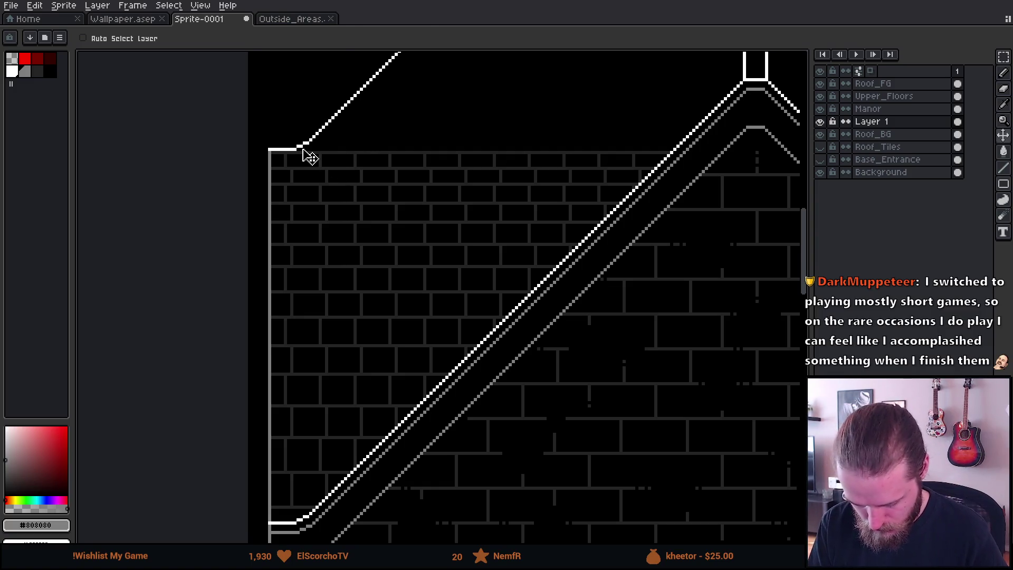
{"action": "key", "text": "m"}
{"action": "scroll", "coordinate": [305, 150], "scroll_direction": "up", "scroll_amount": 1}
{"action": "scroll", "coordinate": [305, 149], "scroll_direction": "up", "scroll_amount": 1}
{"action": "mouse_move", "coordinate": [288, 144]}
{"action": "left_mouse_down"}
{"action": "mouse_move", "coordinate": [314, 306]}
{"action": "mouse_move", "coordinate": [469, 496]}
{"action": "mouse_move", "coordinate": [683, 482]}
{"action": "mouse_move", "coordinate": [622, 502]}
{"action": "mouse_move", "coordinate": [557, 502]}
{"action": "left_mouse_up"}
{"action": "scroll", "coordinate": [338, 417], "scroll_direction": "down", "scroll_amount": 2}
{"action": "scroll", "coordinate": [678, 480], "scroll_direction": "down", "scroll_amount": 5}
{"action": "scroll", "coordinate": [683, 481], "scroll_direction": "up", "scroll_amount": 2}
{"action": "scroll", "coordinate": [660, 491], "scroll_direction": "up", "scroll_amount": 3}
{"action": "scroll", "coordinate": [306, 280], "scroll_direction": "up", "scroll_amount": 1}
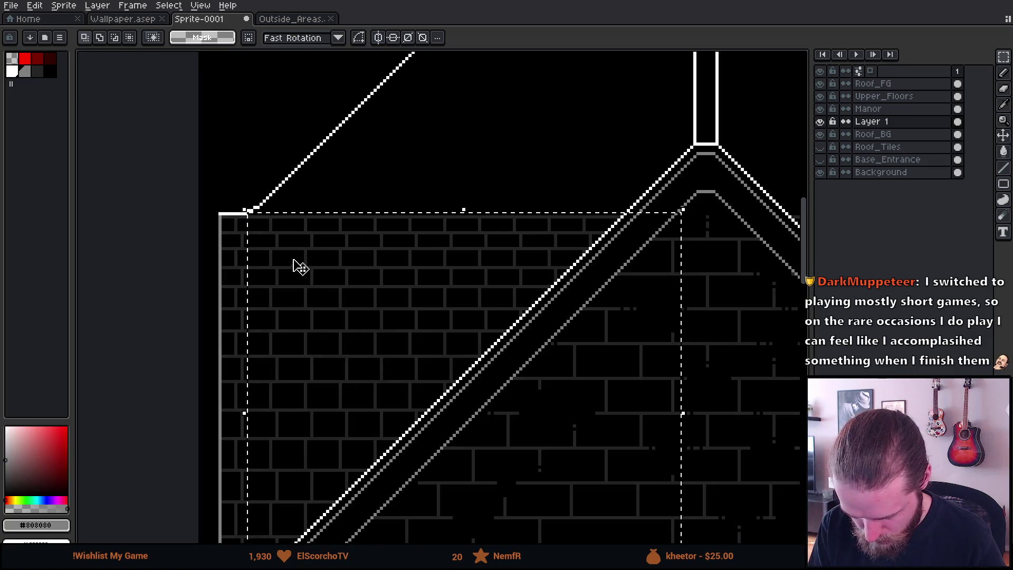
{"action": "scroll", "coordinate": [285, 259], "scroll_direction": "up", "scroll_amount": 2}
{"action": "key", "text": "Up"}
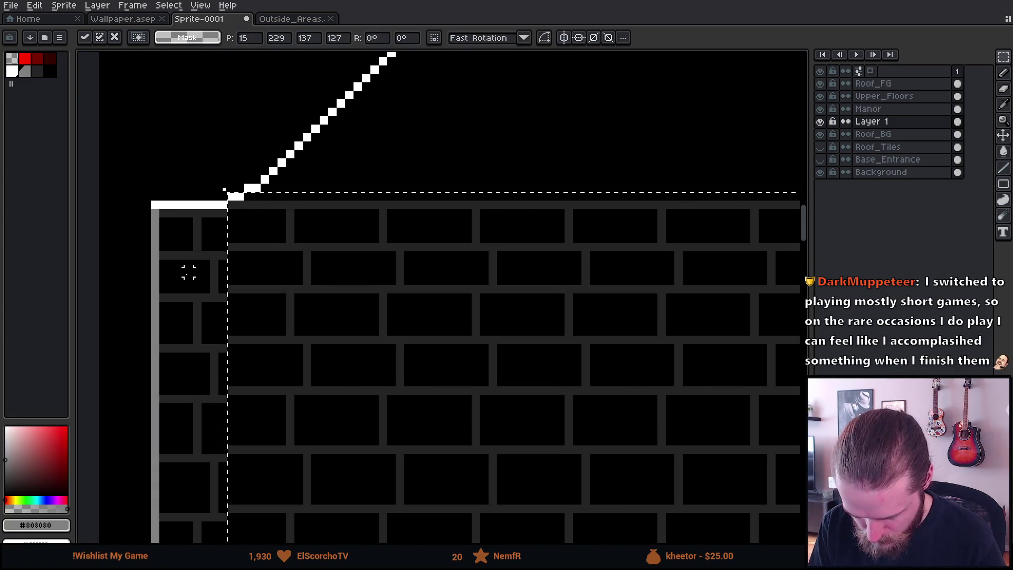
Step: Raise a block of bricks from the wall corner by two pixels, then deselect
{"action": "scroll", "coordinate": [255, 214], "scroll_direction": "down", "scroll_amount": 1}
{"action": "mouse_move", "coordinate": [232, 203]}
{"action": "left_mouse_down"}
{"action": "mouse_move", "coordinate": [256, 215]}
{"action": "mouse_move", "coordinate": [406, 531]}
{"action": "mouse_move", "coordinate": [579, 469]}
{"action": "mouse_move", "coordinate": [644, 508]}
{"action": "mouse_move", "coordinate": [632, 516]}
{"action": "left_mouse_up"}
{"action": "scroll", "coordinate": [407, 531], "scroll_direction": "down", "scroll_amount": 2}
{"action": "scroll", "coordinate": [474, 502], "scroll_direction": "up", "scroll_amount": 1}
{"action": "scroll", "coordinate": [339, 156], "scroll_direction": "up", "scroll_amount": 1}
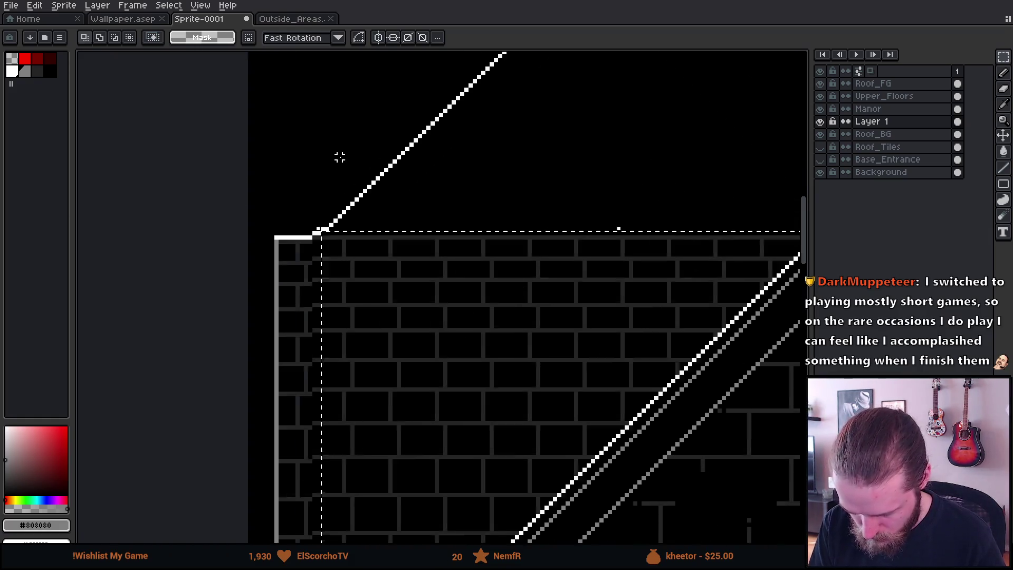
{"action": "scroll", "coordinate": [372, 344], "scroll_direction": "up", "scroll_amount": 1}
{"action": "key", "text": "Up"}
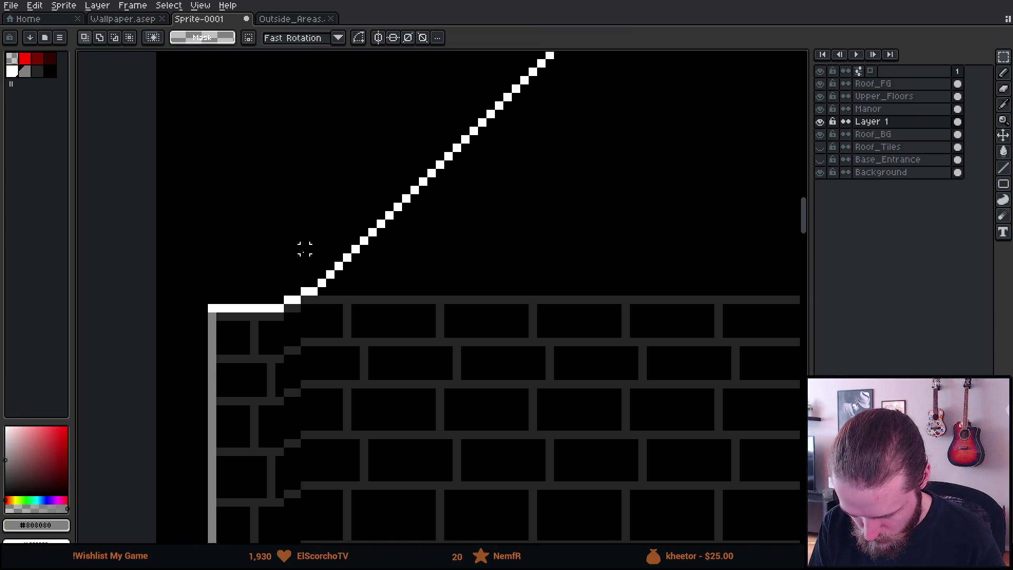
{"action": "scroll", "coordinate": [307, 264], "scroll_direction": "down", "scroll_amount": 2}
{"action": "scroll", "coordinate": [316, 288], "scroll_direction": "down", "scroll_amount": 2}
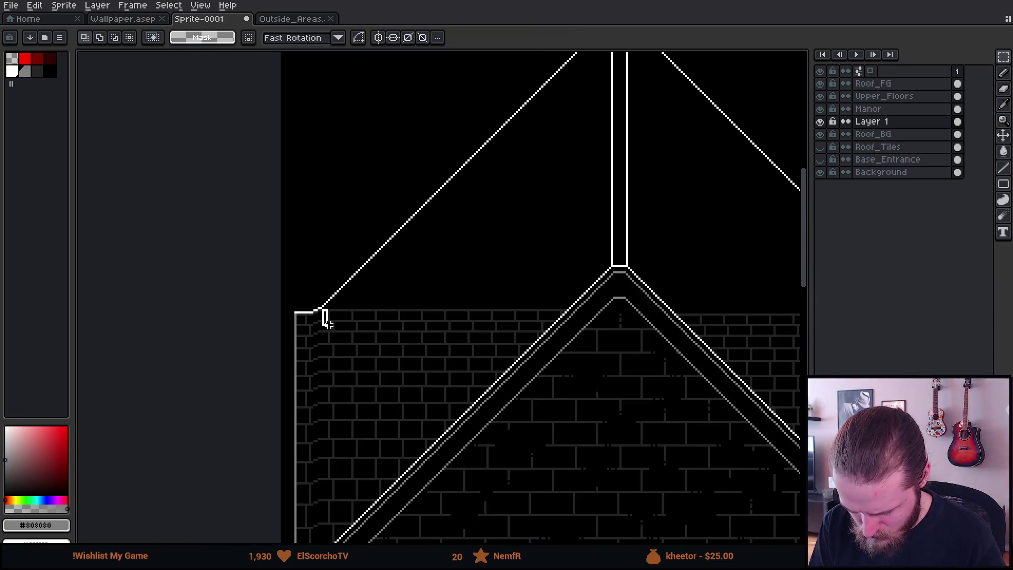
{"action": "scroll", "coordinate": [324, 317], "scroll_direction": "down", "scroll_amount": 1}
{"action": "scroll", "coordinate": [323, 193], "scroll_direction": "up", "scroll_amount": 3}
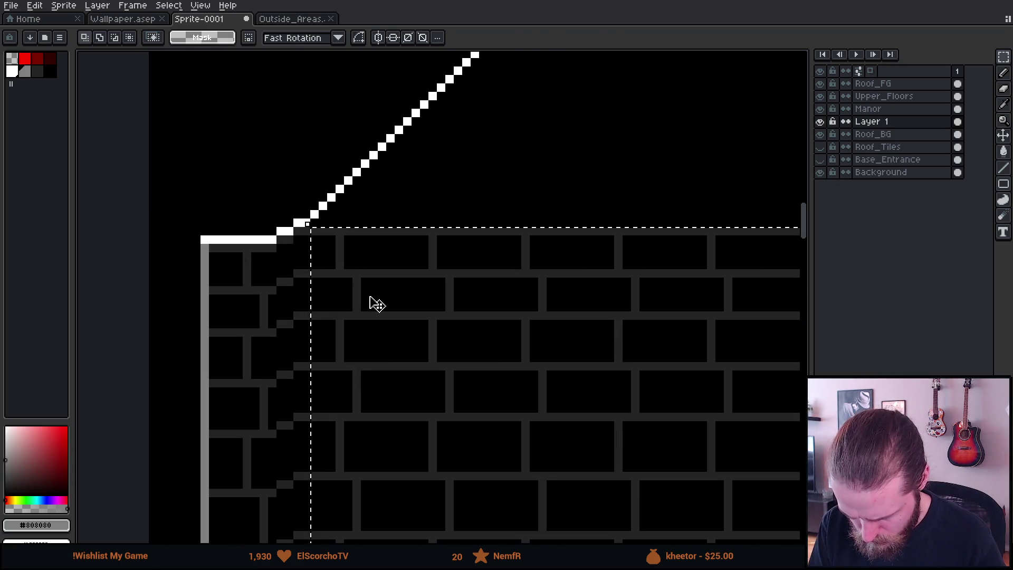
{"action": "key", "text": "Up"}
{"action": "scroll", "coordinate": [264, 233], "scroll_direction": "down", "scroll_amount": 3}
{"action": "key", "text": "ctrl+d"}
Step: Move the bricks below the left eave up one pixel and commit
{"action": "scroll", "coordinate": [263, 233], "scroll_direction": "up", "scroll_amount": 2}
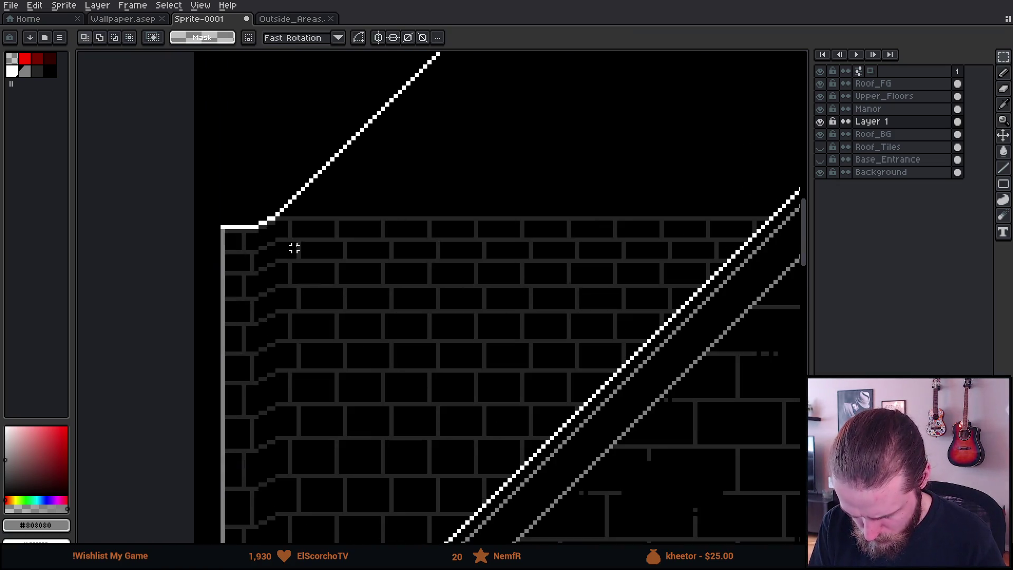
{"action": "scroll", "coordinate": [271, 209], "scroll_direction": "down", "scroll_amount": 1}
{"action": "scroll", "coordinate": [398, 486], "scroll_direction": "down", "scroll_amount": 3}
{"action": "mouse_move", "coordinate": [271, 209]}
{"action": "left_mouse_down"}
{"action": "mouse_move", "coordinate": [398, 493]}
{"action": "mouse_move", "coordinate": [529, 491]}
{"action": "mouse_move", "coordinate": [510, 499]}
{"action": "left_mouse_up"}
{"action": "scroll", "coordinate": [355, 312], "scroll_direction": "up", "scroll_amount": 3}
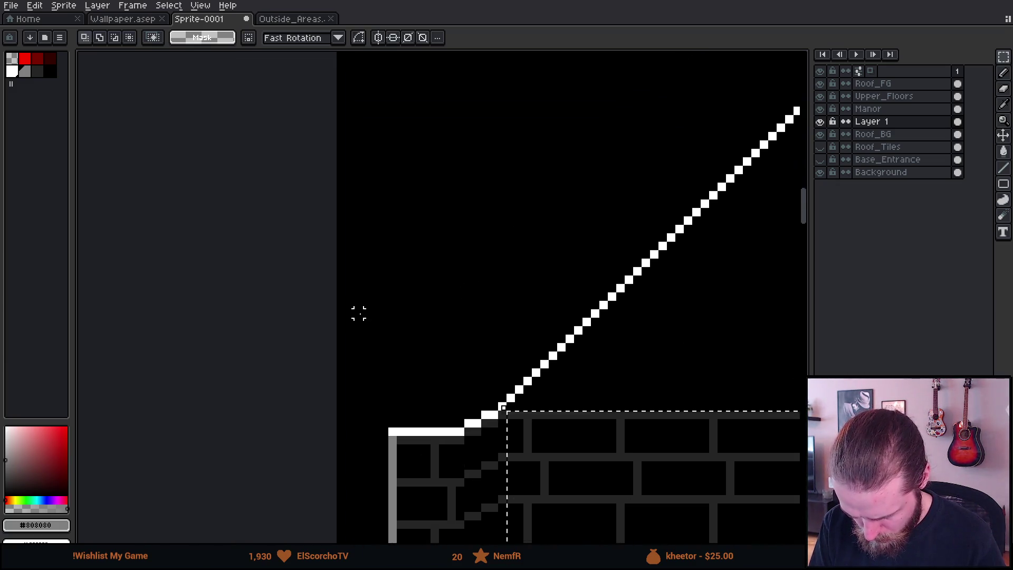
{"action": "scroll", "coordinate": [355, 312], "scroll_direction": "up", "scroll_amount": 1}
{"action": "left_click_drag", "start_coordinate": [608, 513], "coordinate": [609, 500]}
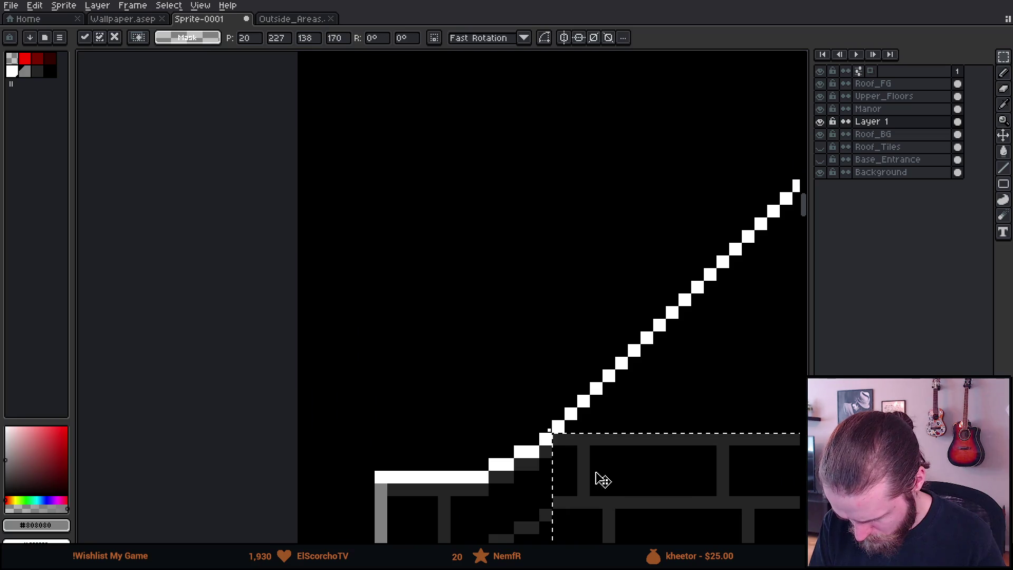
{"action": "key", "text": "Return"}
Step: Shift the brick area under the left roof slope up two pixels
{"action": "scroll", "coordinate": [508, 362], "scroll_direction": "down", "scroll_amount": 4}
{"action": "scroll", "coordinate": [372, 257], "scroll_direction": "down", "scroll_amount": 2}
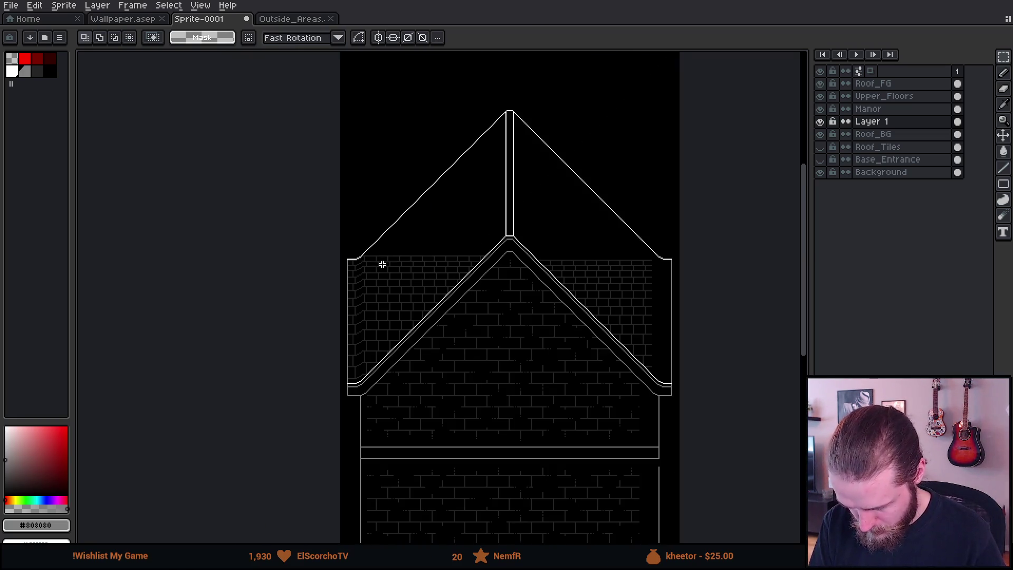
{"action": "scroll", "coordinate": [379, 279], "scroll_direction": "up", "scroll_amount": 5}
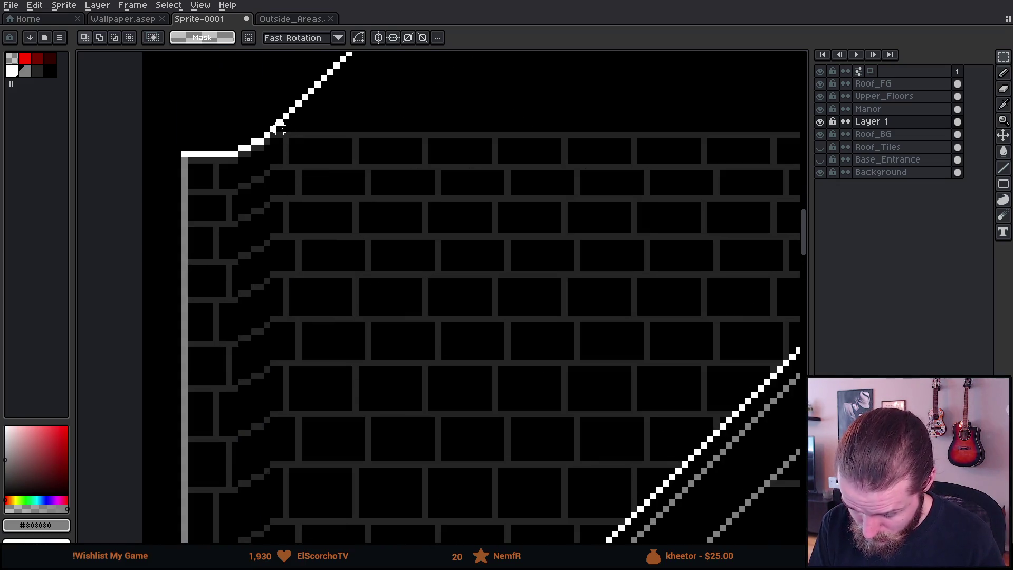
{"action": "scroll", "coordinate": [279, 128], "scroll_direction": "down", "scroll_amount": 3}
{"action": "mouse_move", "coordinate": [307, 208]}
{"action": "left_mouse_down"}
{"action": "mouse_move", "coordinate": [362, 296]}
{"action": "mouse_move", "coordinate": [602, 511]}
{"action": "left_mouse_up"}
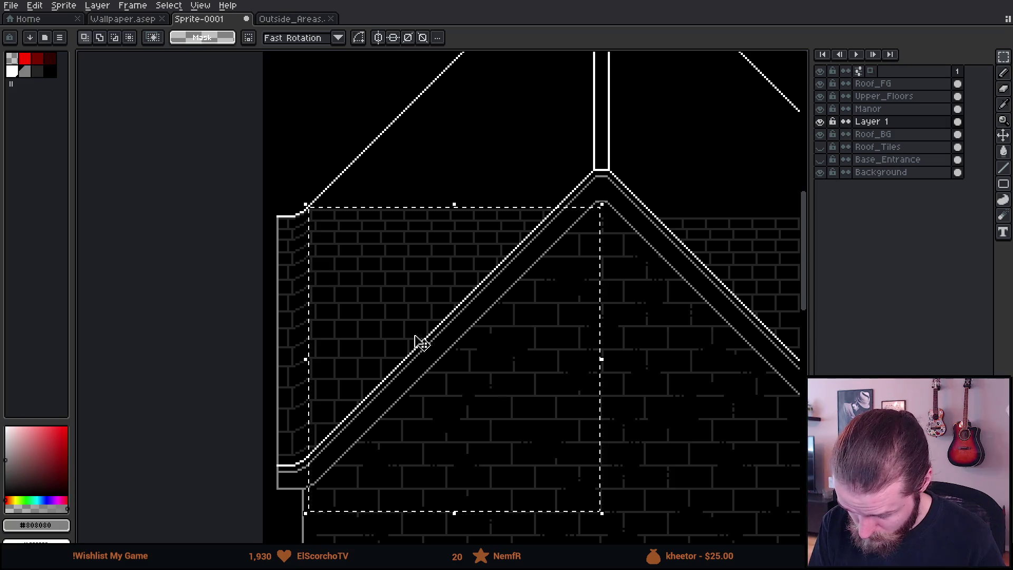
{"action": "scroll", "coordinate": [312, 210], "scroll_direction": "up", "scroll_amount": 3}
{"action": "left_click_drag", "start_coordinate": [402, 318], "coordinate": [406, 312]}
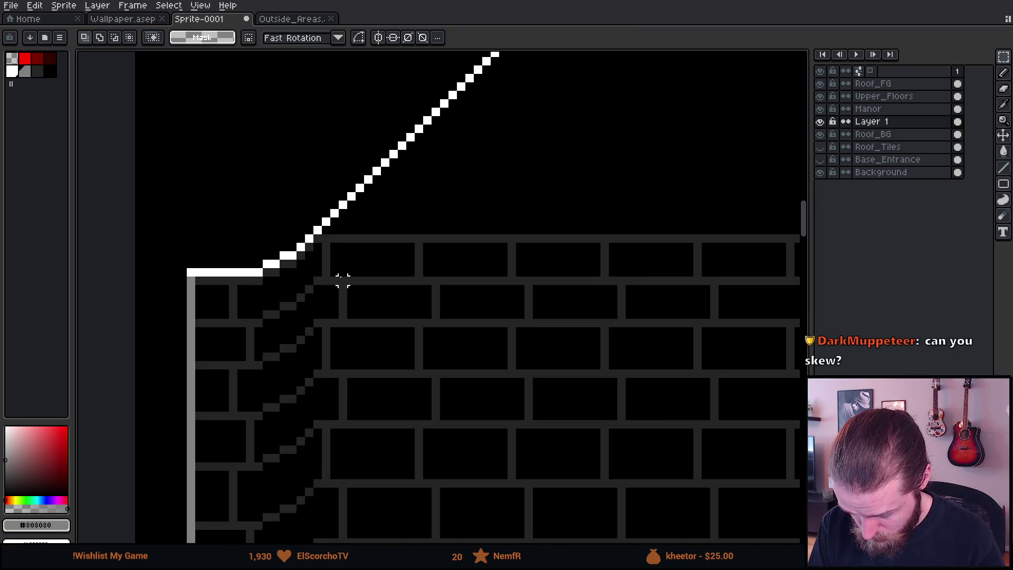
{"action": "scroll", "coordinate": [323, 231], "scroll_direction": "down", "scroll_amount": 3}
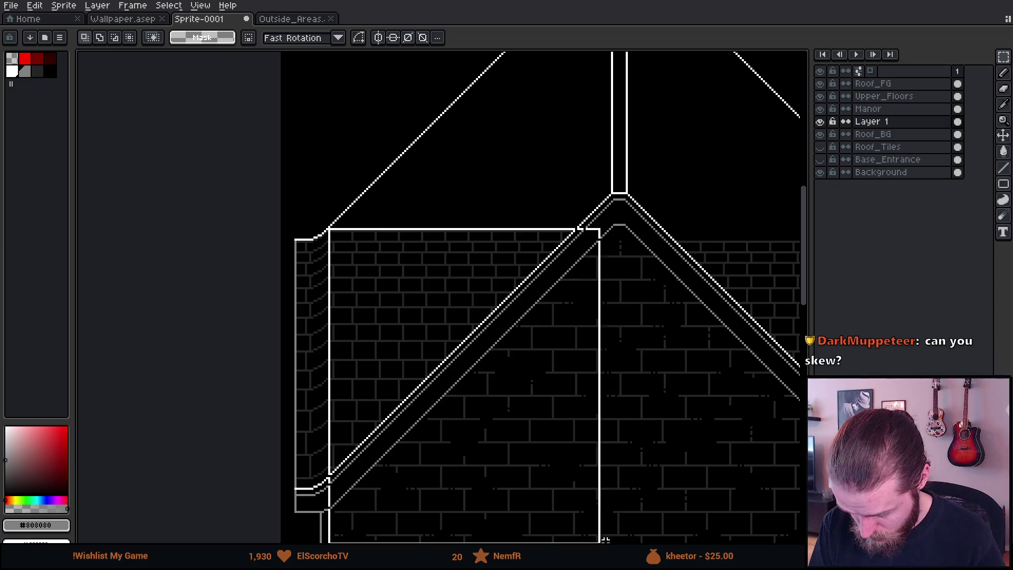
{"action": "scroll", "coordinate": [372, 245], "scroll_direction": "up", "scroll_amount": 3}
{"action": "key", "text": "Up"}
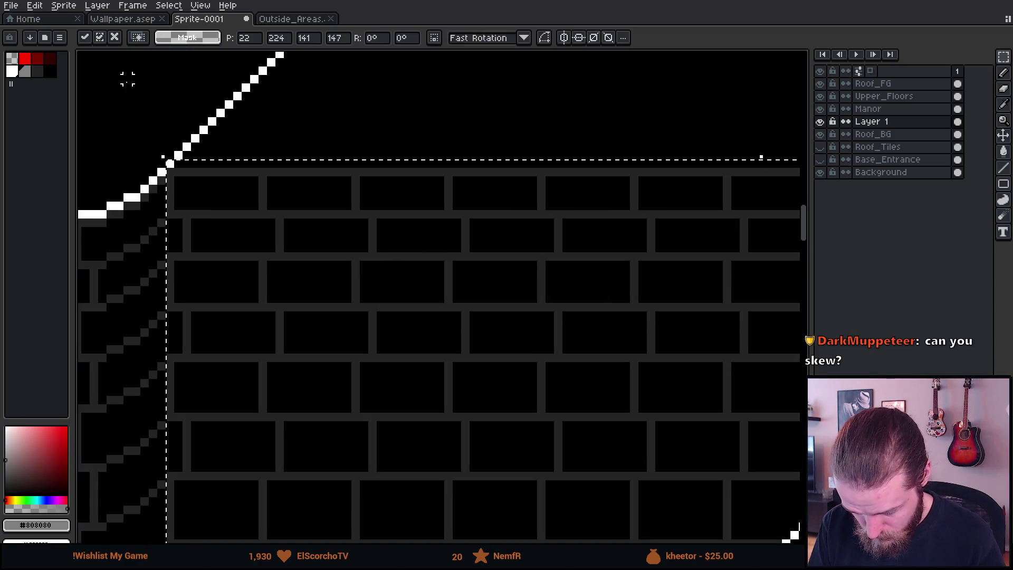
{"action": "scroll", "coordinate": [195, 188], "scroll_direction": "down", "scroll_amount": 3}
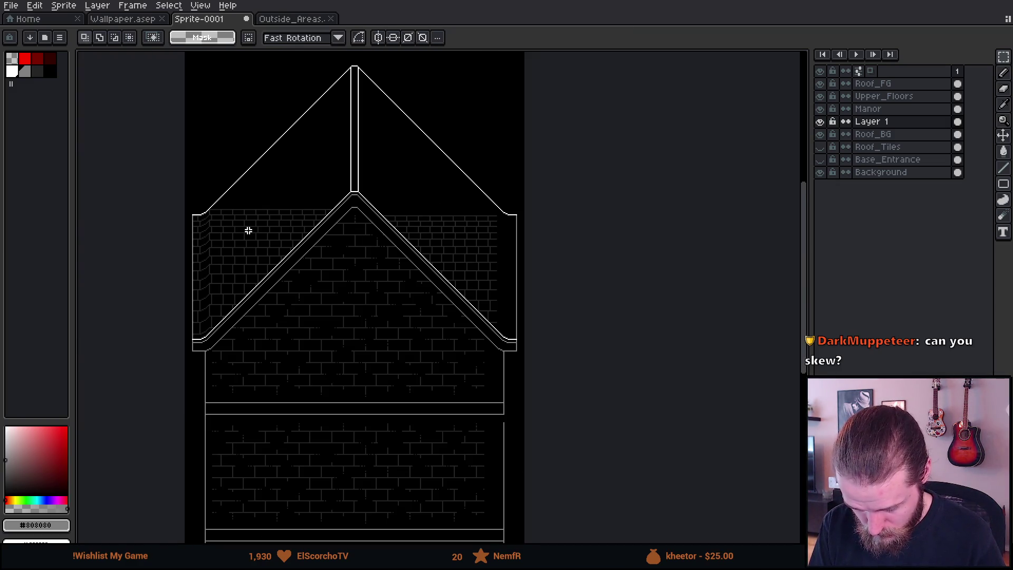
{"action": "scroll", "coordinate": [248, 231], "scroll_direction": "up", "scroll_amount": 3}
Step: Test sliding the Layer 1 brick texture down the wall, then undo the move
{"action": "left_click_drag", "start_coordinate": [211, 285], "coordinate": [298, 345]}
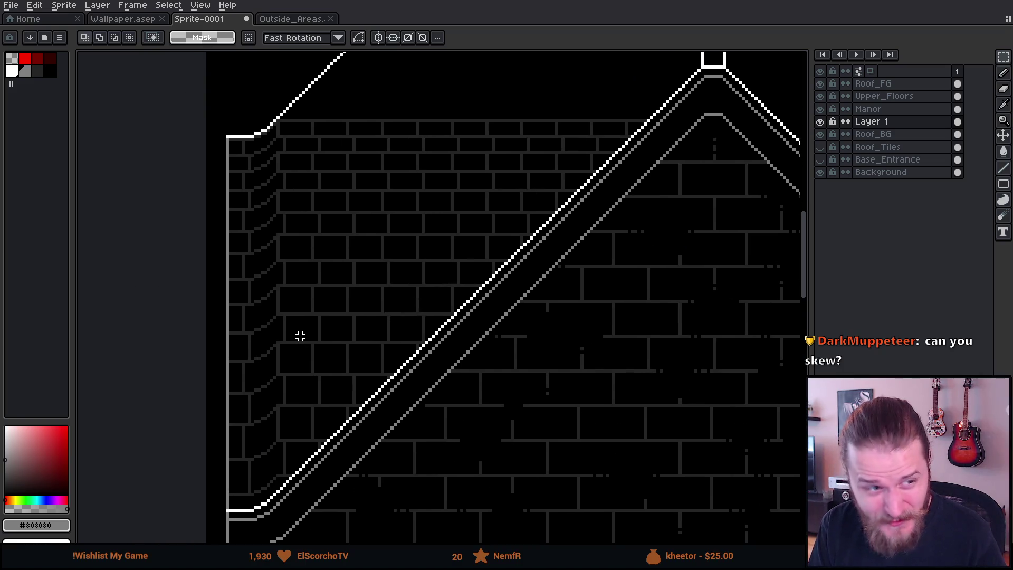
{"action": "scroll", "coordinate": [370, 279], "scroll_direction": "down", "scroll_amount": 1}
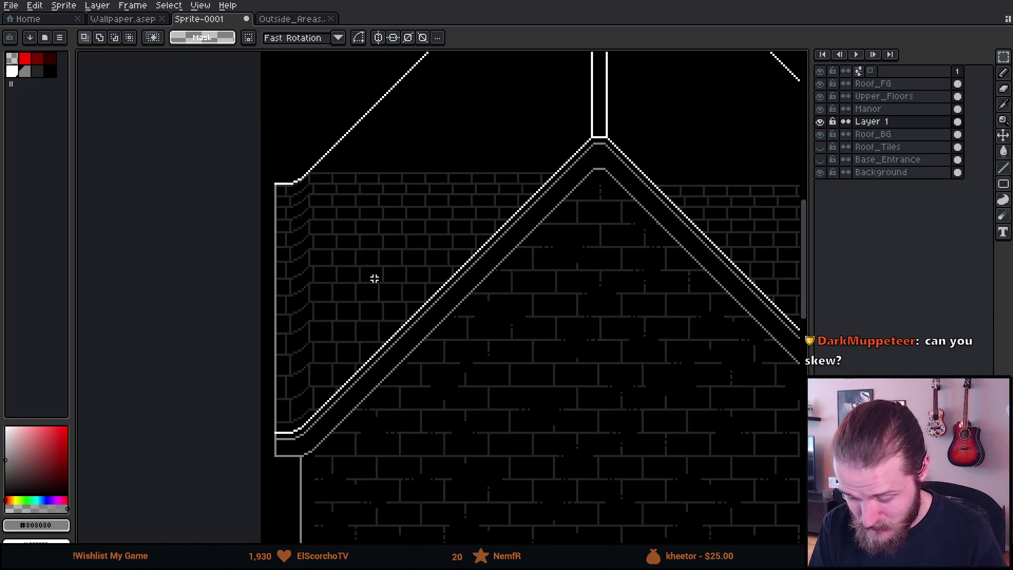
{"action": "scroll", "coordinate": [491, 211], "scroll_direction": "down", "scroll_amount": 2}
{"action": "key", "text": "Return"}
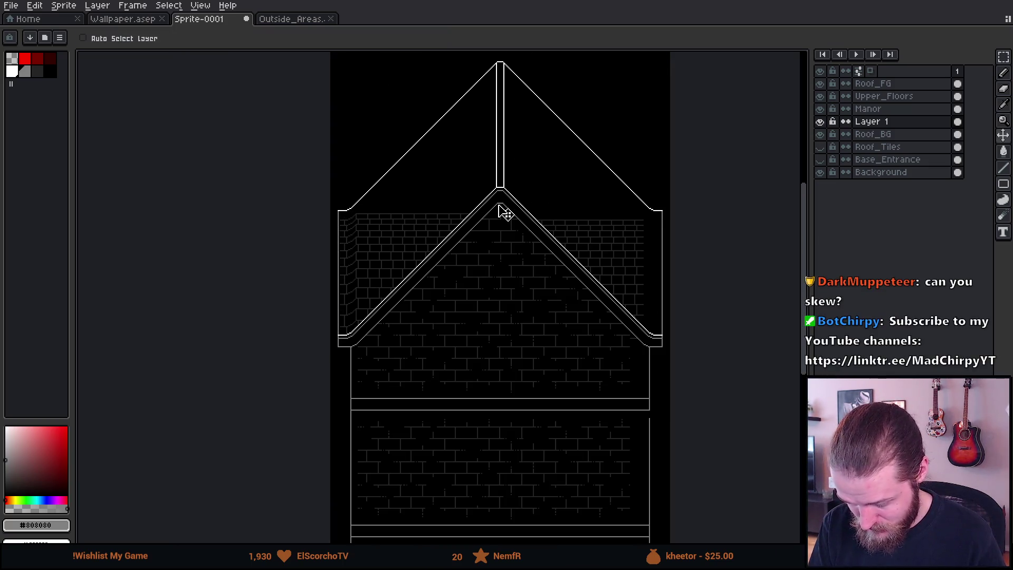
{"action": "left_click_drag", "start_coordinate": [498, 234], "coordinate": [497, 296]}
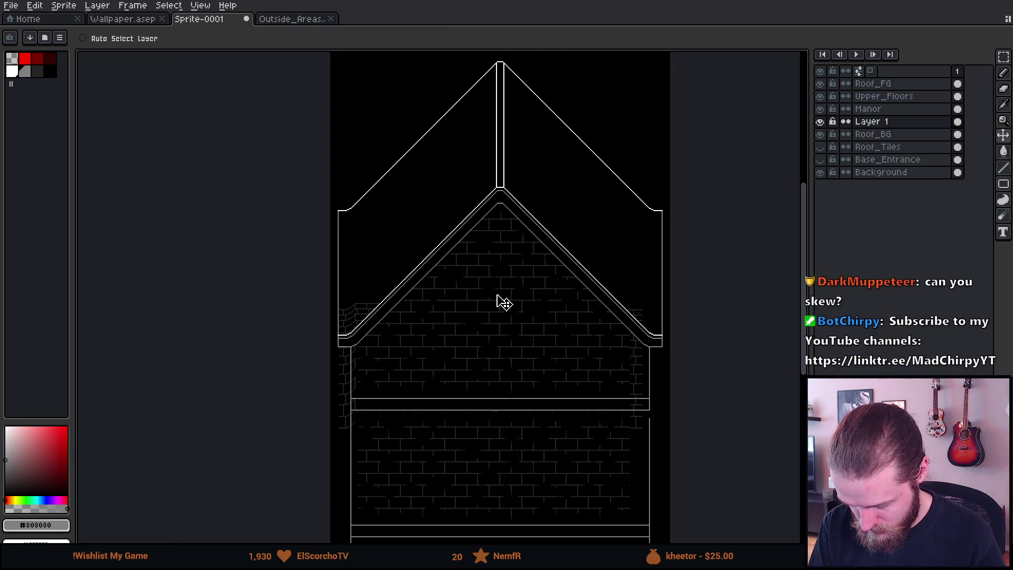
{"action": "key", "text": "ctrl+z"}
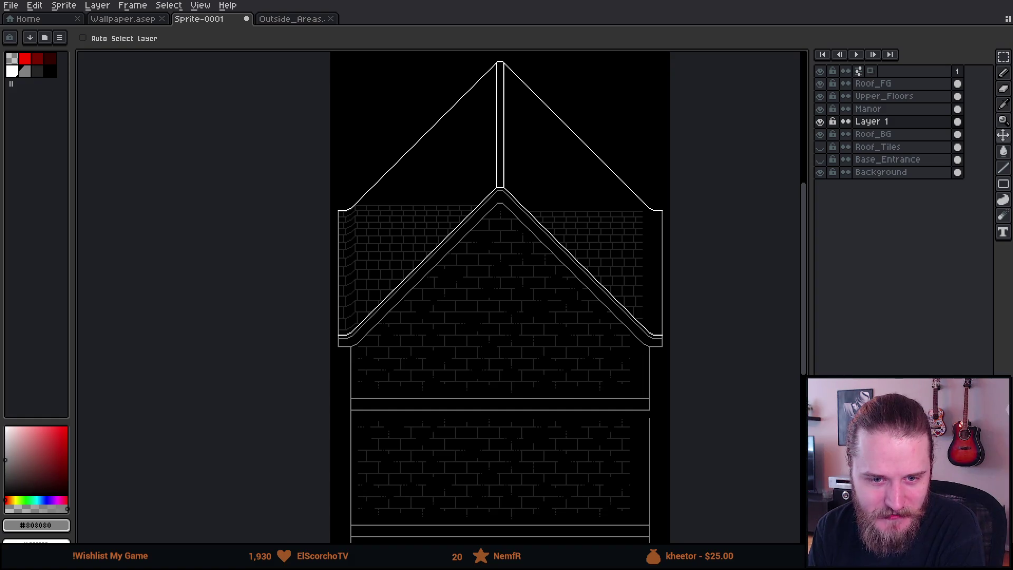
Step: Select a tall block of bricks near the roof corner, shift it slightly upward, and deselect
{"action": "scroll", "coordinate": [337, 208], "scroll_direction": "down", "scroll_amount": 2}
{"action": "scroll", "coordinate": [338, 209], "scroll_direction": "up", "scroll_amount": 4}
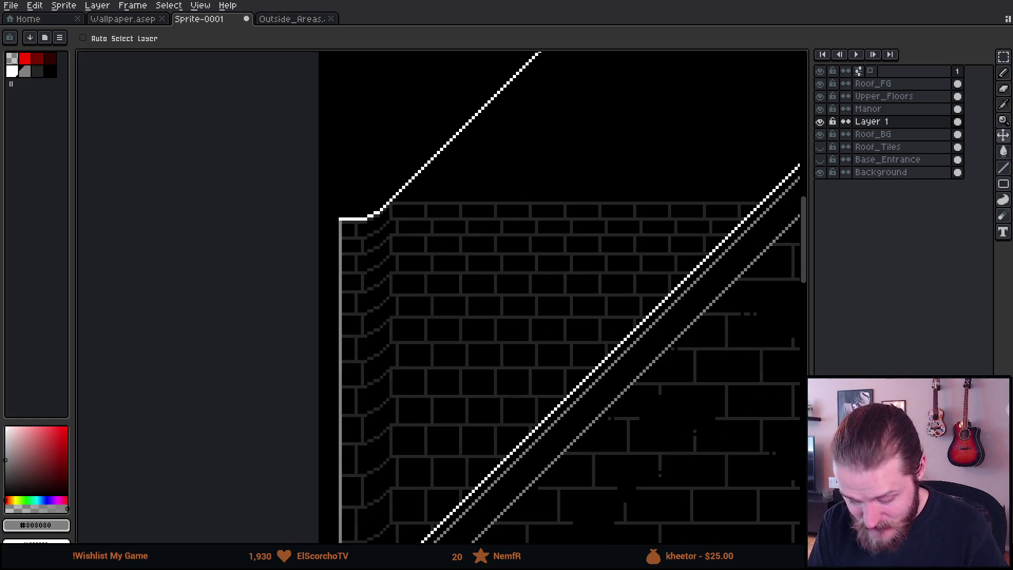
{"action": "scroll", "coordinate": [392, 201], "scroll_direction": "up", "scroll_amount": 3}
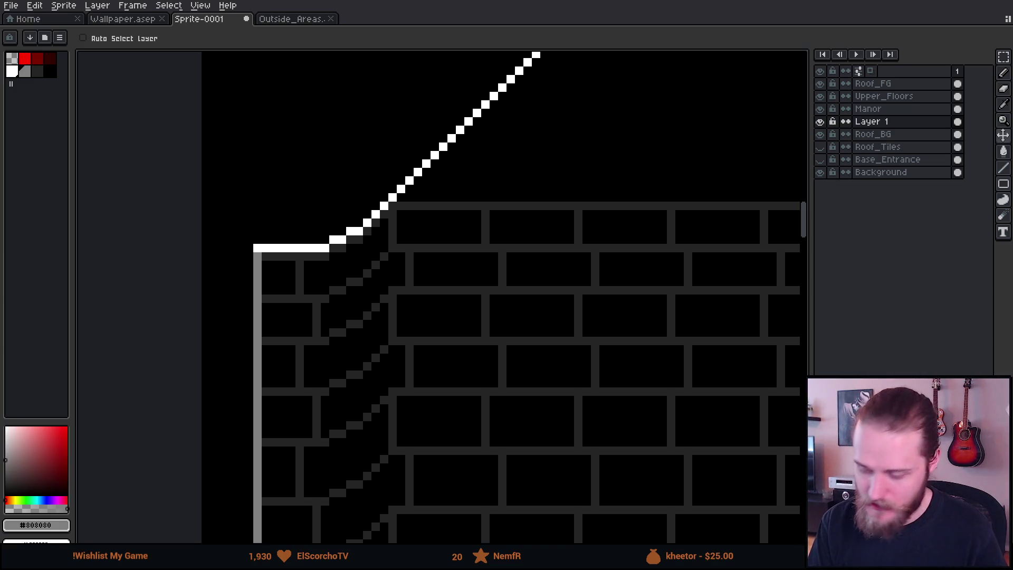
{"action": "scroll", "coordinate": [468, 216], "scroll_direction": "down", "scroll_amount": 1}
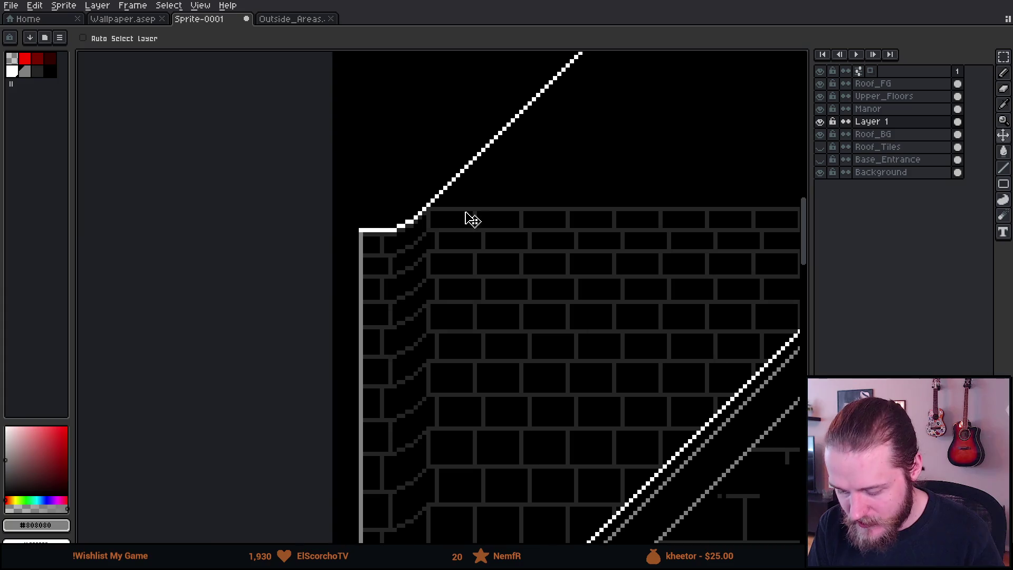
{"action": "scroll", "coordinate": [414, 116], "scroll_direction": "down", "scroll_amount": 2}
{"action": "key", "text": "m"}
{"action": "scroll", "coordinate": [341, 70], "scroll_direction": "up", "scroll_amount": 3}
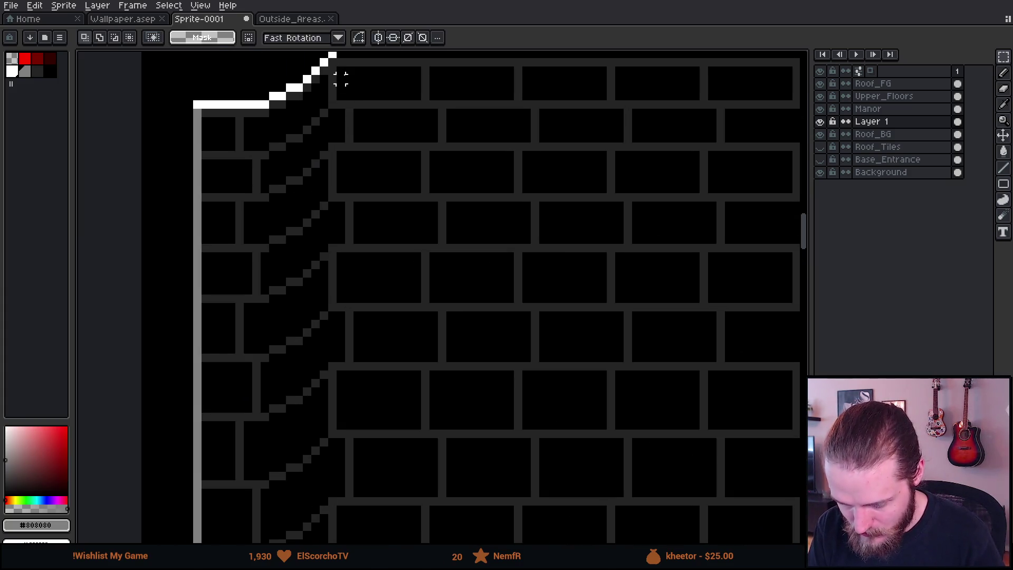
{"action": "scroll", "coordinate": [340, 71], "scroll_direction": "up", "scroll_amount": 2}
{"action": "scroll", "coordinate": [351, 118], "scroll_direction": "down", "scroll_amount": 1}
{"action": "mouse_move", "coordinate": [355, 117]}
{"action": "left_mouse_down"}
{"action": "mouse_move", "coordinate": [402, 238]}
{"action": "mouse_move", "coordinate": [519, 449]}
{"action": "mouse_move", "coordinate": [566, 452]}
{"action": "mouse_move", "coordinate": [634, 541]}
{"action": "left_mouse_up"}
{"action": "scroll", "coordinate": [519, 450], "scroll_direction": "down", "scroll_amount": 2}
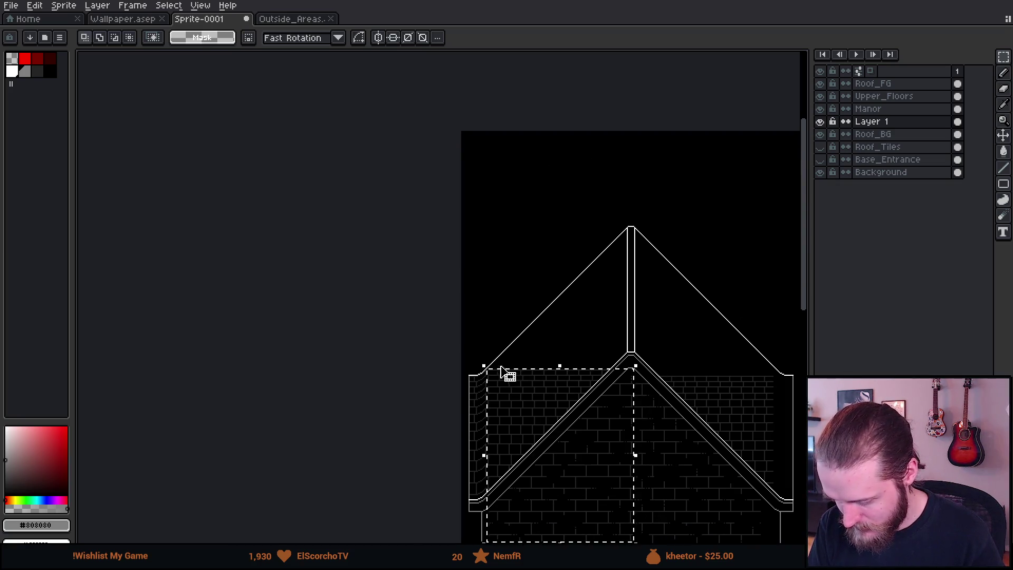
{"action": "scroll", "coordinate": [503, 371], "scroll_direction": "up", "scroll_amount": 4}
{"action": "left_click_drag", "start_coordinate": [466, 461], "coordinate": [469, 450]}
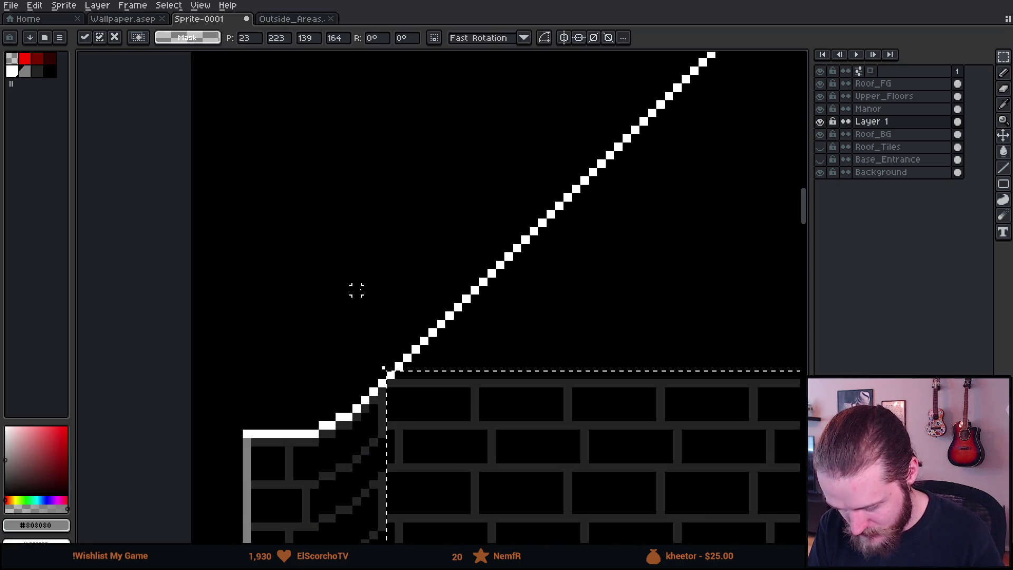
{"action": "key", "text": "ctrl+d"}
Step: Nudge the bricks under the left roof slope upward and commit
{"action": "mouse_move", "coordinate": [407, 374]}
{"action": "left_mouse_down"}
{"action": "mouse_move", "coordinate": [439, 435]}
{"action": "mouse_move", "coordinate": [545, 493]}
{"action": "mouse_move", "coordinate": [557, 511]}
{"action": "left_mouse_up"}
{"action": "scroll", "coordinate": [407, 380], "scroll_direction": "down", "scroll_amount": 3}
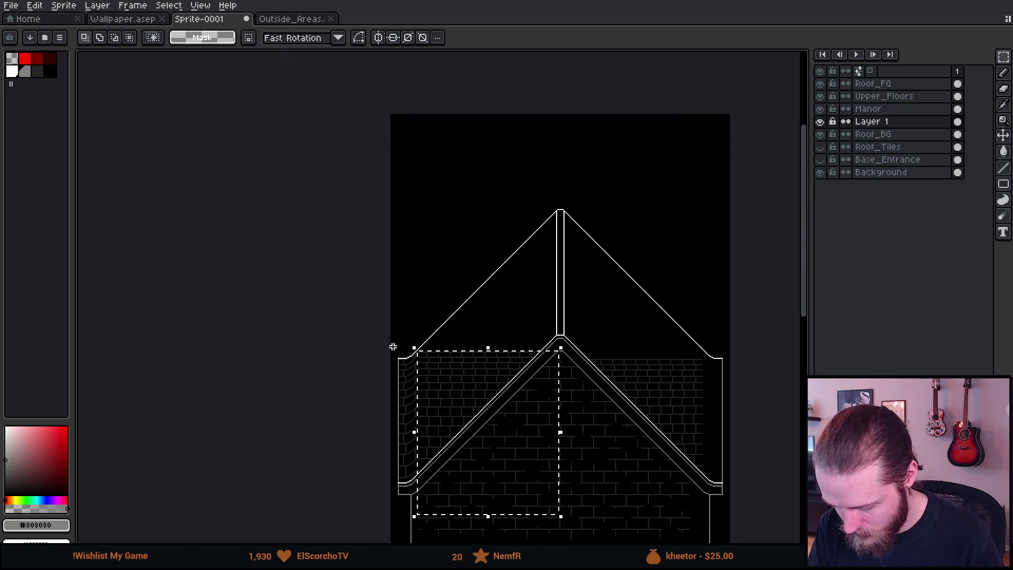
{"action": "scroll", "coordinate": [586, 461], "scroll_direction": "up", "scroll_amount": 4}
{"action": "left_click_drag", "start_coordinate": [612, 467], "coordinate": [610, 458]}
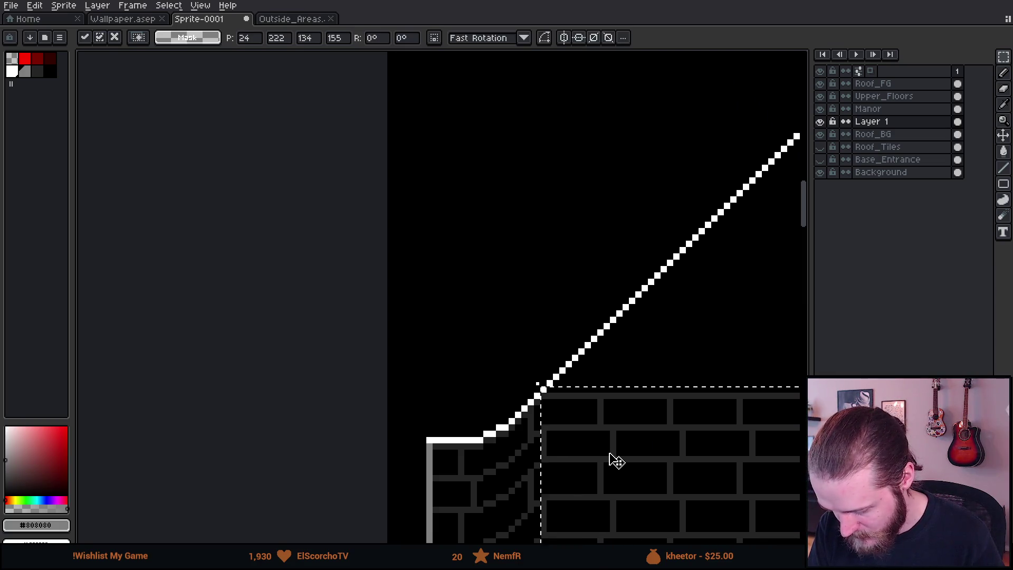
{"action": "left_click", "coordinate": [543, 333]}
{"action": "scroll", "coordinate": [544, 332], "scroll_direction": "down", "scroll_amount": 1}
{"action": "scroll", "coordinate": [443, 172], "scroll_direction": "up", "scroll_amount": 2}
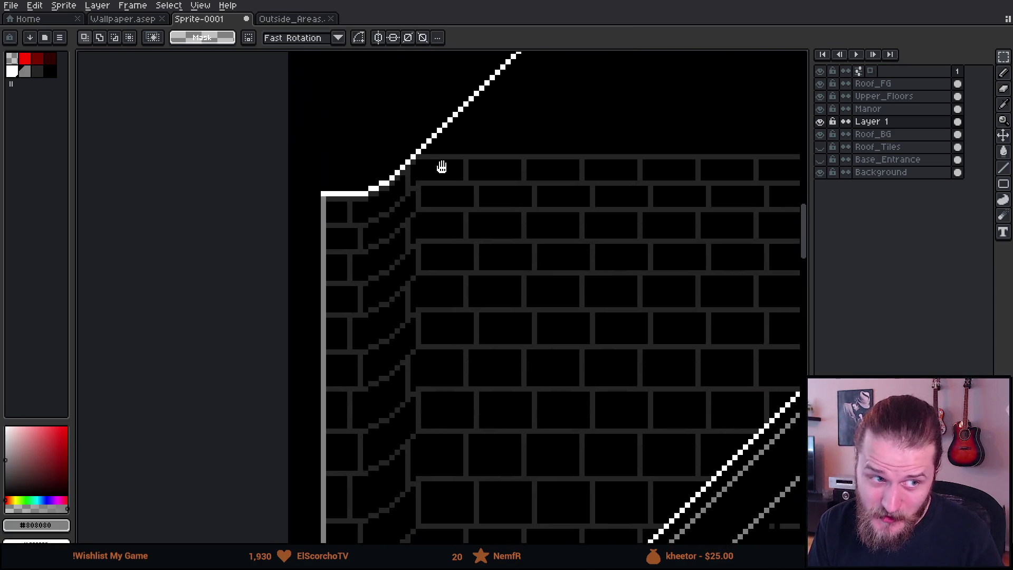
{"action": "scroll", "coordinate": [423, 143], "scroll_direction": "up", "scroll_amount": 2}
Step: Move a block of bricks from the roof corner upward and deselect
{"action": "mouse_move", "coordinate": [414, 141]}
{"action": "left_mouse_down"}
{"action": "mouse_move", "coordinate": [449, 280]}
{"action": "mouse_move", "coordinate": [624, 448]}
{"action": "mouse_move", "coordinate": [788, 135]}
{"action": "mouse_move", "coordinate": [547, 384]}
{"action": "mouse_move", "coordinate": [581, 403]}
{"action": "mouse_move", "coordinate": [694, 520]}
{"action": "left_mouse_up"}
{"action": "scroll", "coordinate": [624, 448], "scroll_direction": "down", "scroll_amount": 2}
{"action": "scroll", "coordinate": [788, 135], "scroll_direction": "up", "scroll_amount": 1}
{"action": "scroll", "coordinate": [547, 384], "scroll_direction": "up", "scroll_amount": 1}
{"action": "scroll", "coordinate": [270, 95], "scroll_direction": "up", "scroll_amount": 1}
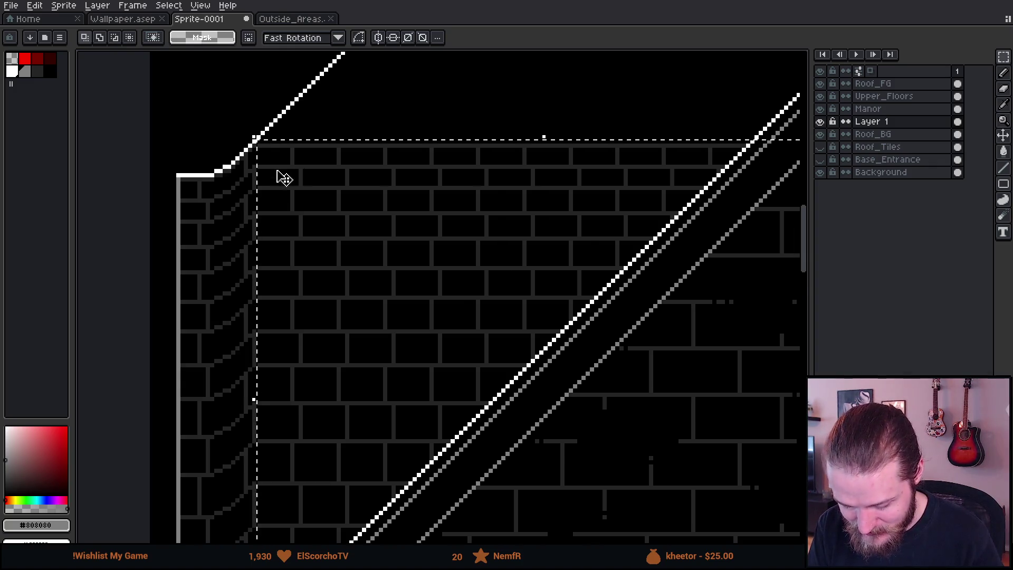
{"action": "scroll", "coordinate": [296, 201], "scroll_direction": "down", "scroll_amount": 1}
{"action": "scroll", "coordinate": [270, 117], "scroll_direction": "up", "scroll_amount": 2}
{"action": "scroll", "coordinate": [270, 117], "scroll_direction": "up", "scroll_amount": 1}
{"action": "left_click_drag", "start_coordinate": [328, 248], "coordinate": [334, 245]}
{"action": "key", "text": "ctrl+d"}
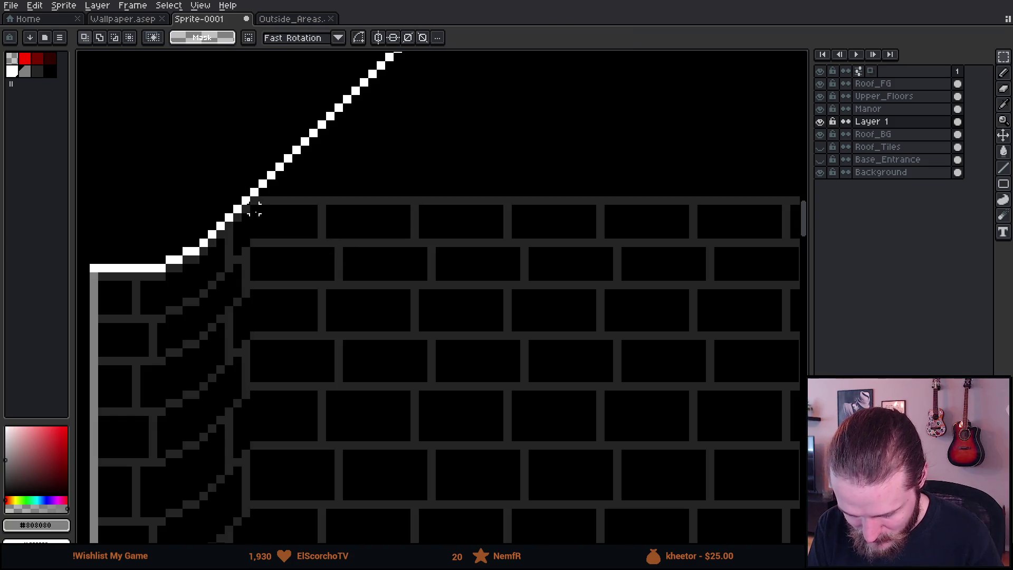
Step: Raise two more brick blocks below the roof corner by about one pixel each
{"action": "scroll", "coordinate": [262, 193], "scroll_direction": "down", "scroll_amount": 3}
{"action": "mouse_move", "coordinate": [265, 201]}
{"action": "left_mouse_down"}
{"action": "mouse_move", "coordinate": [439, 432]}
{"action": "mouse_move", "coordinate": [529, 518]}
{"action": "mouse_move", "coordinate": [542, 511]}
{"action": "left_mouse_up"}
{"action": "scroll", "coordinate": [261, 216], "scroll_direction": "up", "scroll_amount": 2}
{"action": "left_click_drag", "start_coordinate": [372, 252], "coordinate": [380, 248]}
{"action": "key", "text": "ctrl+d"}
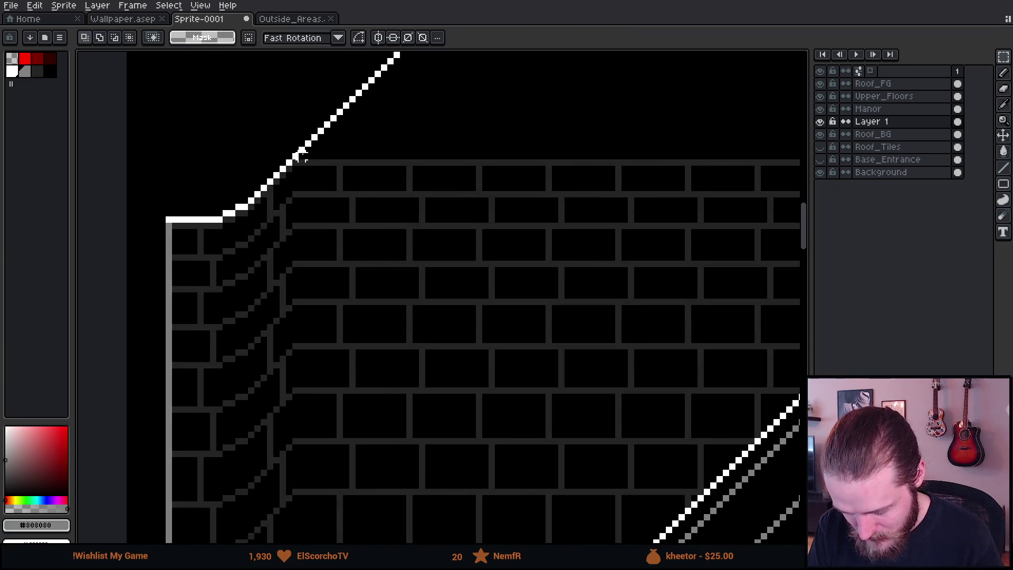
{"action": "scroll", "coordinate": [303, 154], "scroll_direction": "down", "scroll_amount": 3}
{"action": "mouse_move", "coordinate": [305, 158]}
{"action": "left_mouse_down"}
{"action": "mouse_move", "coordinate": [527, 452]}
{"action": "mouse_move", "coordinate": [593, 502]}
{"action": "left_mouse_up"}
{"action": "scroll", "coordinate": [305, 151], "scroll_direction": "up", "scroll_amount": 3}
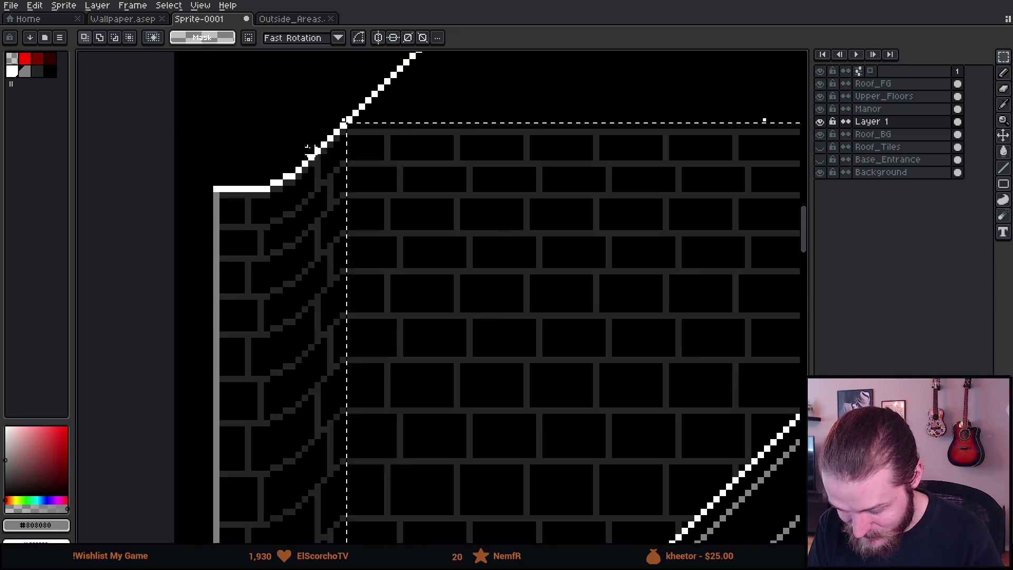
{"action": "scroll", "coordinate": [305, 151], "scroll_direction": "up", "scroll_amount": 1}
{"action": "left_click_drag", "start_coordinate": [389, 192], "coordinate": [389, 187]}
{"action": "key", "text": "ctrl+d"}
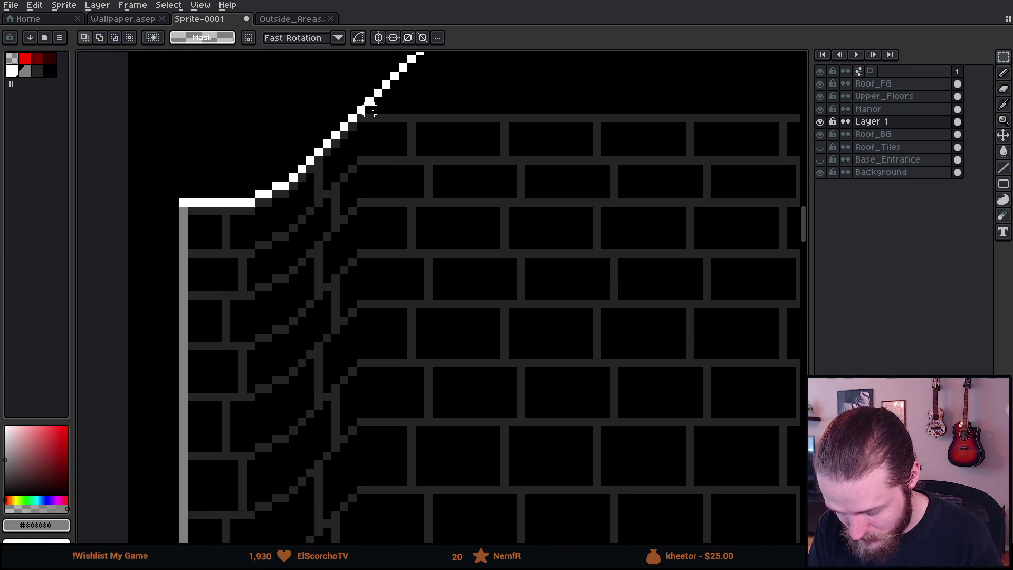
Step: Restore the previous brick selection and commit the adjustment
{"action": "scroll", "coordinate": [414, 193], "scroll_direction": "down", "scroll_amount": 3}
{"action": "scroll", "coordinate": [414, 192], "scroll_direction": "right", "scroll_amount": 5}
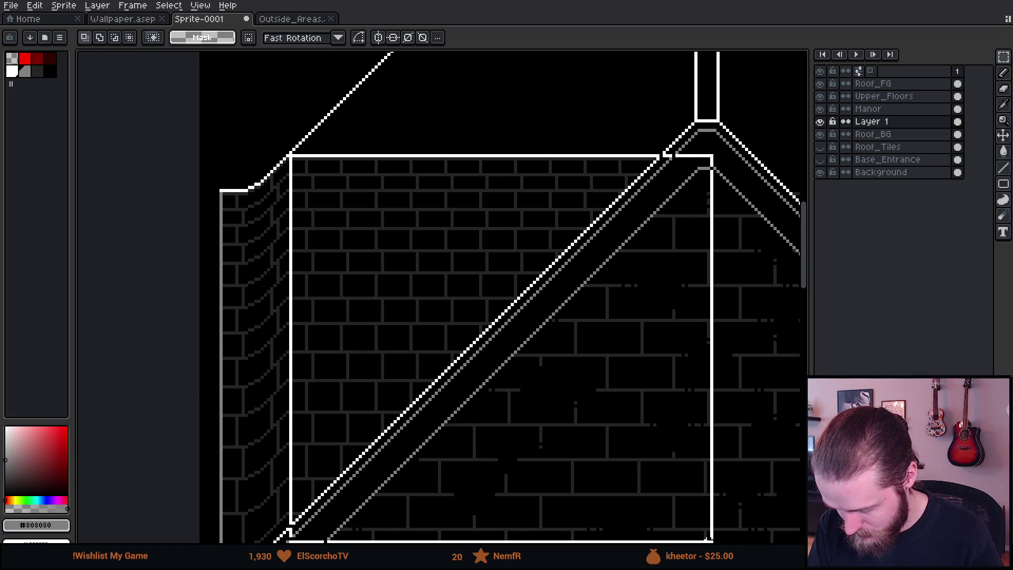
{"action": "key", "text": "ctrl+shift+d"}
{"action": "scroll", "coordinate": [292, 104], "scroll_direction": "up", "scroll_amount": 4}
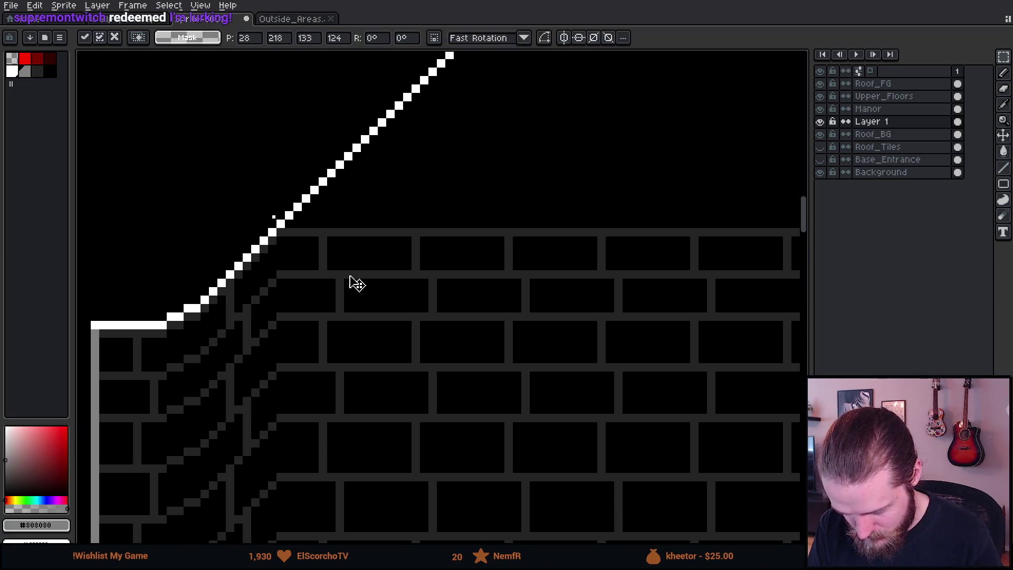
{"action": "key", "text": "ctrl+d"}
Step: Transform the large brick block under the slope up one pixel and commit it
{"action": "scroll", "coordinate": [293, 233], "scroll_direction": "down", "scroll_amount": 1}
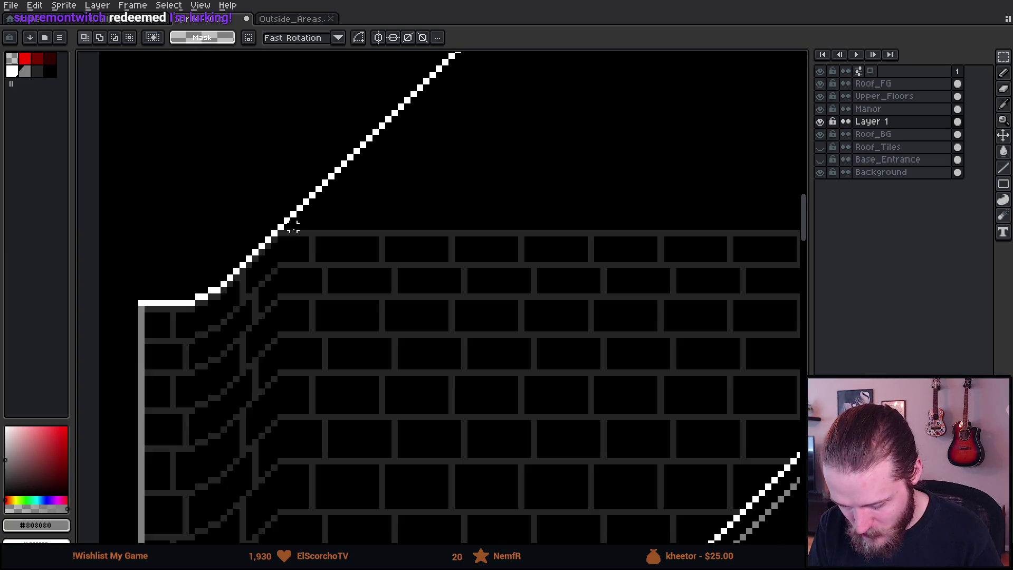
{"action": "scroll", "coordinate": [288, 228], "scroll_direction": "down", "scroll_amount": 2}
{"action": "mouse_move", "coordinate": [294, 245]}
{"action": "left_mouse_down"}
{"action": "mouse_move", "coordinate": [305, 271]}
{"action": "mouse_move", "coordinate": [547, 538]}
{"action": "mouse_move", "coordinate": [727, 534]}
{"action": "left_mouse_up"}
{"action": "scroll", "coordinate": [305, 271], "scroll_direction": "up", "scroll_amount": 1}
{"action": "scroll", "coordinate": [323, 128], "scroll_direction": "up", "scroll_amount": 3}
{"action": "key", "text": "ctrl+t"}
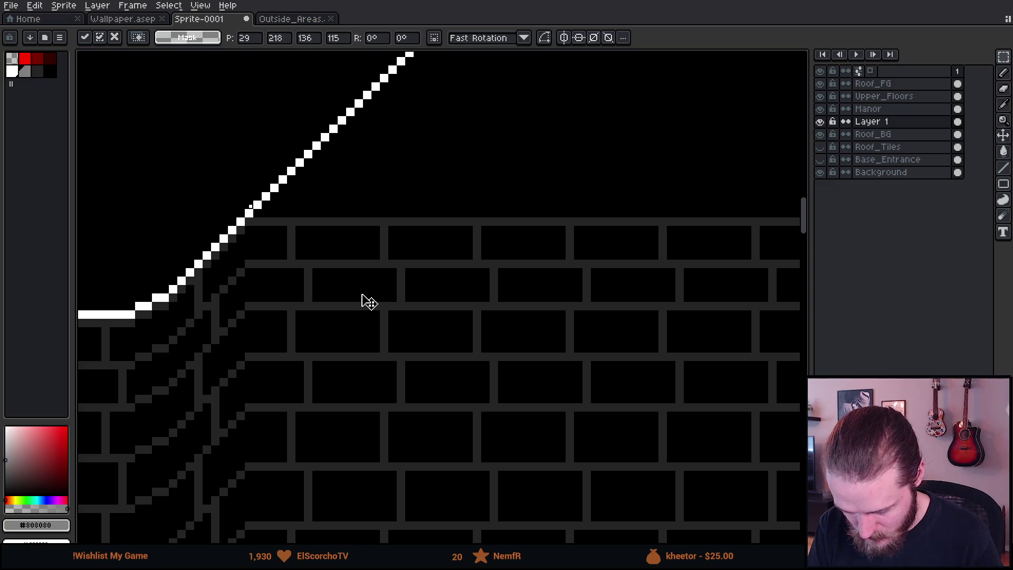
{"action": "left_click_drag", "start_coordinate": [369, 301], "coordinate": [368, 294]}
{"action": "key", "text": "Return"}
{"action": "scroll", "coordinate": [203, 192], "scroll_direction": "down", "scroll_amount": 3}
{"action": "scroll", "coordinate": [308, 236], "scroll_direction": "down", "scroll_amount": 2}
{"action": "scroll", "coordinate": [416, 399], "scroll_direction": "down", "scroll_amount": 1}
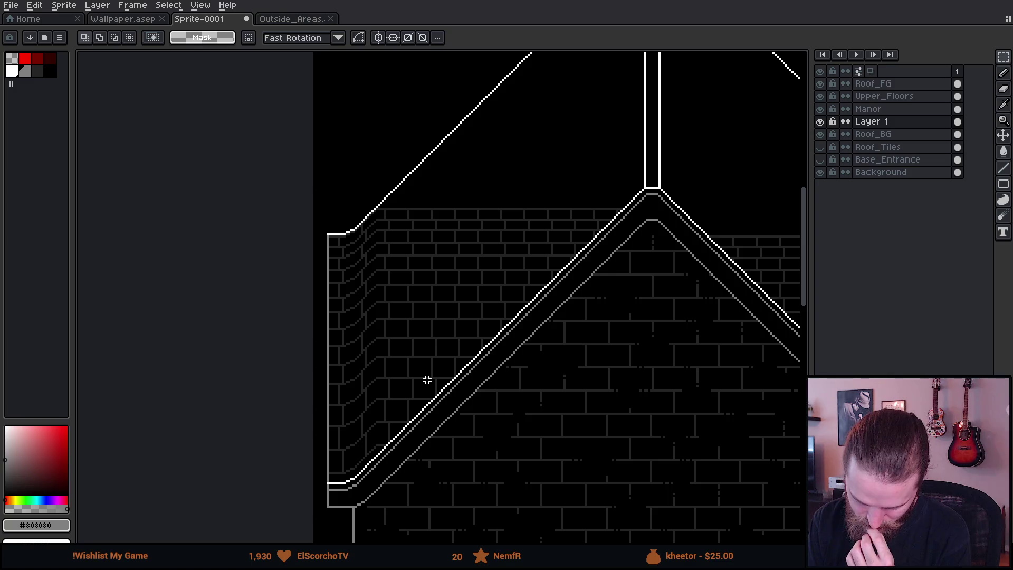
{"action": "scroll", "coordinate": [427, 380], "scroll_direction": "down", "scroll_amount": 2}
{"action": "left_click_drag", "start_coordinate": [547, 404], "coordinate": [539, 317]}
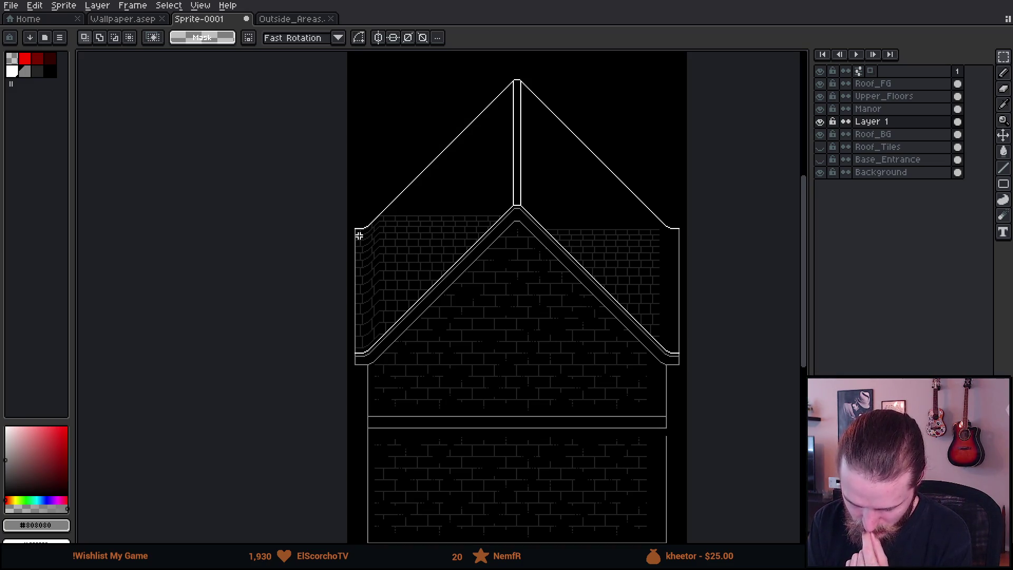
{"action": "scroll", "coordinate": [393, 240], "scroll_direction": "up", "scroll_amount": 3}
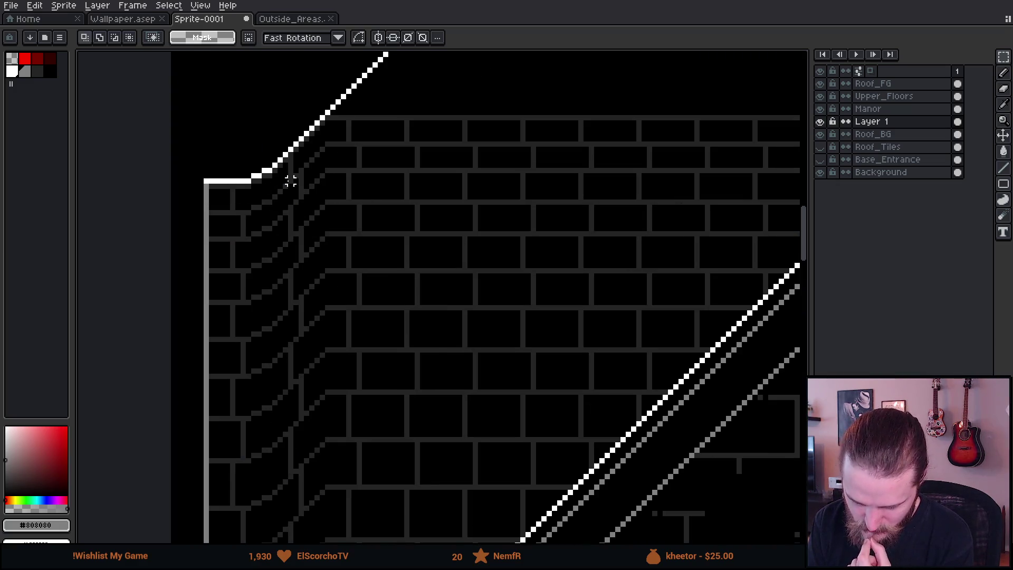
{"action": "scroll", "coordinate": [290, 181], "scroll_direction": "down", "scroll_amount": 2}
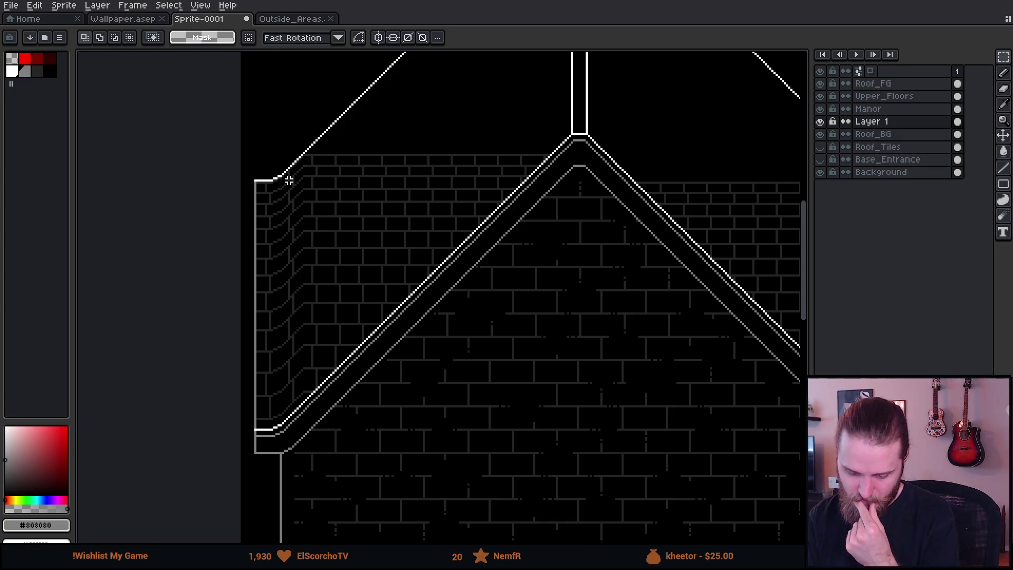
{"action": "scroll", "coordinate": [312, 277], "scroll_direction": "down", "scroll_amount": 2}
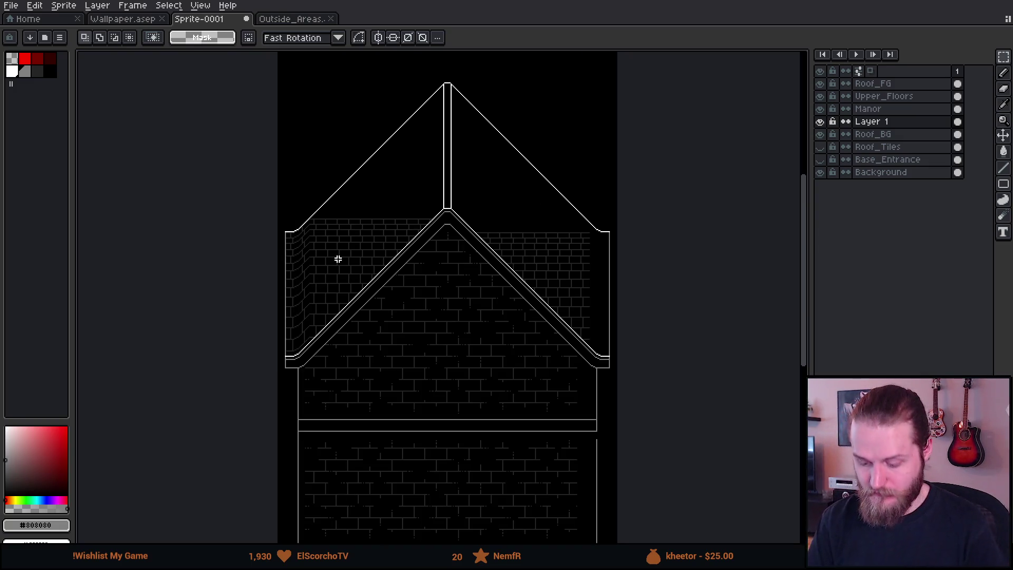
{"action": "scroll", "coordinate": [380, 230], "scroll_direction": "down", "scroll_amount": 1}
{"action": "scroll", "coordinate": [380, 229], "scroll_direction": "up", "scroll_amount": 1}
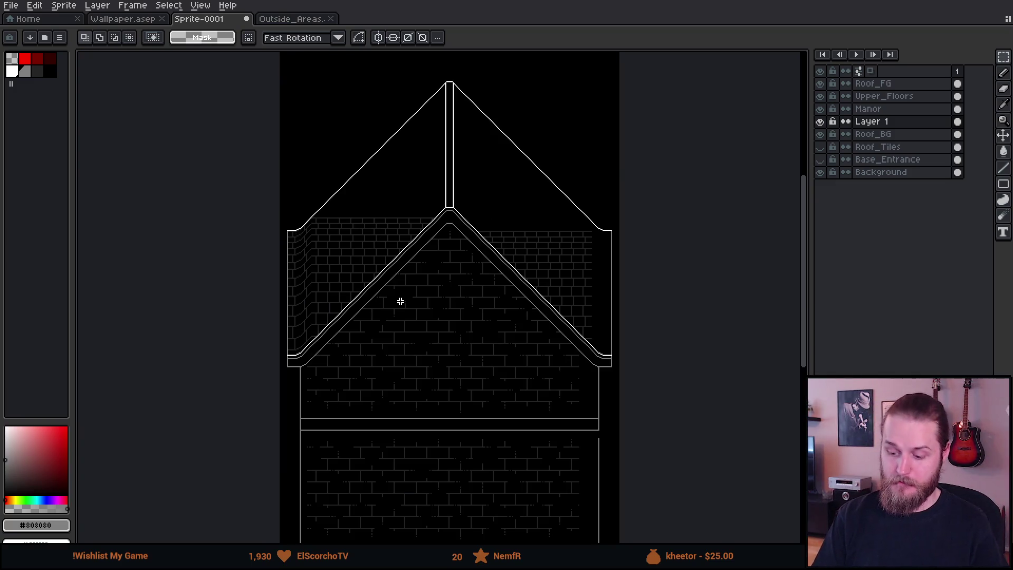
{"action": "mouse_move", "coordinate": [415, 354]}
{"action": "left_mouse_down"}
{"action": "mouse_move", "coordinate": [402, 501]}
{"action": "mouse_move", "coordinate": [394, 395]}
{"action": "left_mouse_up"}
{"action": "scroll", "coordinate": [306, 343], "scroll_direction": "up", "scroll_amount": 2}
{"action": "scroll", "coordinate": [306, 344], "scroll_direction": "down", "scroll_amount": 2}
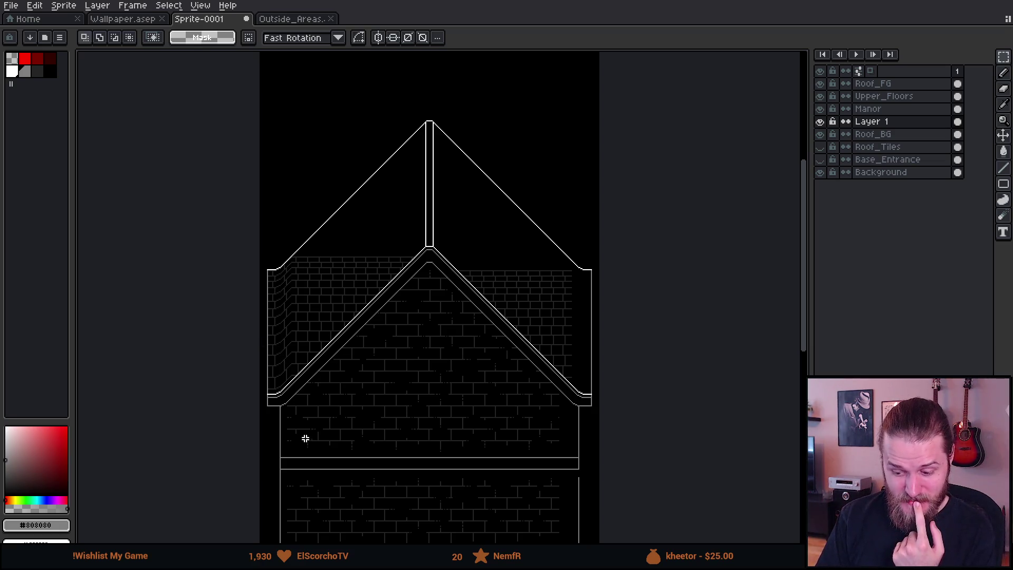
{"action": "scroll", "coordinate": [410, 457], "scroll_direction": "down", "scroll_amount": 2}
{"action": "scroll", "coordinate": [410, 457], "scroll_direction": "up", "scroll_amount": 2}
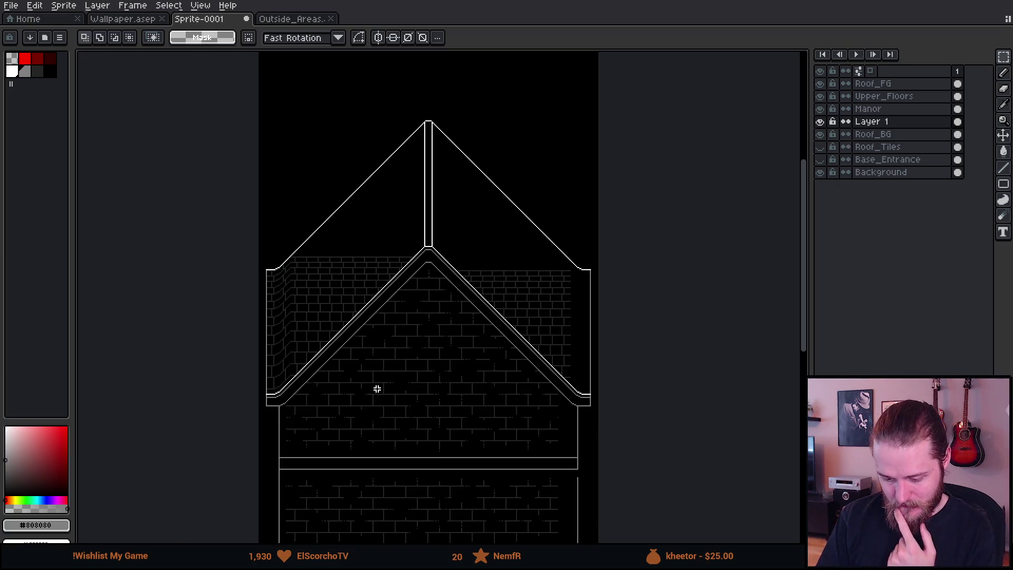
{"action": "scroll", "coordinate": [294, 284], "scroll_direction": "up", "scroll_amount": 3}
{"action": "scroll", "coordinate": [224, 255], "scroll_direction": "up", "scroll_amount": 1}
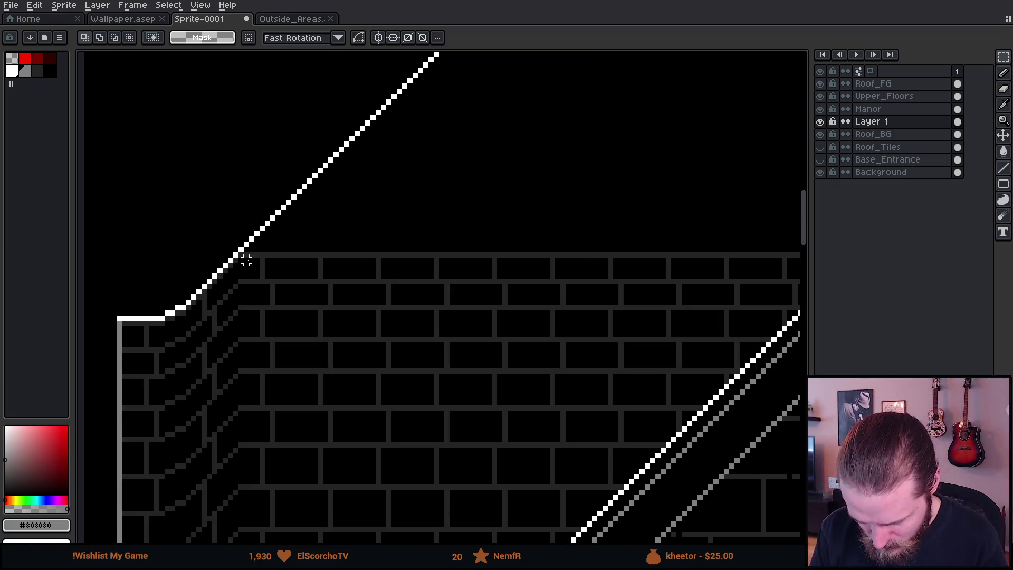
Step: Select the first brick blocks on the left roof side and raise them toward the roofline
{"action": "scroll", "coordinate": [244, 251], "scroll_direction": "down", "scroll_amount": 3}
{"action": "mouse_move", "coordinate": [323, 374]}
{"action": "left_mouse_down"}
{"action": "mouse_move", "coordinate": [441, 547]}
{"action": "mouse_move", "coordinate": [467, 546]}
{"action": "left_mouse_up"}
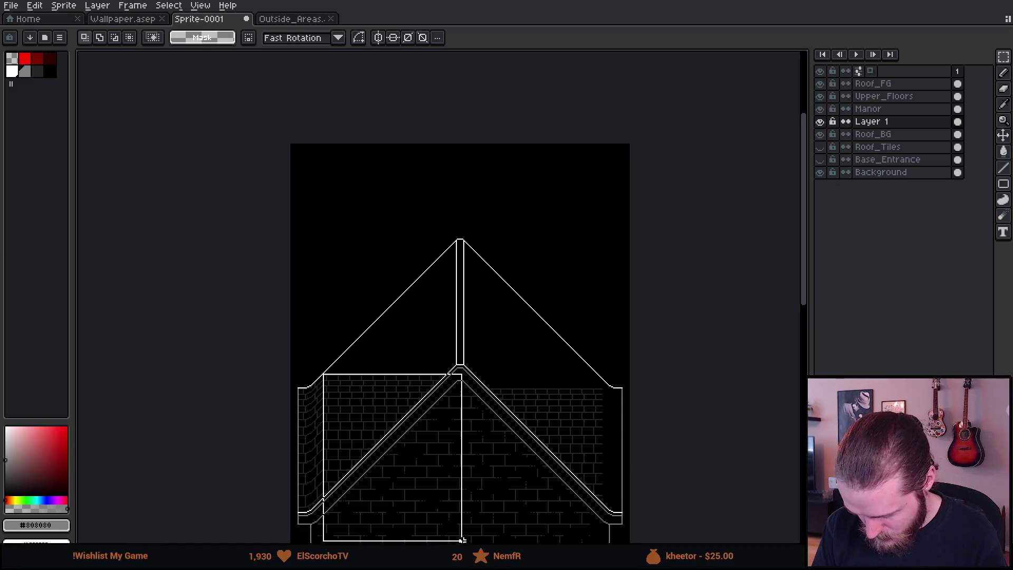
{"action": "scroll", "coordinate": [316, 380], "scroll_direction": "up", "scroll_amount": 3}
{"action": "scroll", "coordinate": [316, 380], "scroll_direction": "up", "scroll_amount": 1}
{"action": "left_click_drag", "start_coordinate": [481, 491], "coordinate": [482, 486]}
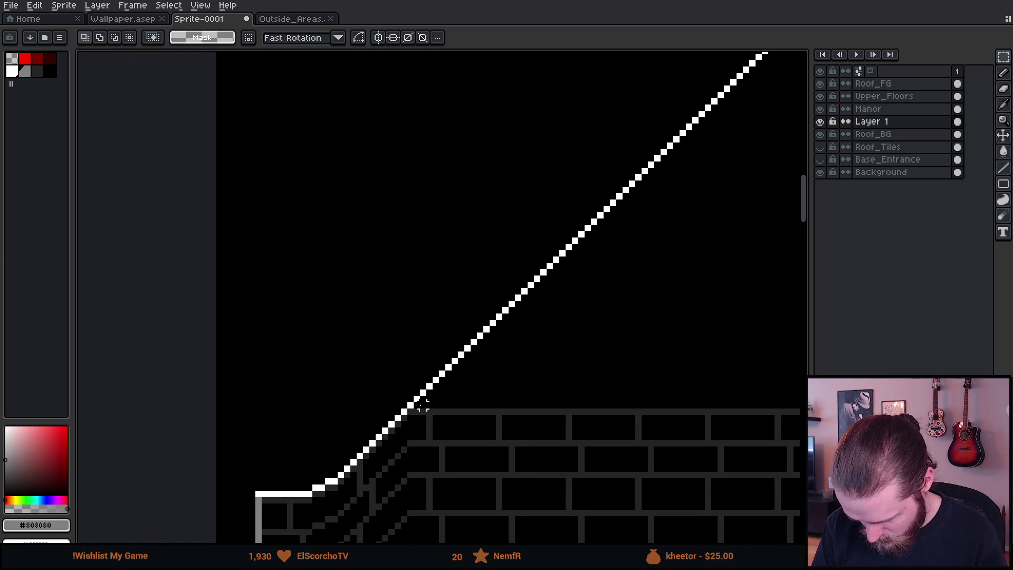
{"action": "scroll", "coordinate": [416, 405], "scroll_direction": "down", "scroll_amount": 4}
{"action": "mouse_move", "coordinate": [418, 403]}
{"action": "left_mouse_down"}
{"action": "mouse_move", "coordinate": [554, 542]}
{"action": "mouse_move", "coordinate": [560, 525]}
{"action": "left_mouse_up"}
{"action": "scroll", "coordinate": [435, 387], "scroll_direction": "up", "scroll_amount": 3}
{"action": "left_click_drag", "start_coordinate": [464, 427], "coordinate": [465, 423]}
{"action": "left_click", "coordinate": [397, 337]}
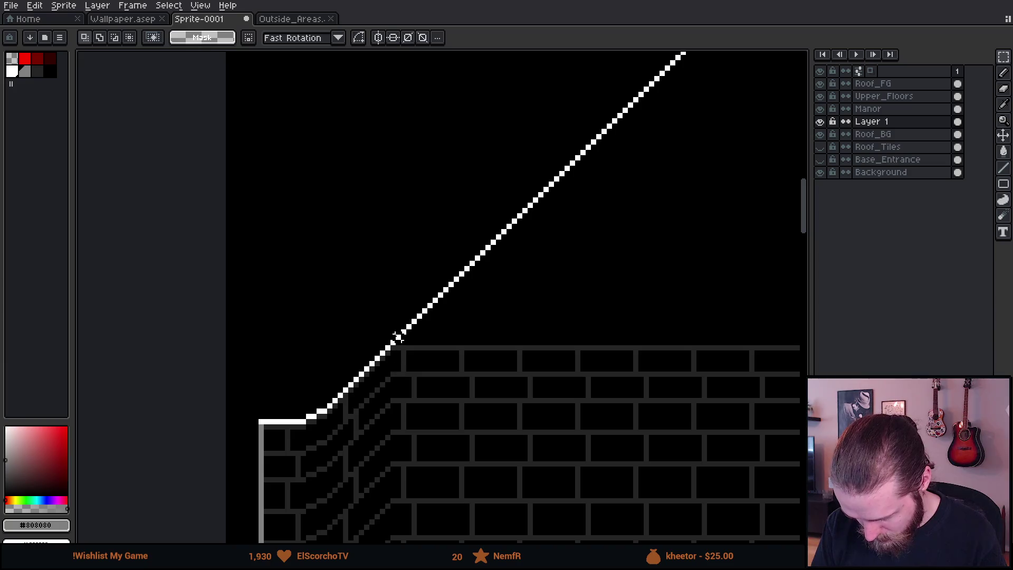
Step: Lift two more brick blocks upward toward the roofline and commit each move
{"action": "scroll", "coordinate": [397, 348], "scroll_direction": "down", "scroll_amount": 4}
{"action": "mouse_move", "coordinate": [415, 370]}
{"action": "left_mouse_down"}
{"action": "mouse_move", "coordinate": [509, 531]}
{"action": "mouse_move", "coordinate": [554, 543]}
{"action": "mouse_move", "coordinate": [554, 530]}
{"action": "left_mouse_up"}
{"action": "scroll", "coordinate": [434, 371], "scroll_direction": "up", "scroll_amount": 3}
{"action": "left_click_drag", "start_coordinate": [443, 465], "coordinate": [444, 460]}
{"action": "left_click", "coordinate": [369, 381]}
{"action": "scroll", "coordinate": [368, 373], "scroll_direction": "down", "scroll_amount": 4}
{"action": "left_click_drag", "start_coordinate": [396, 425], "coordinate": [533, 546]}
{"action": "scroll", "coordinate": [428, 418], "scroll_direction": "up", "scroll_amount": 3}
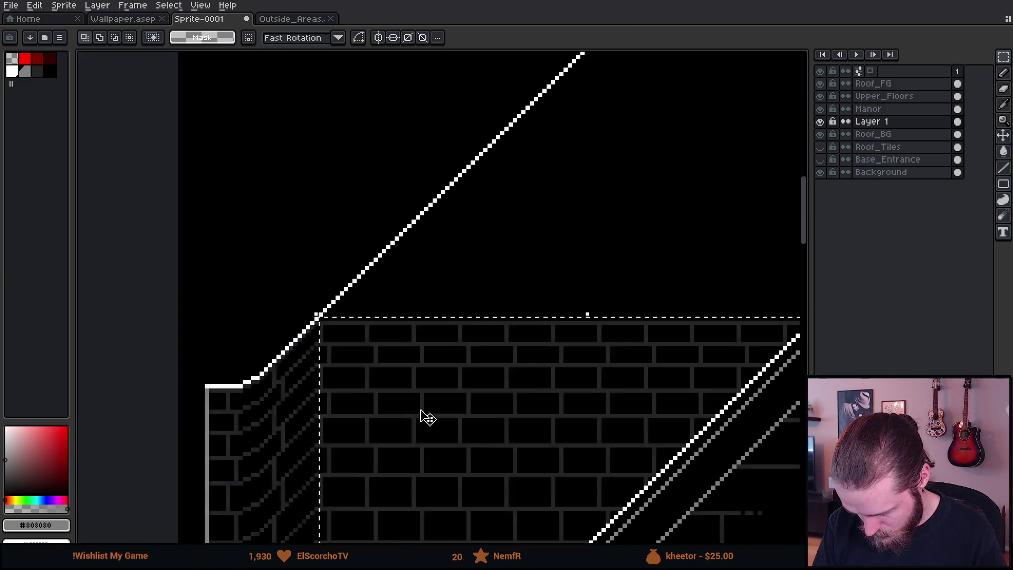
{"action": "scroll", "coordinate": [427, 418], "scroll_direction": "up", "scroll_amount": 3}
{"action": "left_click_drag", "start_coordinate": [406, 416], "coordinate": [407, 411]}
{"action": "left_click", "coordinate": [255, 211]}
Step: Raise the brick block under the roofline by one pixel
{"action": "scroll", "coordinate": [231, 220], "scroll_direction": "down", "scroll_amount": 3}
{"action": "mouse_move", "coordinate": [260, 283]}
{"action": "left_mouse_down"}
{"action": "mouse_move", "coordinate": [468, 521]}
{"action": "mouse_move", "coordinate": [527, 541]}
{"action": "mouse_move", "coordinate": [521, 532]}
{"action": "left_mouse_up"}
{"action": "scroll", "coordinate": [300, 269], "scroll_direction": "up", "scroll_amount": 3}
{"action": "left_click_drag", "start_coordinate": [278, 389], "coordinate": [464, 540]}
{"action": "key", "text": "ctrl+d"}
{"action": "scroll", "coordinate": [188, 275], "scroll_direction": "down", "scroll_amount": 3}
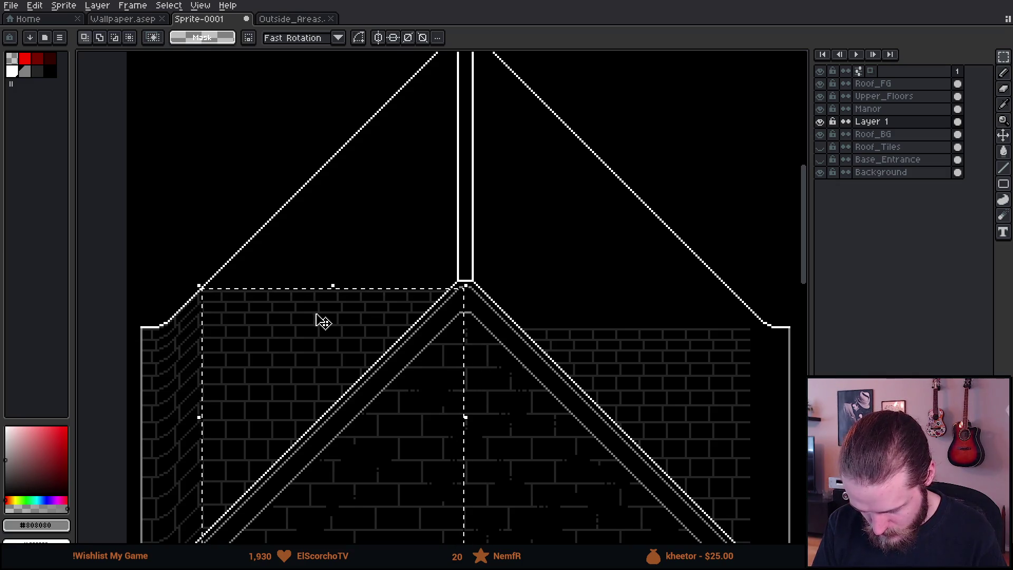
{"action": "scroll", "coordinate": [224, 301], "scroll_direction": "up", "scroll_amount": 3}
{"action": "left_click", "coordinate": [294, 347]}
{"action": "left_click_drag", "start_coordinate": [294, 347], "coordinate": [291, 339]}
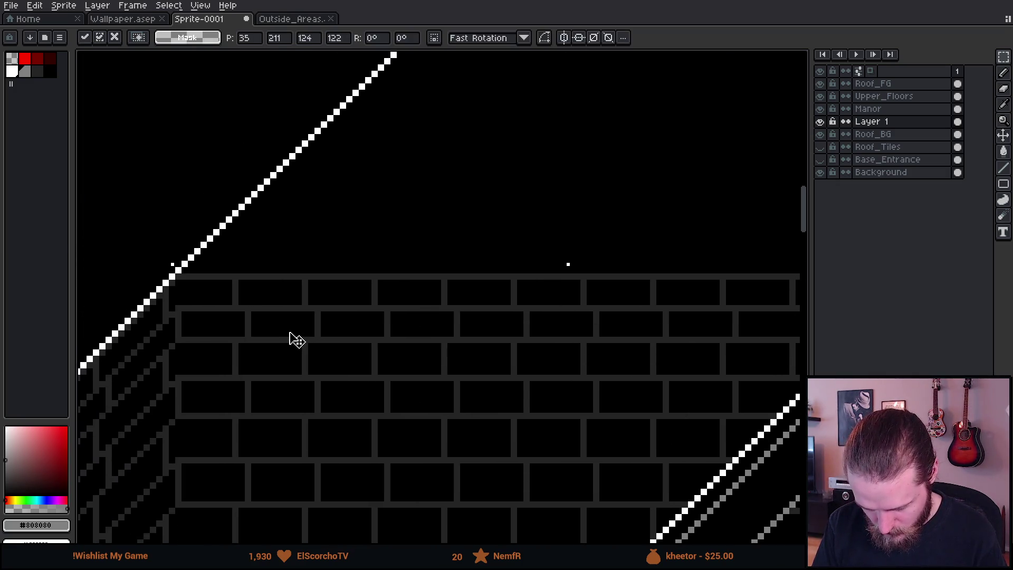
{"action": "key", "text": "Return"}
Step: Raise the left wall bricks one pixel and drop the selection
{"action": "scroll", "coordinate": [183, 270], "scroll_direction": "down", "scroll_amount": 3}
{"action": "mouse_move", "coordinate": [209, 323]}
{"action": "left_mouse_down"}
{"action": "mouse_move", "coordinate": [240, 378]}
{"action": "mouse_move", "coordinate": [471, 541]}
{"action": "left_mouse_up"}
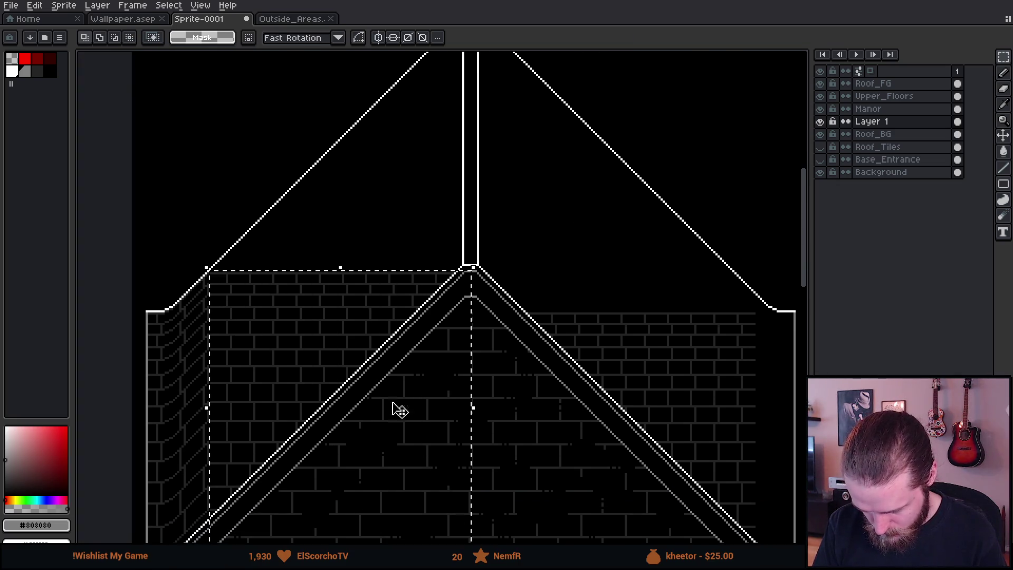
{"action": "scroll", "coordinate": [421, 445], "scroll_direction": "up", "scroll_amount": 5}
{"action": "left_click_drag", "start_coordinate": [391, 441], "coordinate": [394, 431]}
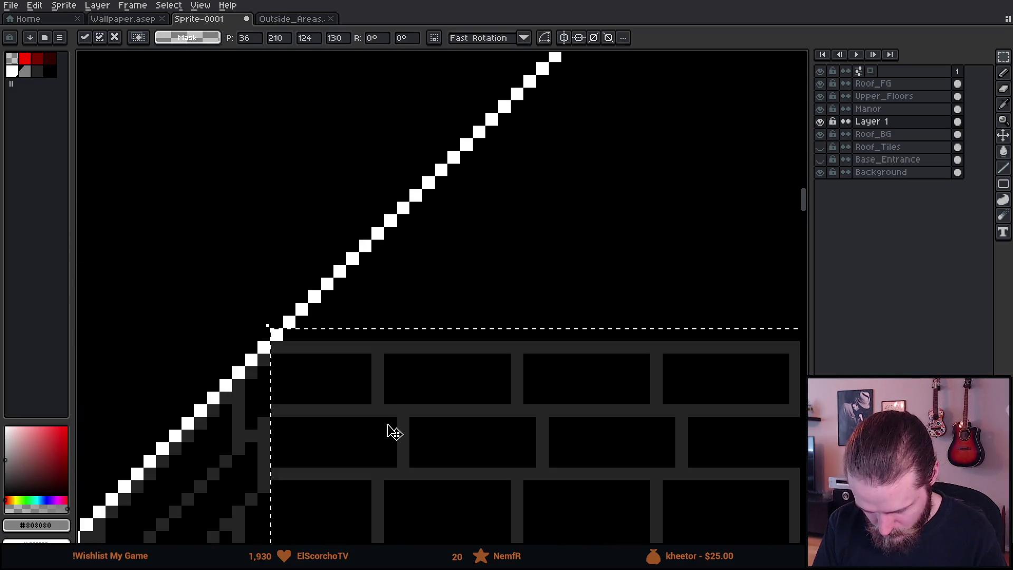
{"action": "scroll", "coordinate": [280, 283], "scroll_direction": "down", "scroll_amount": 3}
{"action": "key", "text": "ctrl+d"}
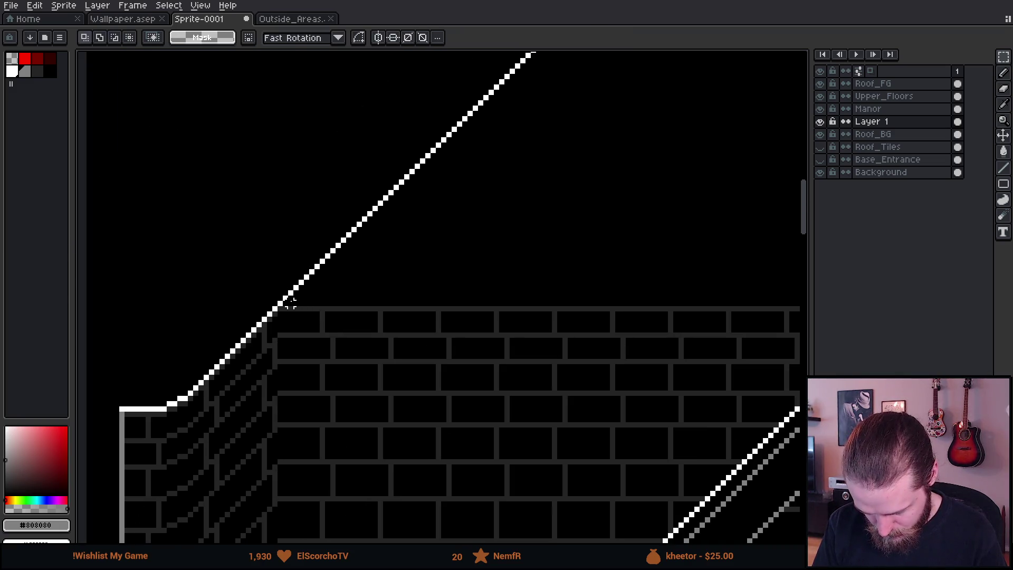
Step: Nudge the brick wall from the roof corner and the lower-left wall bricks up one pixel each
{"action": "scroll", "coordinate": [282, 301], "scroll_direction": "down", "scroll_amount": 1}
{"action": "mouse_move", "coordinate": [283, 301]}
{"action": "left_mouse_down"}
{"action": "mouse_move", "coordinate": [457, 535]}
{"action": "mouse_move", "coordinate": [704, 525]}
{"action": "mouse_move", "coordinate": [707, 430]}
{"action": "mouse_move", "coordinate": [653, 383]}
{"action": "mouse_move", "coordinate": [681, 428]}
{"action": "mouse_move", "coordinate": [672, 445]}
{"action": "left_mouse_up"}
{"action": "scroll", "coordinate": [335, 274], "scroll_direction": "up", "scroll_amount": 2}
{"action": "key", "text": "ctrl+t"}
{"action": "key", "text": "Up"}
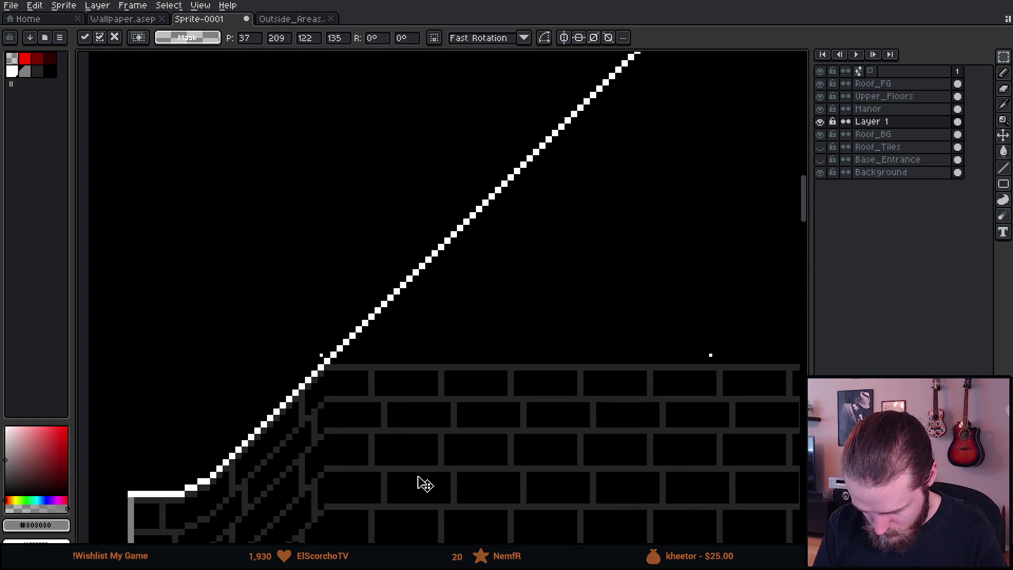
{"action": "key", "text": "ctrl+d"}
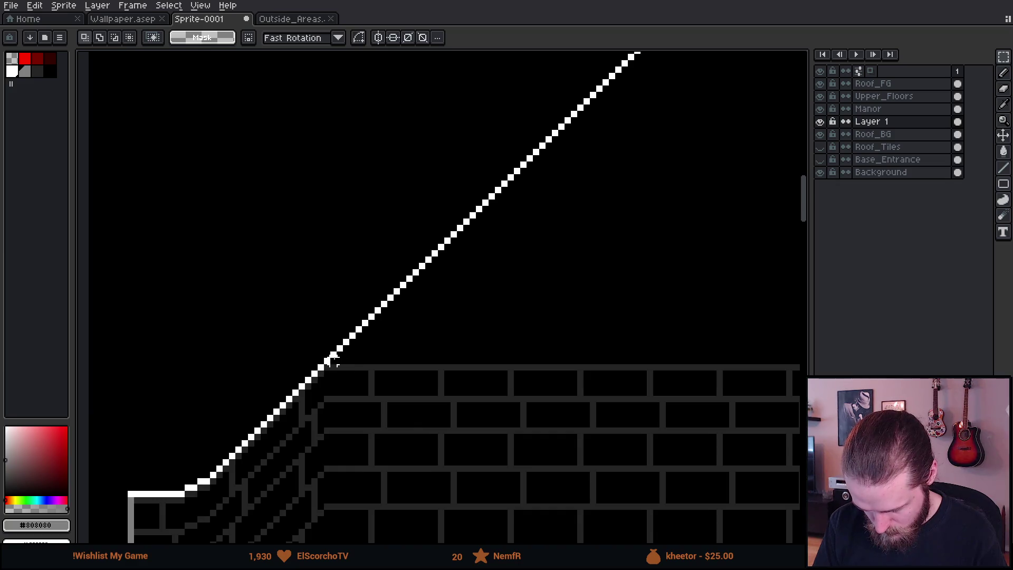
{"action": "scroll", "coordinate": [331, 361], "scroll_direction": "down", "scroll_amount": 3}
{"action": "left_click_drag", "start_coordinate": [334, 350], "coordinate": [402, 486]}
{"action": "scroll", "coordinate": [402, 478], "scroll_direction": "up", "scroll_amount": 3}
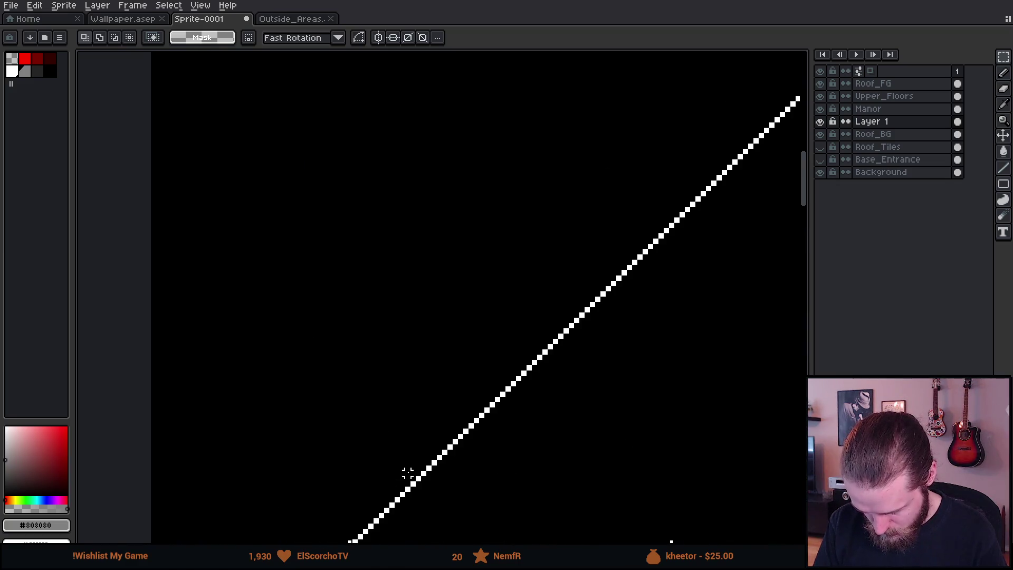
{"action": "scroll", "coordinate": [402, 478], "scroll_direction": "down", "scroll_amount": 5}
{"action": "key", "text": "Up"}
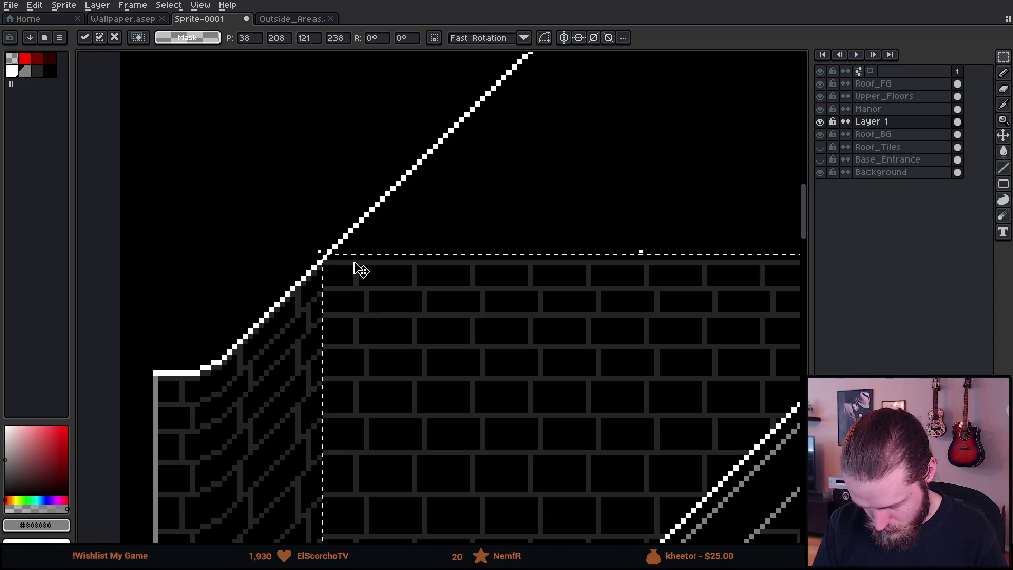
{"action": "key", "text": "ctrl+d"}
Step: Nudge the next area of bricks up one pixel and deselect
{"action": "scroll", "coordinate": [362, 228], "scroll_direction": "down", "scroll_amount": 3}
{"action": "mouse_move", "coordinate": [373, 310]}
{"action": "left_mouse_down"}
{"action": "mouse_move", "coordinate": [446, 398]}
{"action": "mouse_move", "coordinate": [633, 536]}
{"action": "mouse_move", "coordinate": [648, 511]}
{"action": "left_mouse_up"}
{"action": "scroll", "coordinate": [445, 398], "scroll_direction": "up", "scroll_amount": 2}
{"action": "scroll", "coordinate": [513, 222], "scroll_direction": "up", "scroll_amount": 2}
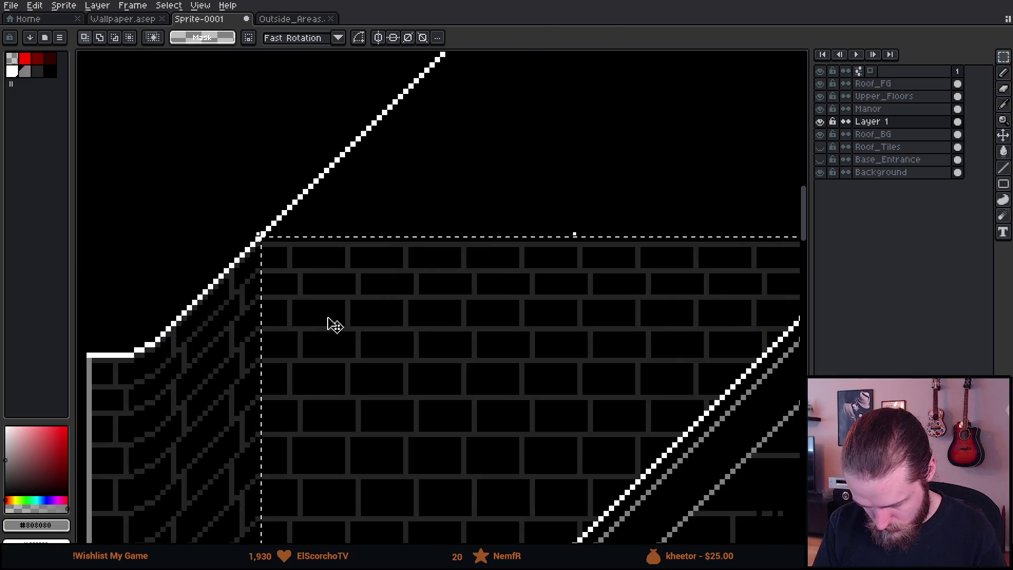
{"action": "key", "text": "Up"}
{"action": "key", "text": "Up"}
{"action": "key", "text": "ctrl+d"}
{"action": "scroll", "coordinate": [423, 128], "scroll_direction": "down", "scroll_amount": 2}
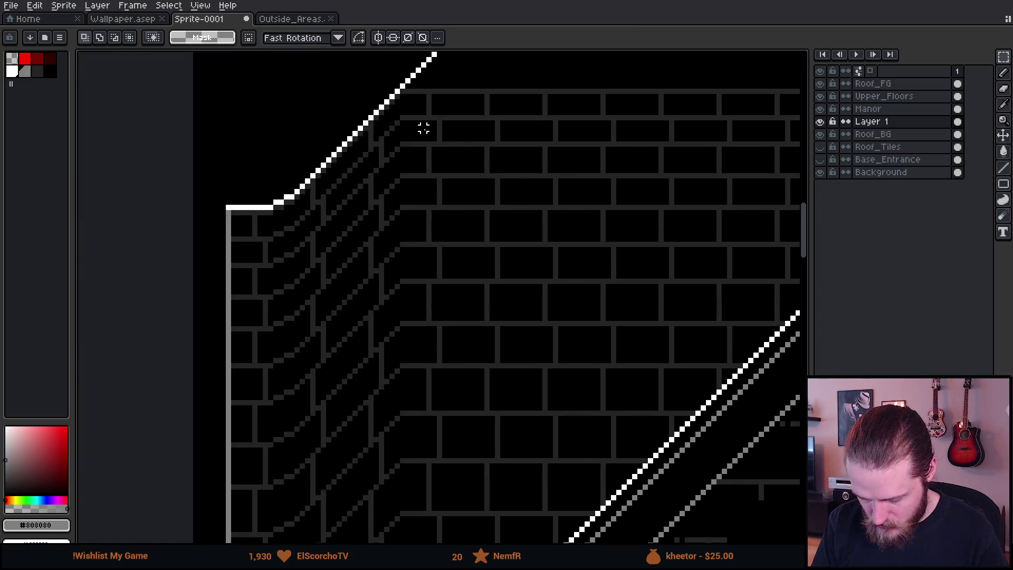
{"action": "scroll", "coordinate": [396, 185], "scroll_direction": "up", "scroll_amount": 1}
Step: Move a narrow brick column at the left roof corner up and right
{"action": "mouse_move", "coordinate": [294, 192]}
{"action": "left_mouse_down"}
{"action": "mouse_move", "coordinate": [366, 276]}
{"action": "mouse_move", "coordinate": [341, 100]}
{"action": "left_mouse_up"}
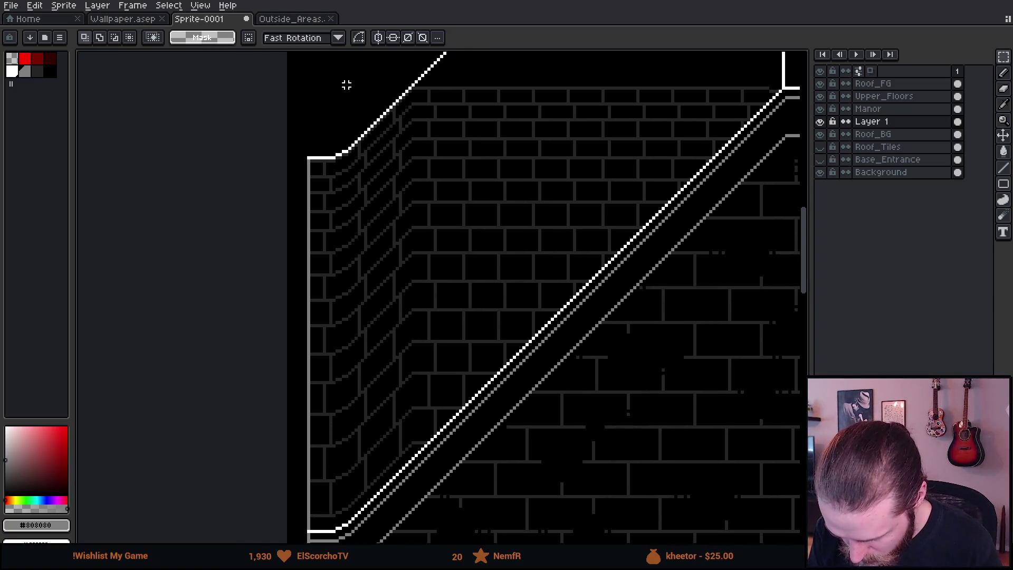
{"action": "scroll", "coordinate": [350, 131], "scroll_direction": "up", "scroll_amount": 1}
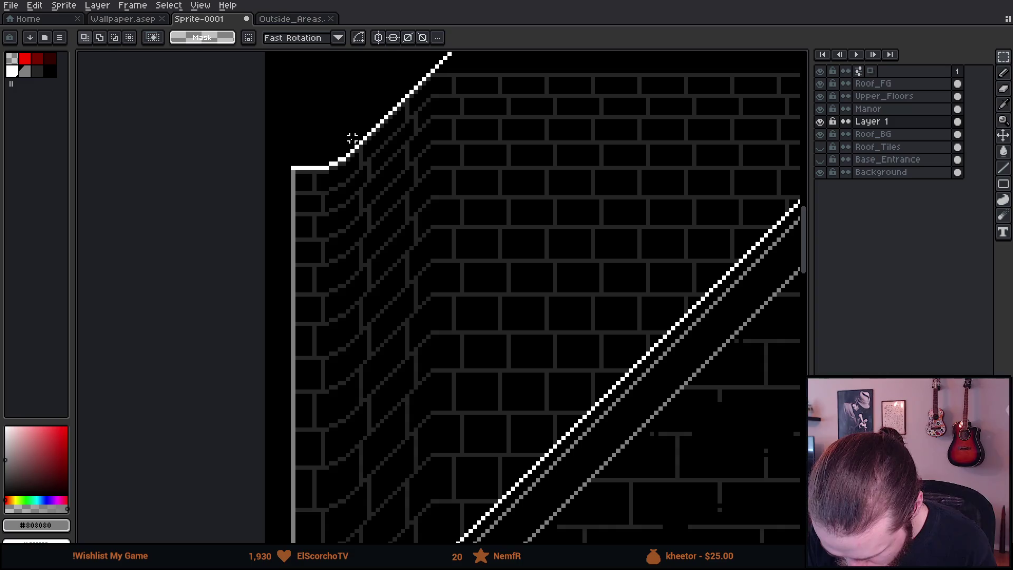
{"action": "mouse_move", "coordinate": [361, 91]}
{"action": "left_mouse_down"}
{"action": "mouse_move", "coordinate": [401, 523]}
{"action": "mouse_move", "coordinate": [392, 506]}
{"action": "mouse_move", "coordinate": [414, 500]}
{"action": "left_mouse_up"}
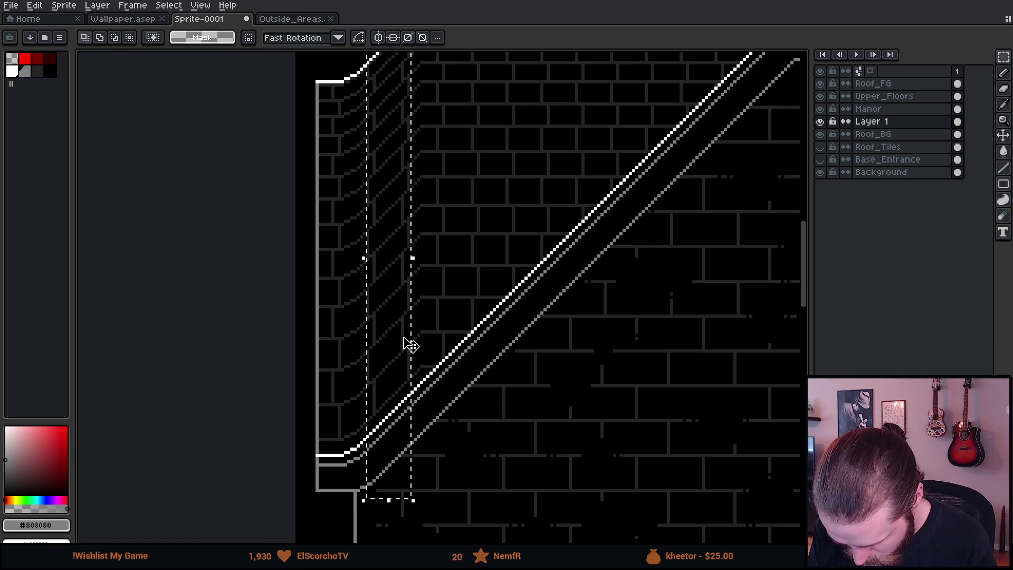
{"action": "scroll", "coordinate": [419, 274], "scroll_direction": "up", "scroll_amount": 3}
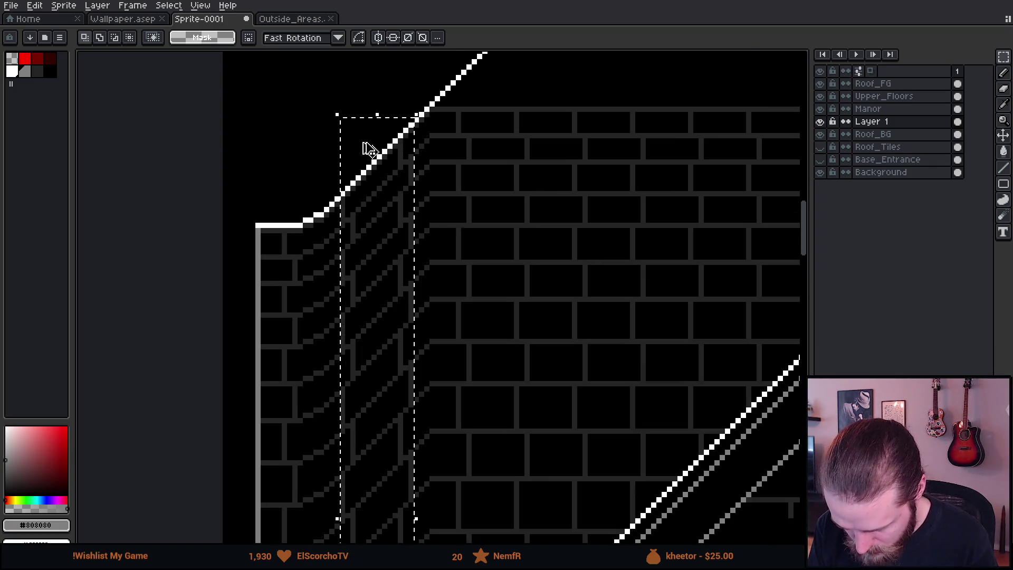
{"action": "mouse_move", "coordinate": [375, 236]}
{"action": "left_mouse_down"}
{"action": "mouse_move", "coordinate": [401, 246]}
{"action": "mouse_move", "coordinate": [438, 180]}
{"action": "left_mouse_up"}
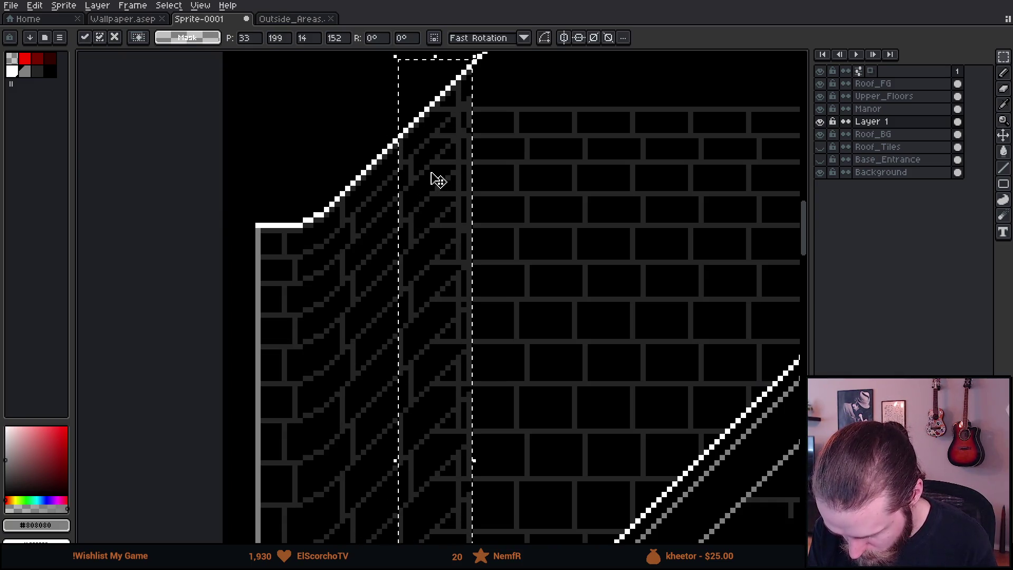
{"action": "key", "text": "Return"}
{"action": "scroll", "coordinate": [461, 188], "scroll_direction": "down", "scroll_amount": 1}
{"action": "key", "text": "ctrl+d"}
Step: Delete the bricks lying beyond the roof edge
{"action": "scroll", "coordinate": [438, 108], "scroll_direction": "down", "scroll_amount": 1}
{"action": "mouse_move", "coordinate": [470, 176]}
{"action": "left_mouse_down"}
{"action": "mouse_move", "coordinate": [507, 249]}
{"action": "mouse_move", "coordinate": [798, 468]}
{"action": "left_mouse_up"}
{"action": "scroll", "coordinate": [717, 458], "scroll_direction": "up", "scroll_amount": 1}
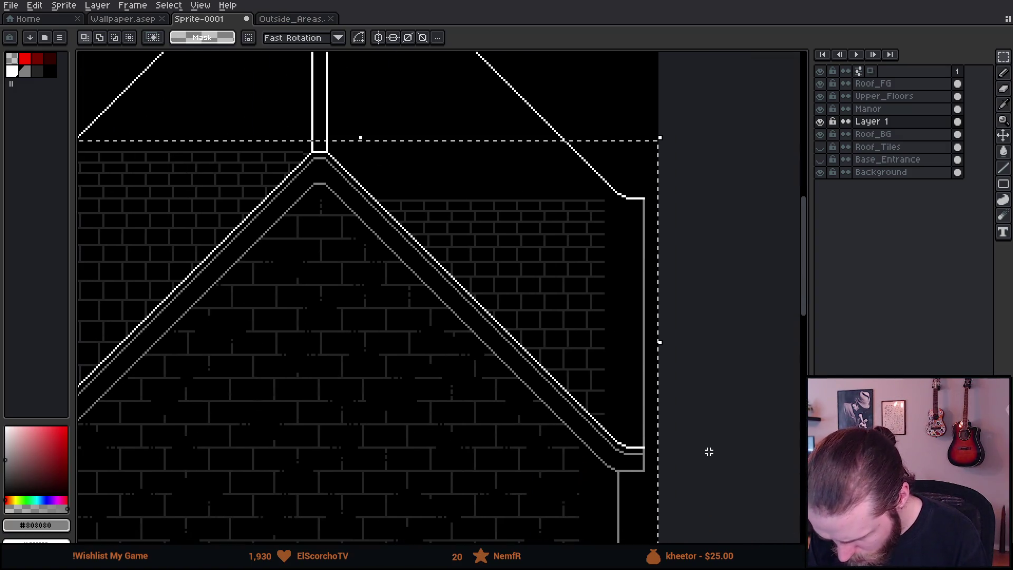
{"action": "key", "text": "Delete"}
Step: Shift the narrow brick column by the eave two pixels right
{"action": "scroll", "coordinate": [296, 264], "scroll_direction": "left", "scroll_amount": 5}
{"action": "scroll", "coordinate": [475, 199], "scroll_direction": "up", "scroll_amount": 1}
{"action": "scroll", "coordinate": [423, 187], "scroll_direction": "up", "scroll_amount": 1}
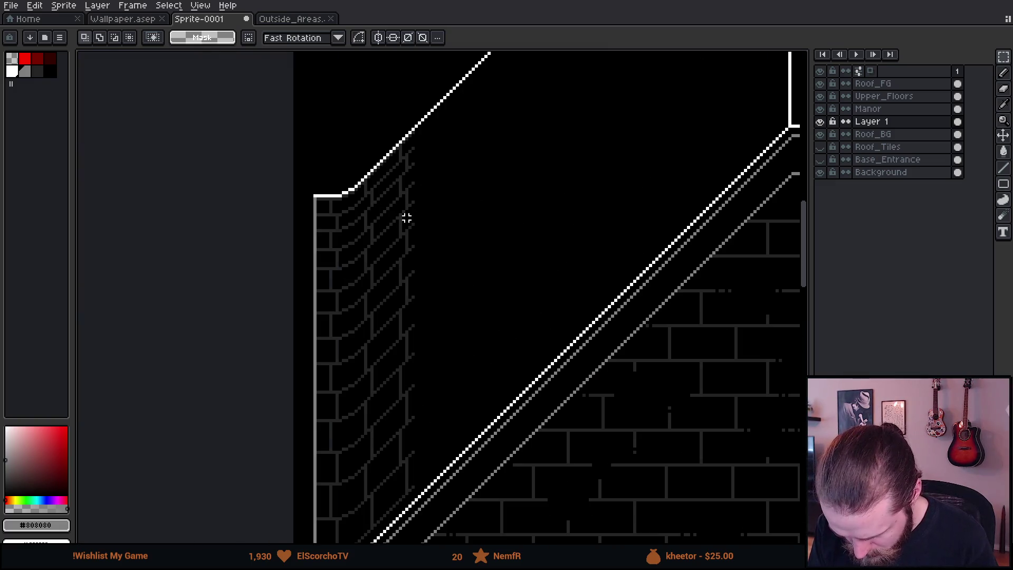
{"action": "left_click_drag", "start_coordinate": [362, 128], "coordinate": [406, 541]}
{"action": "scroll", "coordinate": [384, 231], "scroll_direction": "up", "scroll_amount": 1}
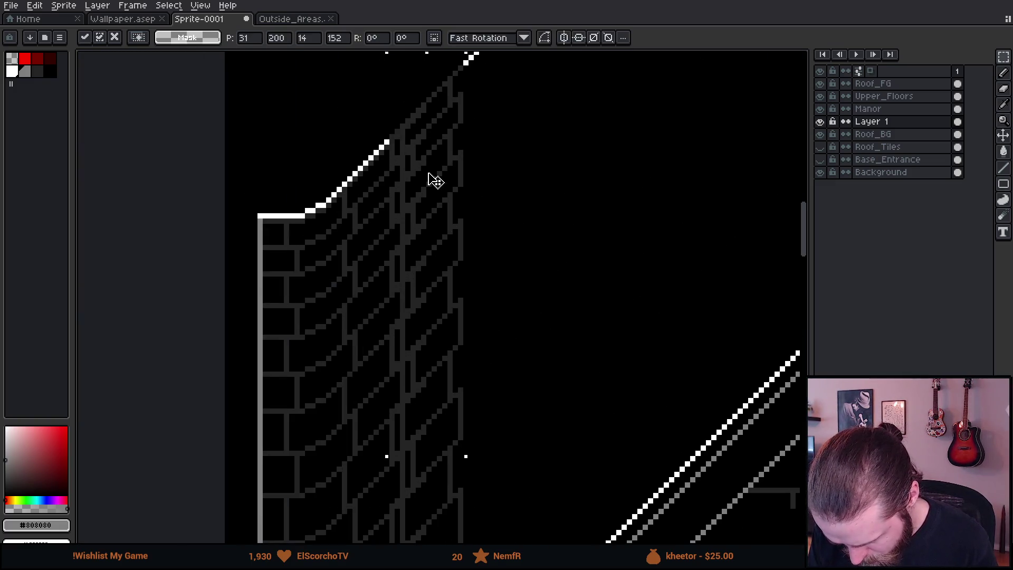
{"action": "mouse_move", "coordinate": [437, 178]}
{"action": "left_mouse_down"}
{"action": "mouse_move", "coordinate": [450, 205]}
{"action": "mouse_move", "coordinate": [434, 206]}
{"action": "mouse_move", "coordinate": [444, 201]}
{"action": "left_mouse_up"}
{"action": "scroll", "coordinate": [446, 206], "scroll_direction": "up", "scroll_amount": 1}
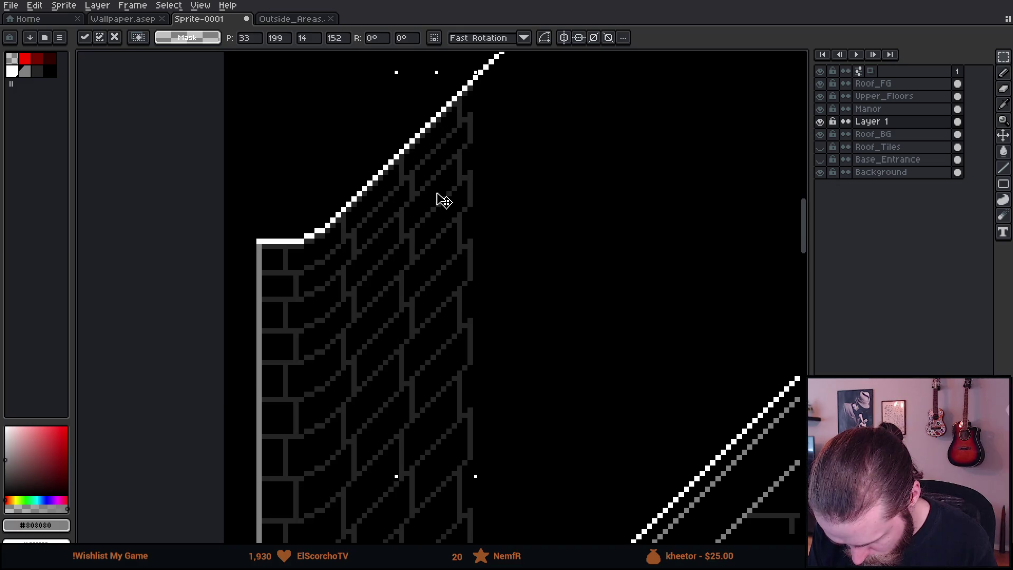
{"action": "scroll", "coordinate": [444, 201], "scroll_direction": "down", "scroll_amount": 2}
{"action": "left_click", "coordinate": [513, 225]}
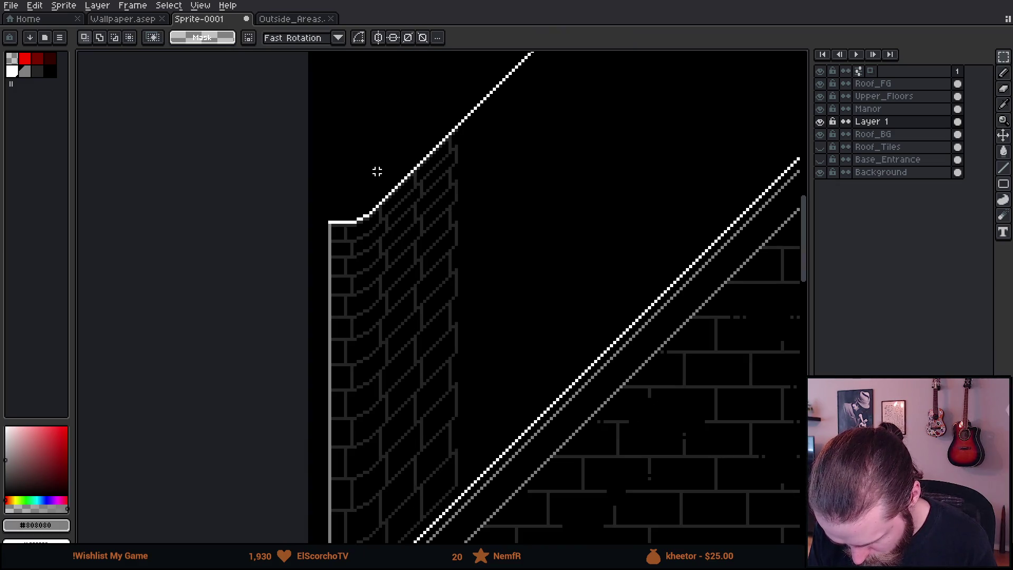
Step: Reselect the brick column plus the area above, then cancel the trial move
{"action": "mouse_move", "coordinate": [376, 146]}
{"action": "left_mouse_down"}
{"action": "mouse_move", "coordinate": [452, 430]}
{"action": "mouse_move", "coordinate": [519, 543]}
{"action": "left_mouse_up"}
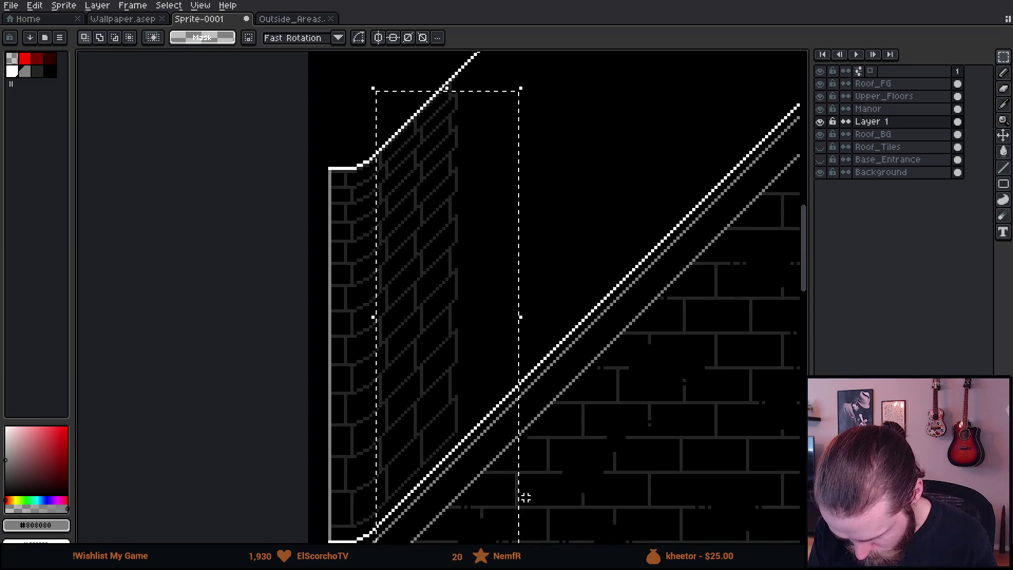
{"action": "scroll", "coordinate": [457, 164], "scroll_direction": "up", "scroll_amount": 2}
{"action": "mouse_move", "coordinate": [397, 152]}
{"action": "left_mouse_down"}
{"action": "mouse_move", "coordinate": [525, 306]}
{"action": "mouse_move", "coordinate": [457, 357]}
{"action": "mouse_move", "coordinate": [550, 362]}
{"action": "left_mouse_up"}
{"action": "key", "text": "Escape"}
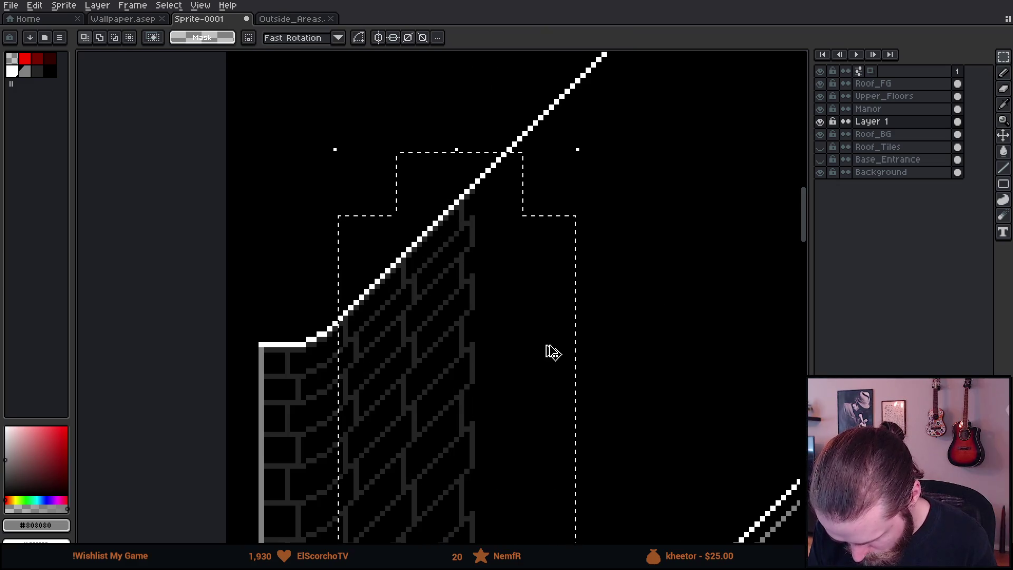
Step: Place the brick column further right, aligned with the slope, and commit it
{"action": "mouse_move", "coordinate": [430, 366]}
{"action": "left_mouse_down"}
{"action": "mouse_move", "coordinate": [402, 321]}
{"action": "mouse_move", "coordinate": [572, 452]}
{"action": "mouse_move", "coordinate": [567, 251]}
{"action": "mouse_move", "coordinate": [549, 238]}
{"action": "left_mouse_up"}
{"action": "left_click_drag", "start_coordinate": [539, 232], "coordinate": [536, 225]}
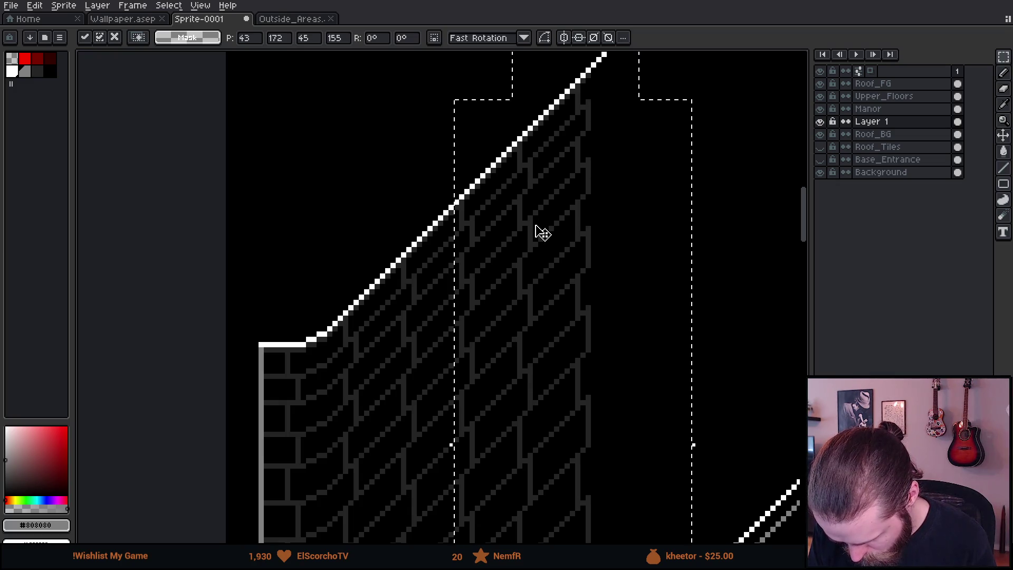
{"action": "key", "text": "ctrl+d"}
{"action": "scroll", "coordinate": [595, 62], "scroll_direction": "down", "scroll_amount": 2}
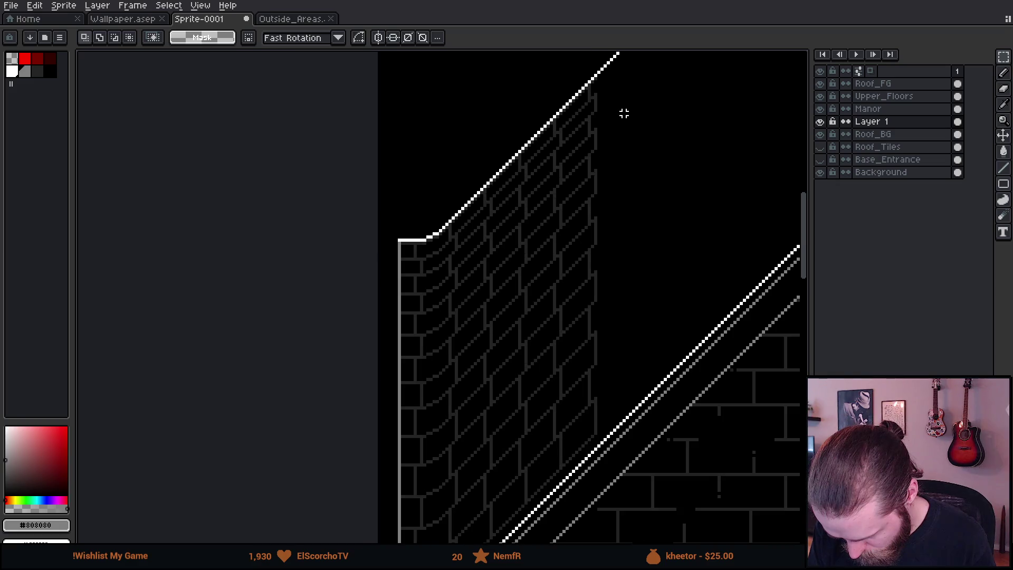
{"action": "scroll", "coordinate": [622, 111], "scroll_direction": "up", "scroll_amount": 2}
Step: Paste a brick copy, align it with the wall, raise it 13 pixels, and commit
{"action": "key", "text": "ctrl+v"}
{"action": "left_click_drag", "start_coordinate": [346, 310], "coordinate": [480, 244]}
{"action": "scroll", "coordinate": [545, 391], "scroll_direction": "up", "scroll_amount": 3}
{"action": "left_click_drag", "start_coordinate": [545, 391], "coordinate": [498, 270]}
{"action": "scroll", "coordinate": [499, 271], "scroll_direction": "down", "scroll_amount": 2}
{"action": "left_click_drag", "start_coordinate": [343, 311], "coordinate": [389, 290]}
{"action": "scroll", "coordinate": [554, 201], "scroll_direction": "up", "scroll_amount": 3}
{"action": "key", "text": "Up"}
{"action": "key", "text": "Up"}
{"action": "key", "text": "Up"}
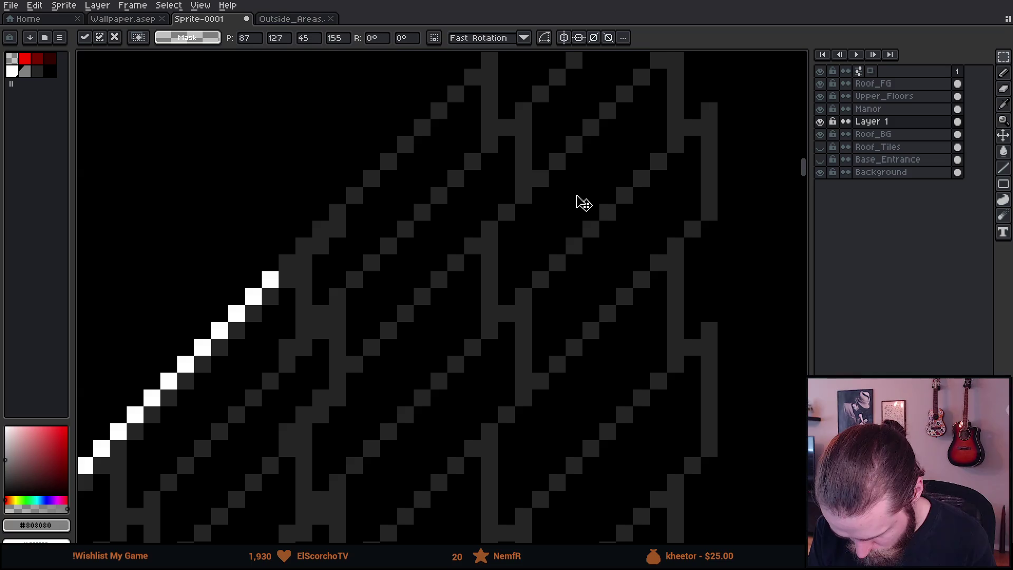
{"action": "scroll", "coordinate": [570, 225], "scroll_direction": "down", "scroll_amount": 3}
{"action": "key", "text": "Return"}
{"action": "scroll", "coordinate": [549, 183], "scroll_direction": "down", "scroll_amount": 2}
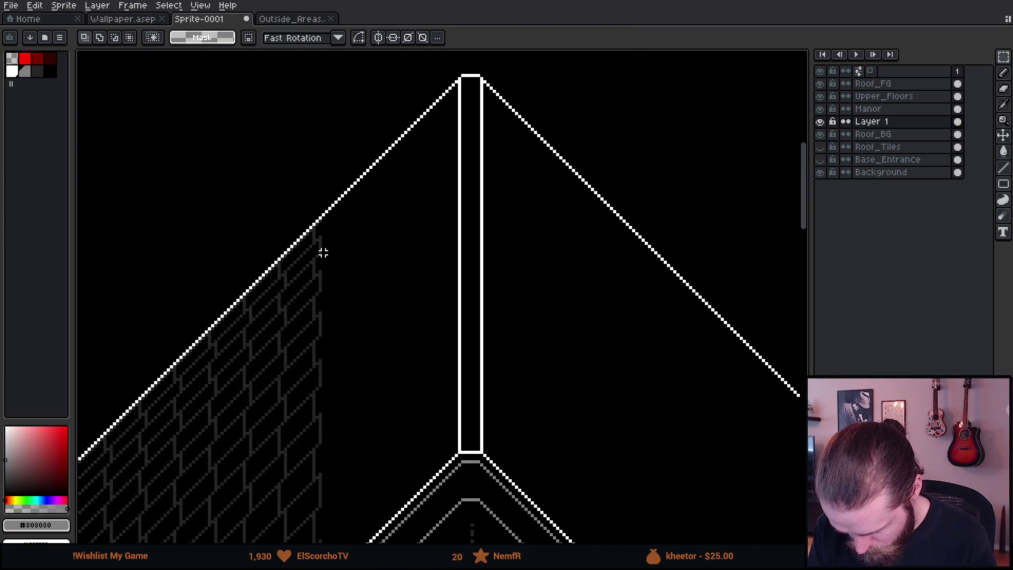
Step: Paste another brick copy at the slope's middle and nudge it into alignment
{"action": "key", "text": "ctrl+v"}
{"action": "left_click_drag", "start_coordinate": [136, 221], "coordinate": [457, 292]}
{"action": "scroll", "coordinate": [457, 292], "scroll_direction": "up", "scroll_amount": 2}
{"action": "key", "text": "Left"}
{"action": "key", "text": "Left"}
{"action": "key", "text": "Left"}
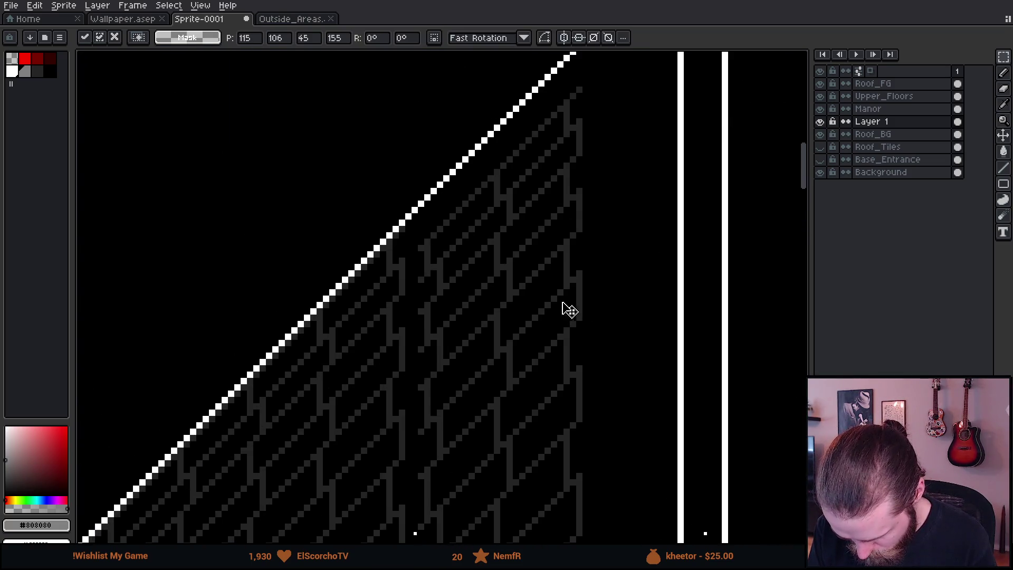
{"action": "key", "text": "Up"}
{"action": "key", "text": "Up"}
{"action": "key", "text": "Down"}
{"action": "scroll", "coordinate": [525, 305], "scroll_direction": "down", "scroll_amount": 2}
{"action": "key", "text": "Return"}
{"action": "scroll", "coordinate": [570, 211], "scroll_direction": "up", "scroll_amount": 1}
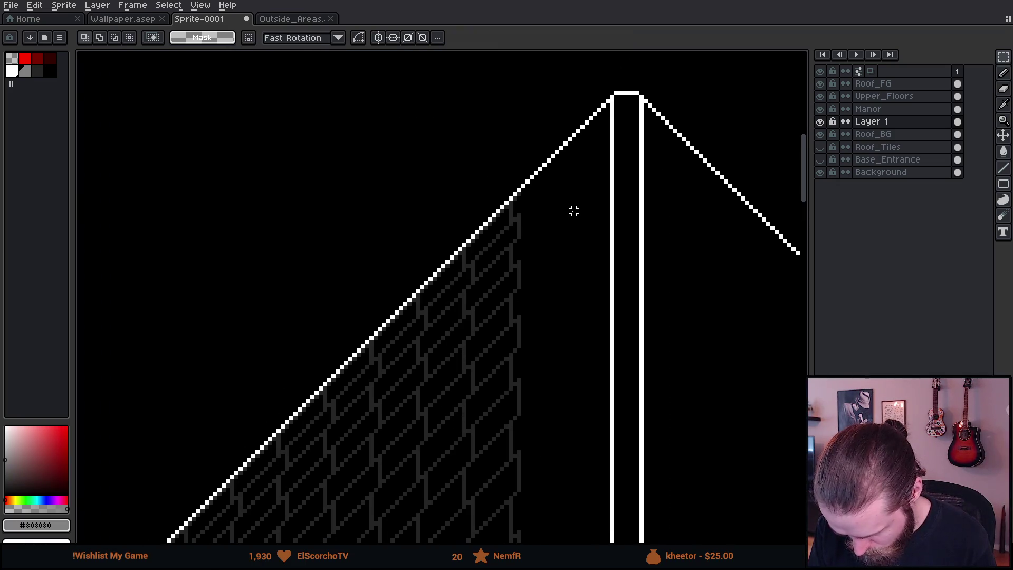
Step: Paste a final brick copy beside the roof pillar, shift it left to match, and commit
{"action": "key", "text": "ctrl+v"}
{"action": "mouse_move", "coordinate": [165, 217]}
{"action": "left_mouse_down"}
{"action": "mouse_move", "coordinate": [377, 307]}
{"action": "mouse_move", "coordinate": [644, 196]}
{"action": "left_mouse_up"}
{"action": "scroll", "coordinate": [643, 197], "scroll_direction": "up", "scroll_amount": 1}
{"action": "key", "text": "Left"}
{"action": "key", "text": "Left"}
{"action": "key", "text": "Left"}
{"action": "scroll", "coordinate": [511, 210], "scroll_direction": "up", "scroll_amount": 1}
{"action": "key", "text": "Left"}
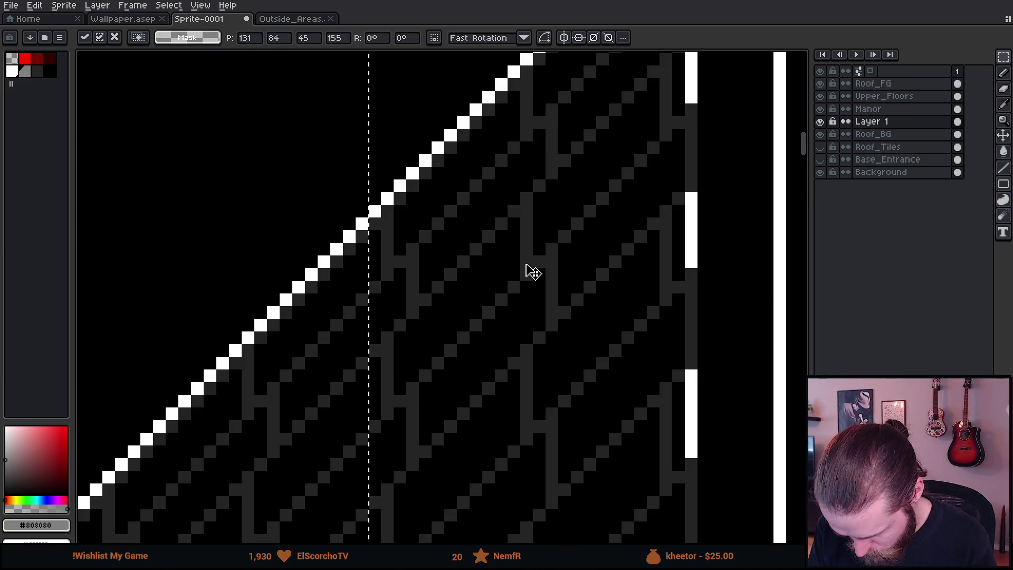
{"action": "scroll", "coordinate": [524, 269], "scroll_direction": "down", "scroll_amount": 3}
{"action": "key", "text": "Return"}
{"action": "scroll", "coordinate": [417, 239], "scroll_direction": "down", "scroll_amount": 2}
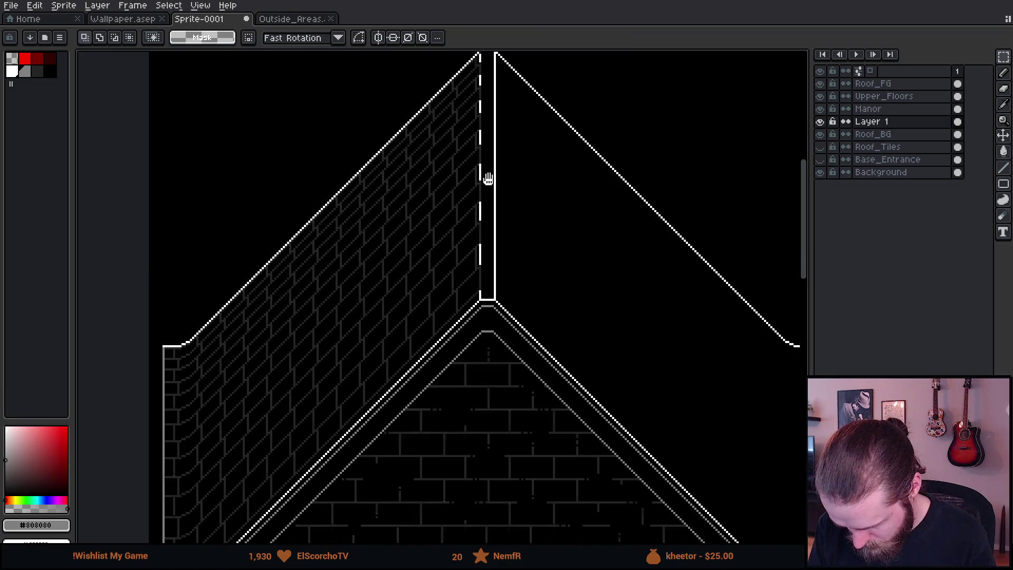
{"action": "left_click_drag", "start_coordinate": [301, 246], "coordinate": [434, 116]}
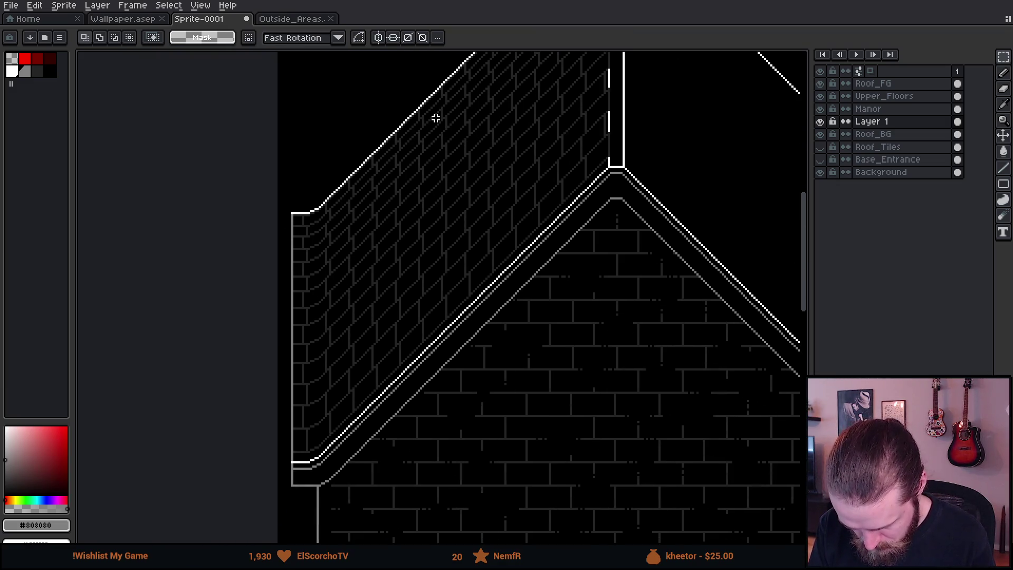
Step: Move Layer 1 below Roof_BG in the layer stack
{"action": "scroll", "coordinate": [368, 286], "scroll_direction": "down", "scroll_amount": 3}
{"action": "scroll", "coordinate": [368, 286], "scroll_direction": "up", "scroll_amount": 2}
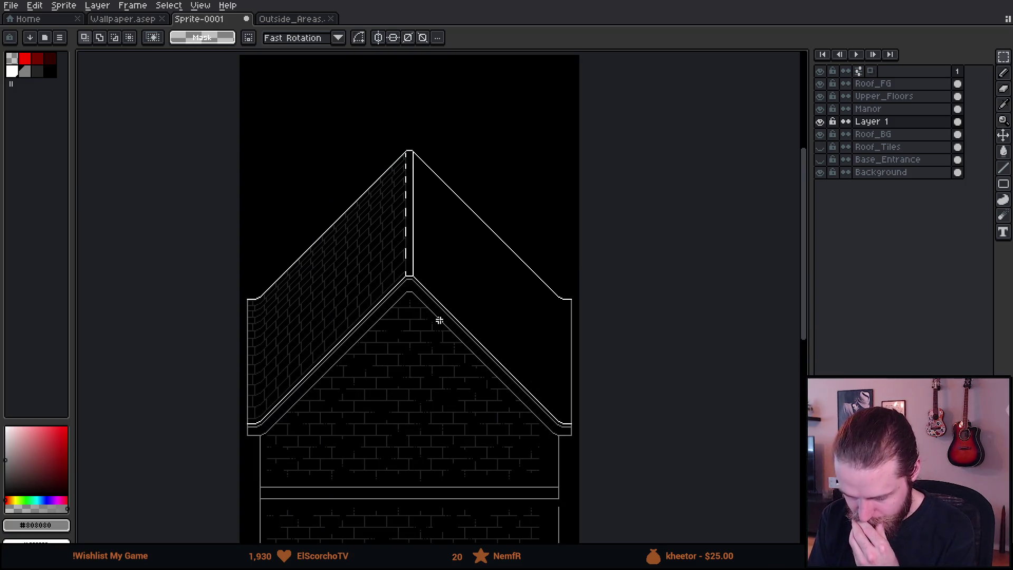
{"action": "scroll", "coordinate": [409, 139], "scroll_direction": "up", "scroll_amount": 2}
{"action": "left_click", "coordinate": [892, 122]}
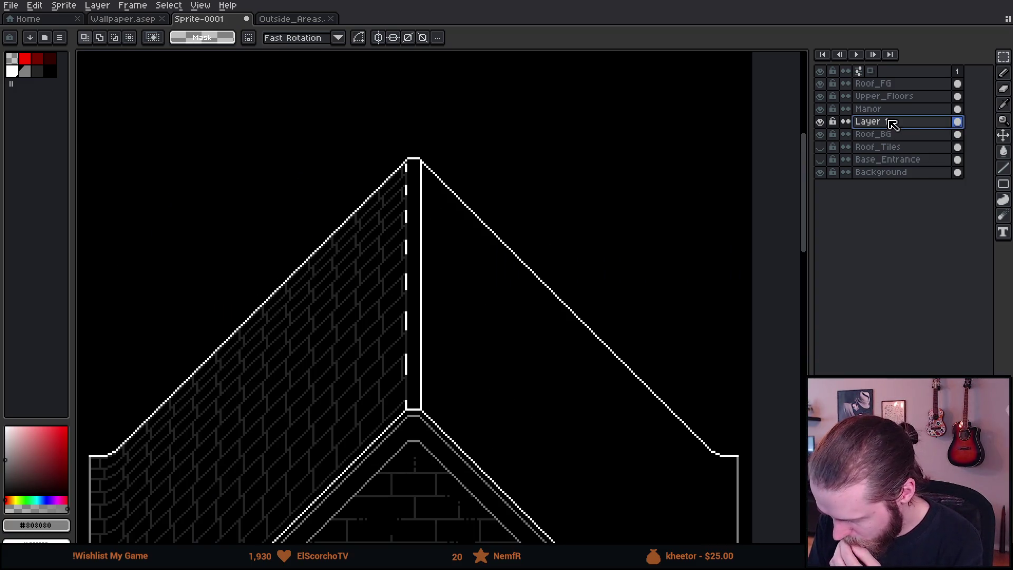
{"action": "left_click_drag", "start_coordinate": [901, 148], "coordinate": [897, 144]}
{"action": "left_click_drag", "start_coordinate": [383, 417], "coordinate": [392, 411]}
{"action": "scroll", "coordinate": [493, 289], "scroll_direction": "down", "scroll_amount": 2}
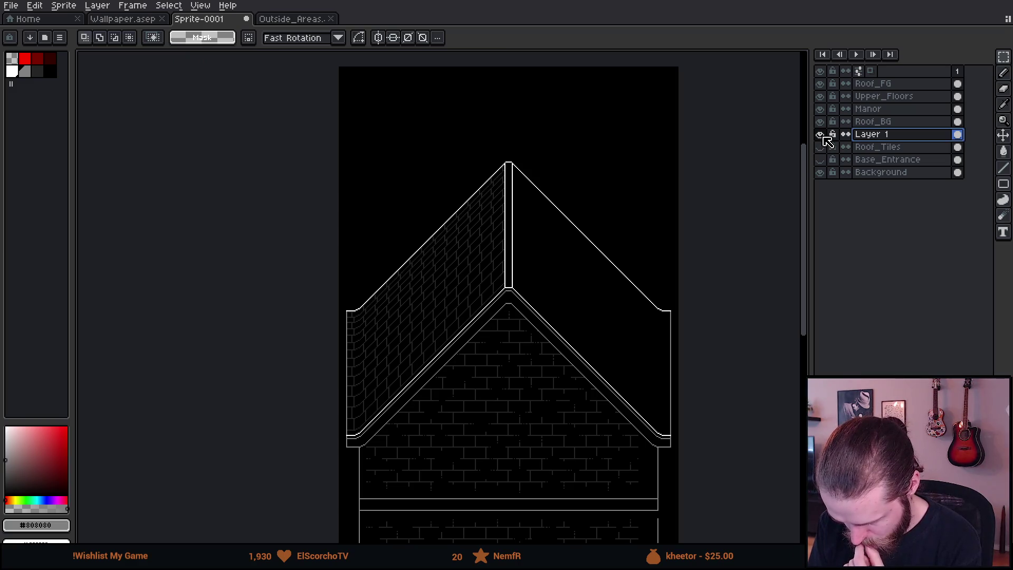
Step: Merge Roof_BG down into the brick layer
{"action": "right_click", "coordinate": [876, 136]}
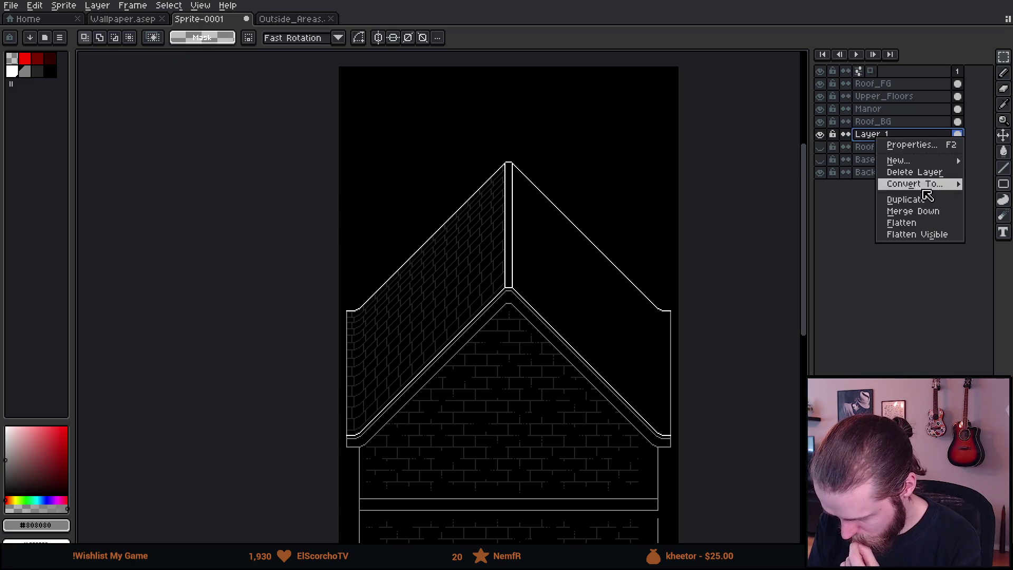
{"action": "left_click", "coordinate": [872, 123]}
{"action": "right_click", "coordinate": [875, 122]}
{"action": "left_click", "coordinate": [915, 192]}
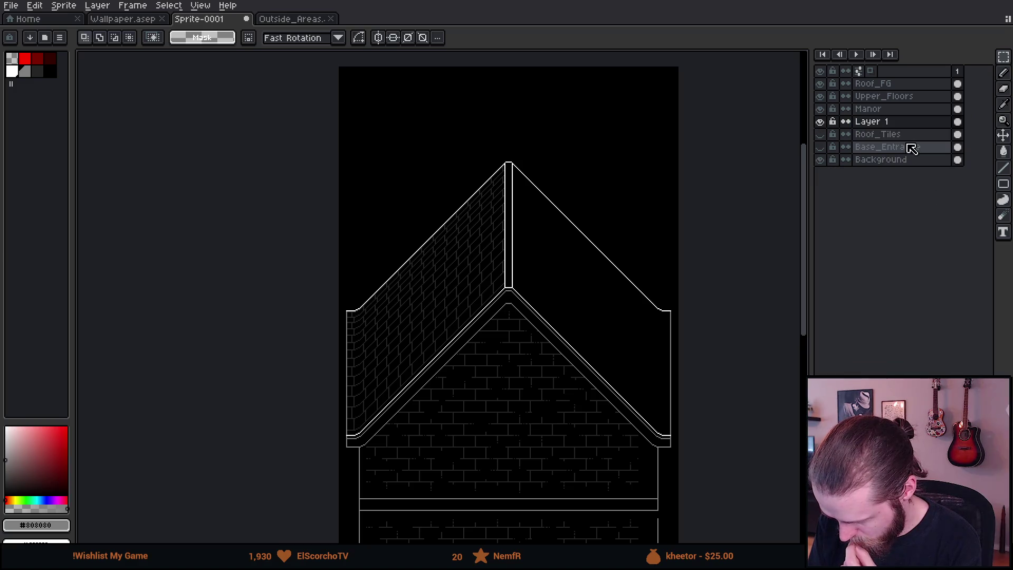
Step: Rename the merged layer to 'Roof_BG' and hide the Background layer
{"action": "double_click", "coordinate": [886, 125]}
{"action": "key", "text": "Escape"}
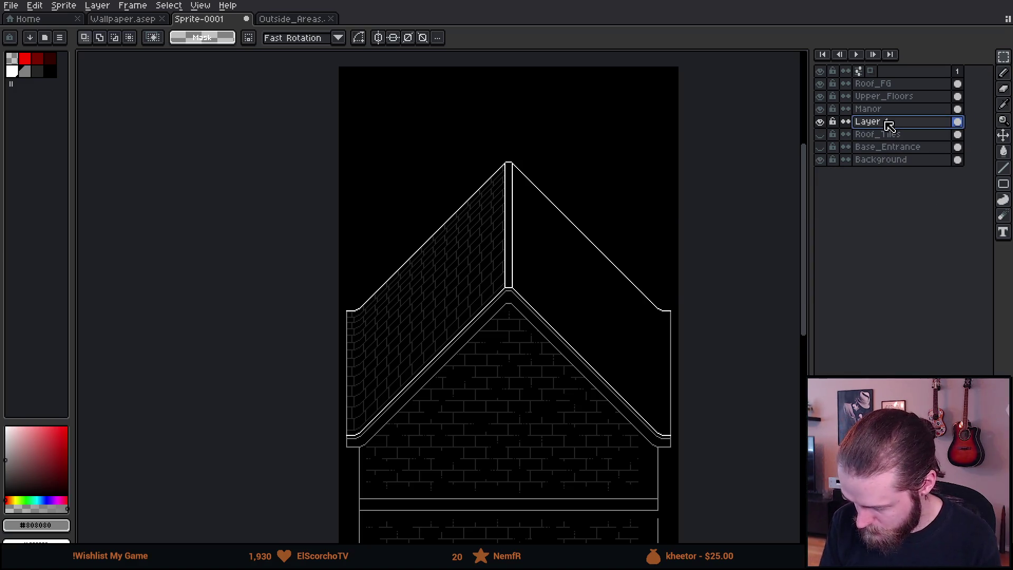
{"action": "double_click", "coordinate": [890, 125]}
{"action": "type", "text": "Roof_BG"}
{"action": "key", "text": "Return"}
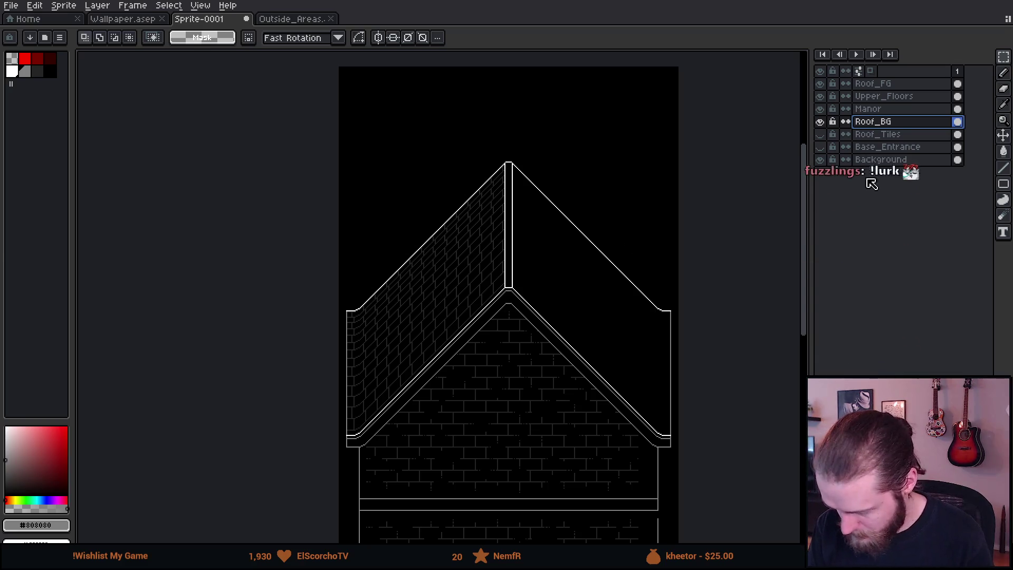
{"action": "left_click", "coordinate": [819, 159]}
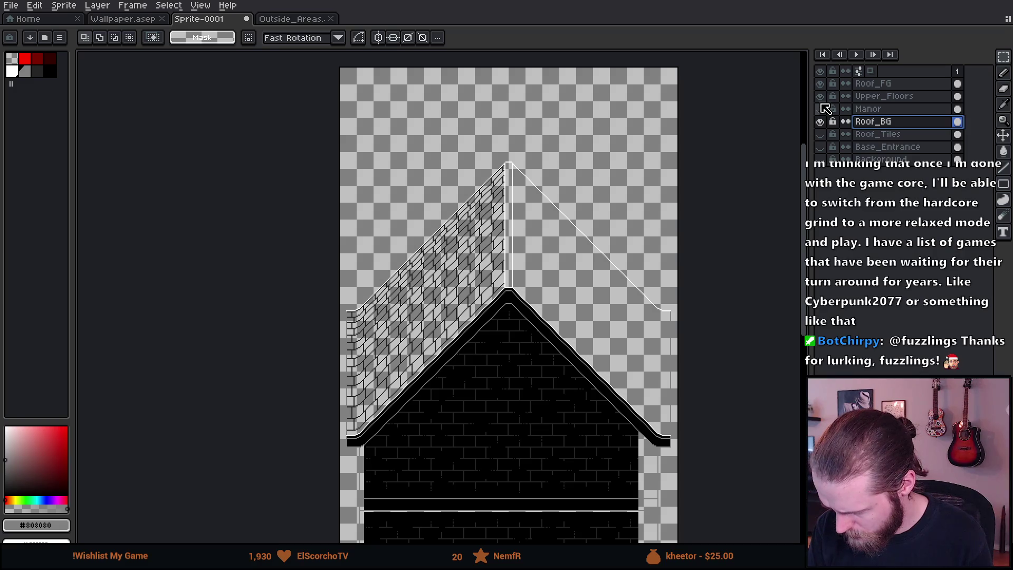
Step: Hide the Manor, Upper_Floors and Roof_FG layers and recentre the view on the roof
{"action": "left_click", "coordinate": [820, 108]}
{"action": "left_click", "coordinate": [820, 96]}
{"action": "left_click", "coordinate": [820, 83]}
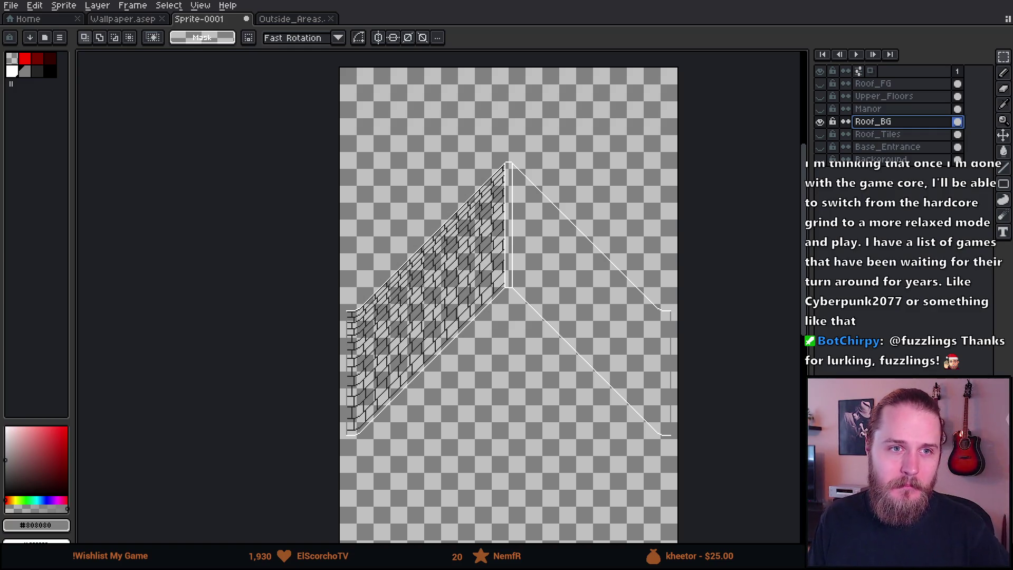
{"action": "left_click_drag", "start_coordinate": [600, 270], "coordinate": [556, 245]}
{"action": "scroll", "coordinate": [430, 252], "scroll_direction": "up", "scroll_amount": 2}
{"action": "scroll", "coordinate": [430, 252], "scroll_direction": "down", "scroll_amount": 2}
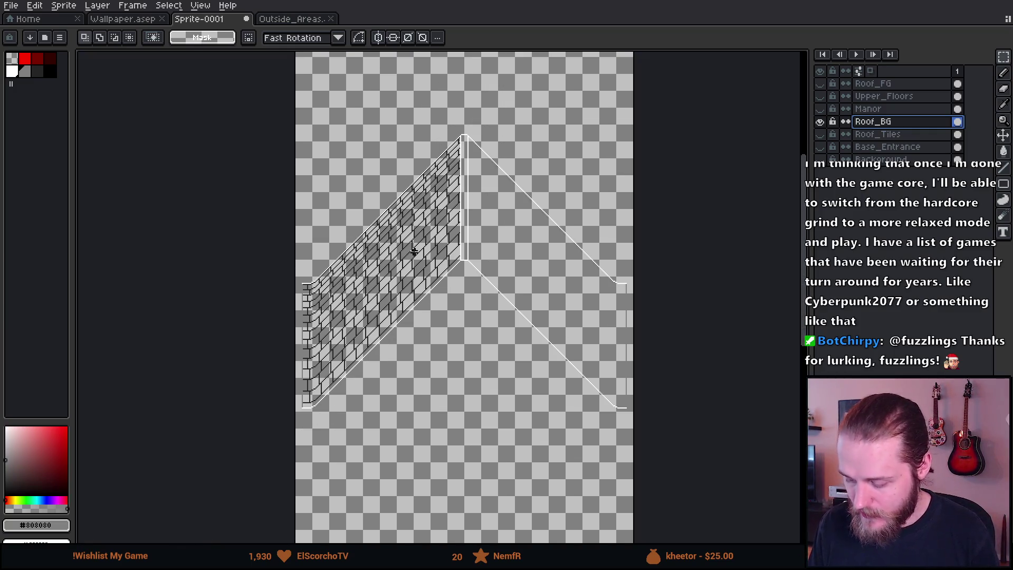
Step: Compare with Roof_BG hidden, draw a short black vertical stroke near the apex, and select the roof area
{"action": "left_click", "coordinate": [820, 122]}
{"action": "left_click", "coordinate": [819, 122]}
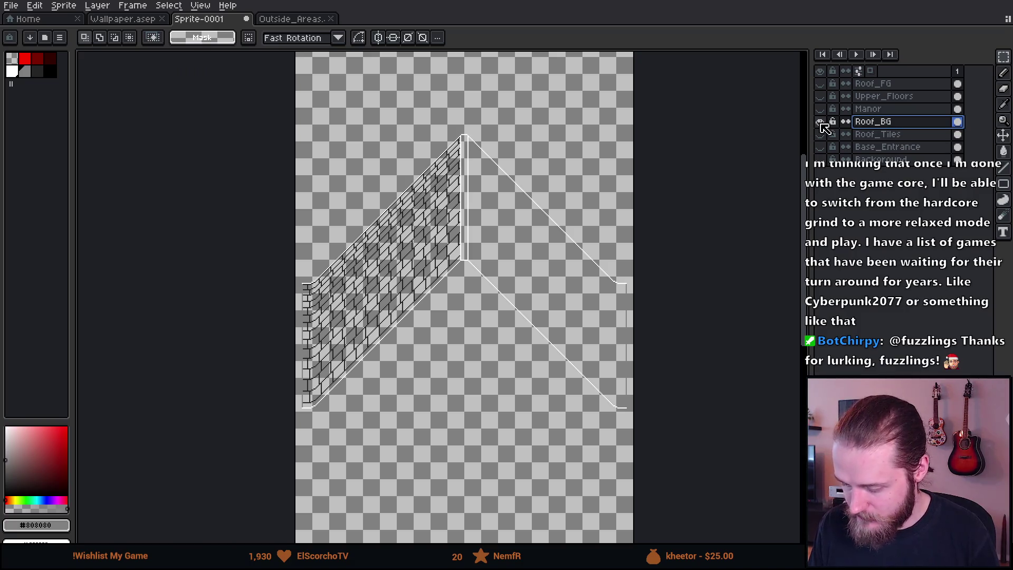
{"action": "scroll", "coordinate": [459, 133], "scroll_direction": "up", "scroll_amount": 3}
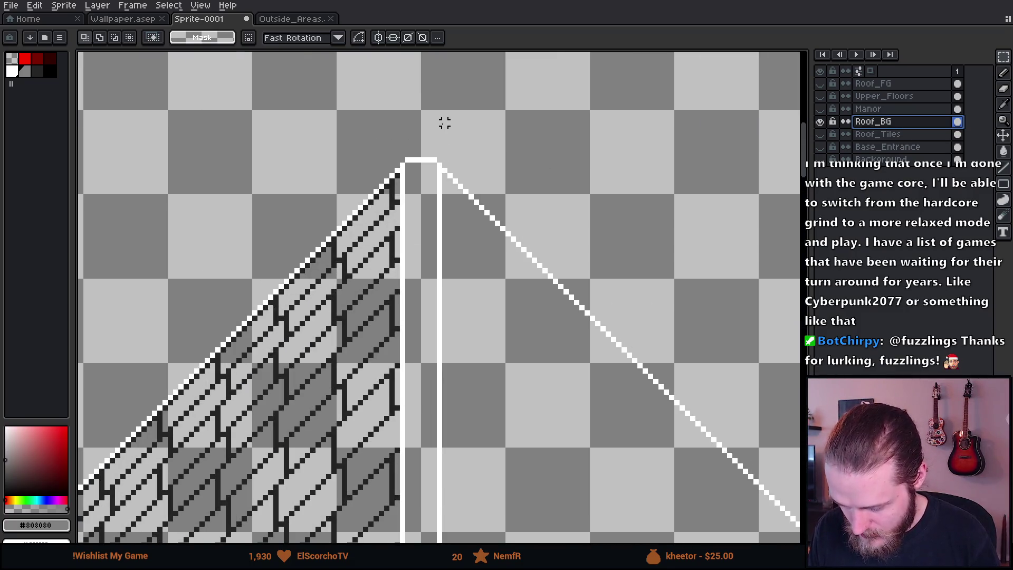
{"action": "left_click_drag", "start_coordinate": [435, 101], "coordinate": [435, 180]}
{"action": "scroll", "coordinate": [405, 377], "scroll_direction": "down", "scroll_amount": 4}
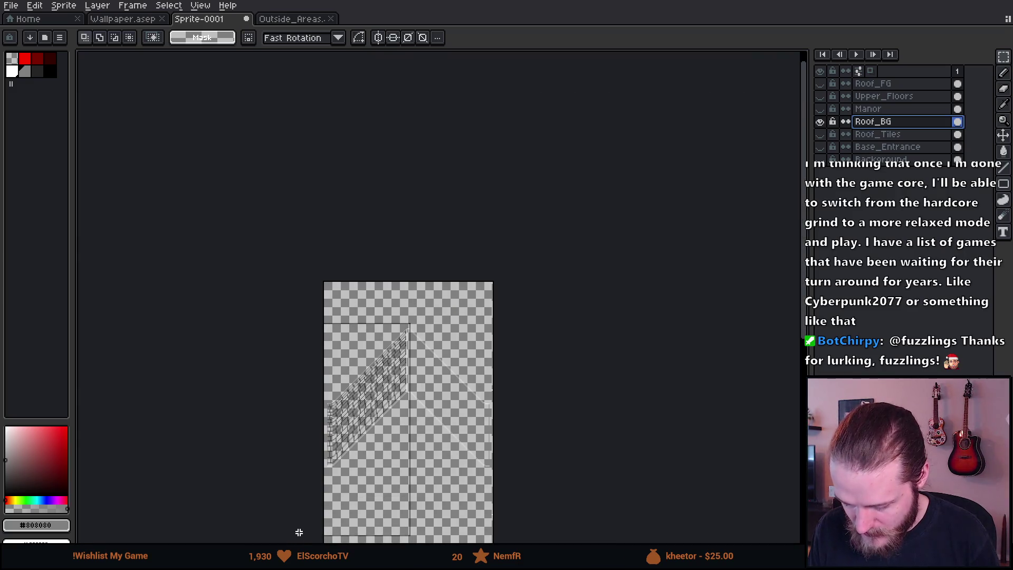
{"action": "left_click", "coordinate": [339, 464]}
Step: Paint-bucket fill the transparent area beside the left slope with black
{"action": "scroll", "coordinate": [338, 449], "scroll_direction": "up", "scroll_amount": 4}
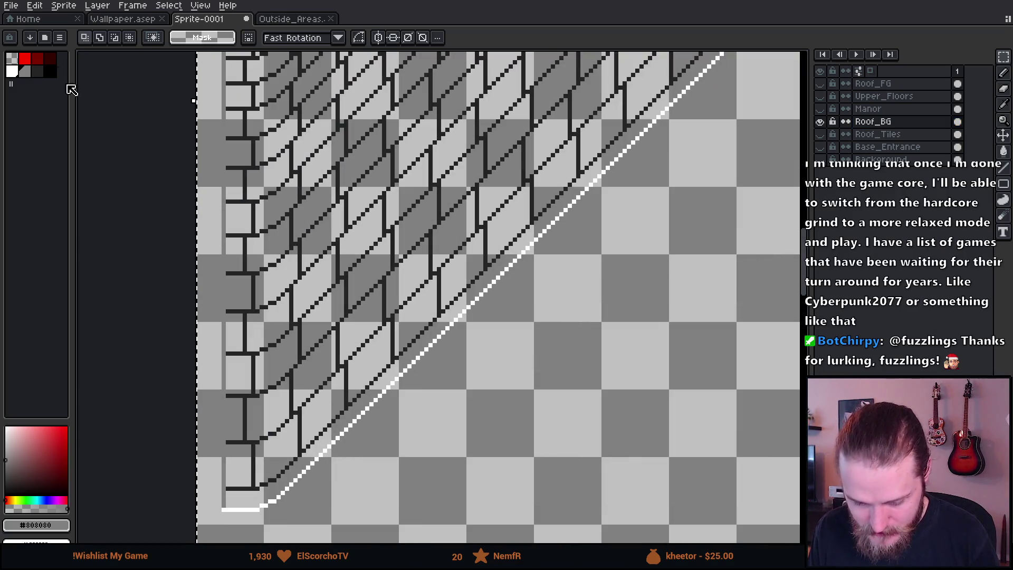
{"action": "left_click", "coordinate": [51, 72]}
{"action": "key", "text": "g"}
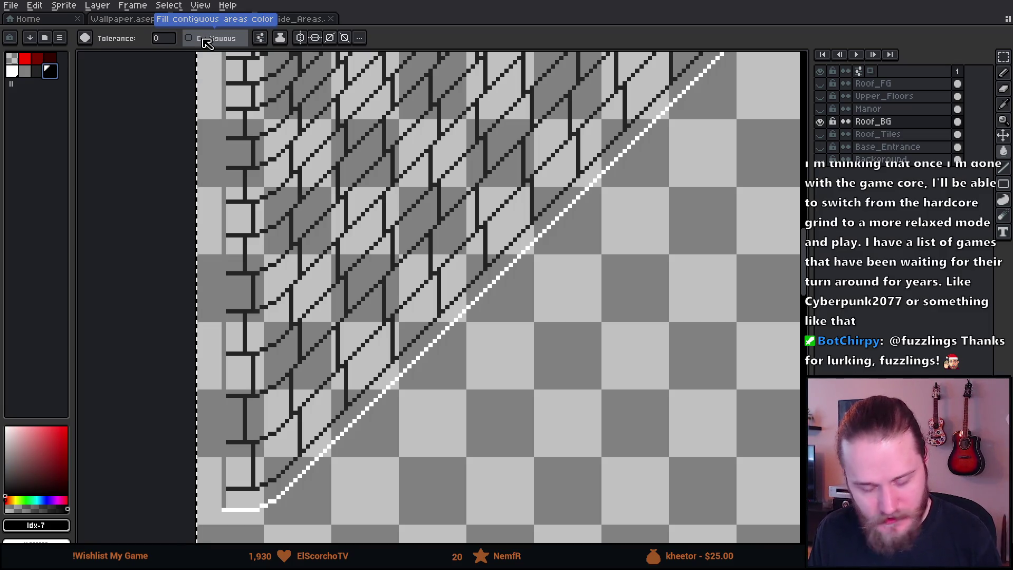
{"action": "left_click", "coordinate": [615, 339]}
{"action": "scroll", "coordinate": [571, 272], "scroll_direction": "down", "scroll_amount": 1}
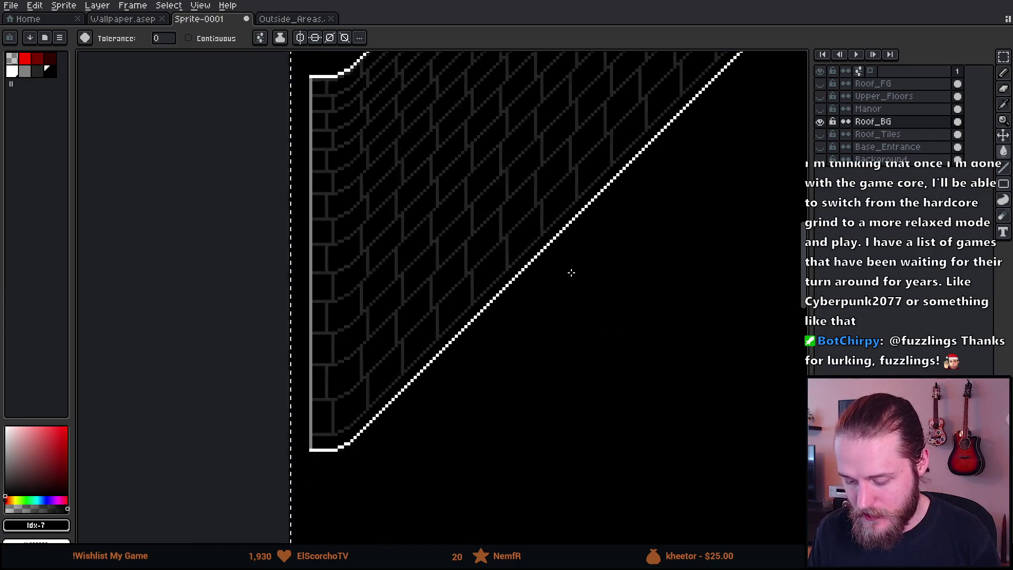
{"action": "scroll", "coordinate": [572, 268], "scroll_direction": "down", "scroll_amount": 3}
{"action": "scroll", "coordinate": [589, 241], "scroll_direction": "up", "scroll_amount": 2}
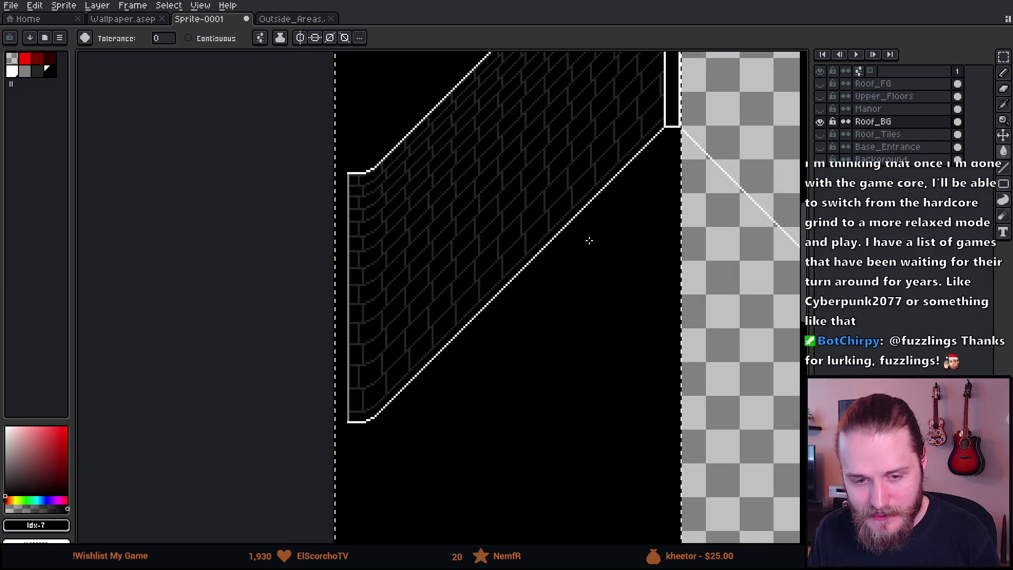
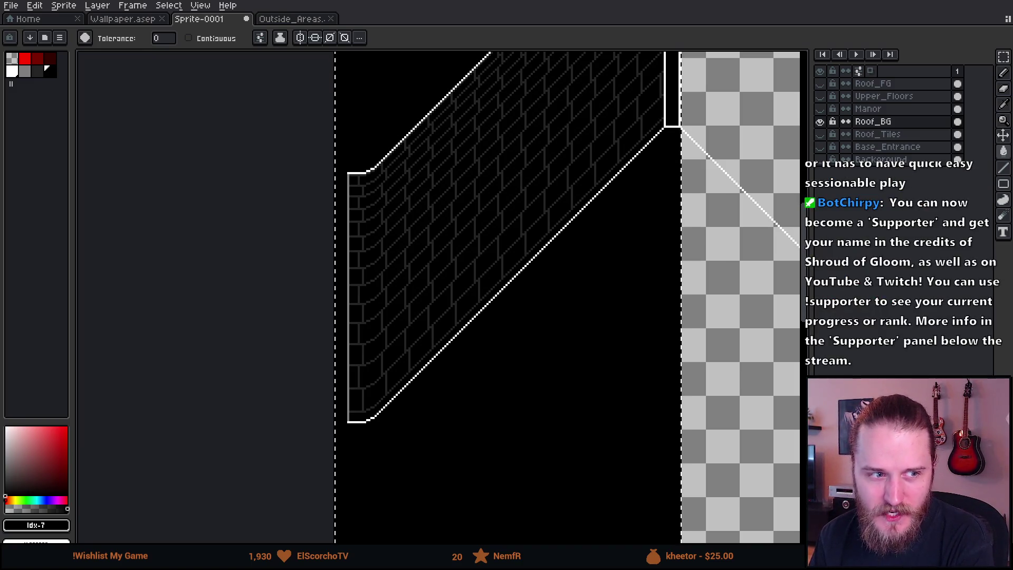
Step: Set palette index 0 (transparent) as the paint colour and enable Contiguous fill
{"action": "left_click_drag", "start_coordinate": [459, 125], "coordinate": [412, 213]}
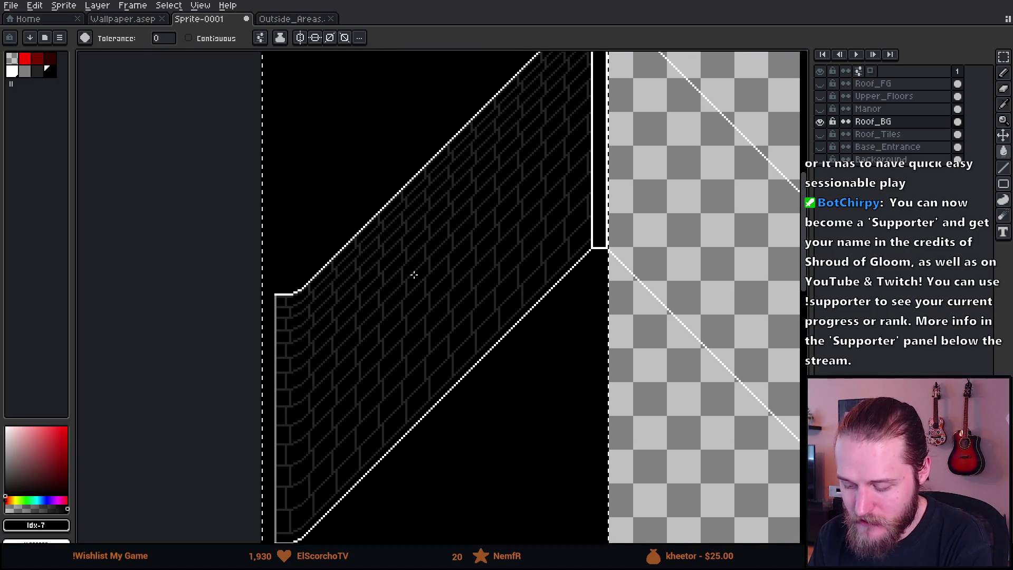
{"action": "left_click", "coordinate": [12, 61]}
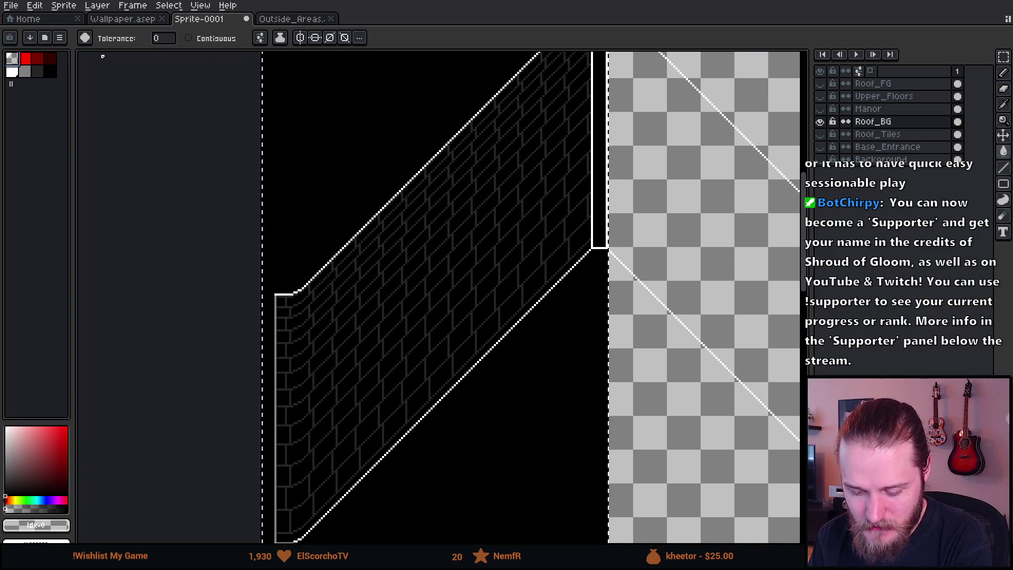
{"action": "left_click", "coordinate": [211, 38]}
{"action": "left_click", "coordinate": [281, 39]}
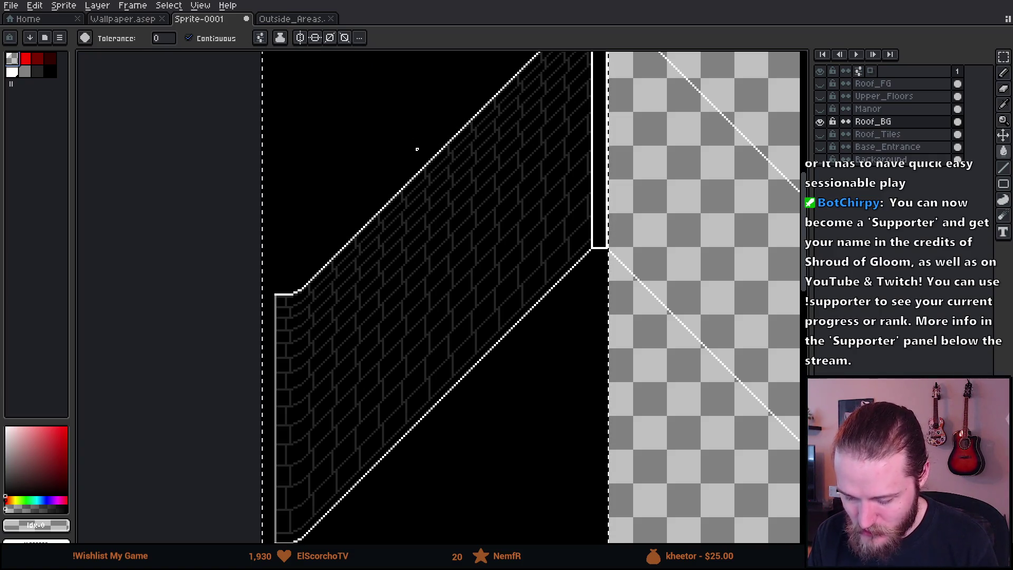
Step: Bucket-fill the black surround of the brick roof slope to transparency
{"action": "left_click_drag", "start_coordinate": [416, 152], "coordinate": [411, 185]}
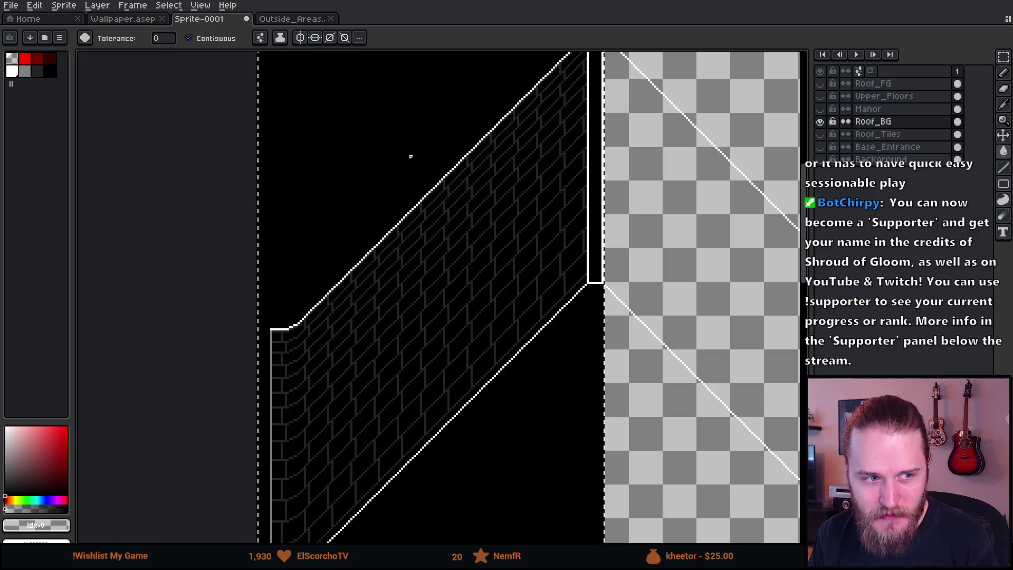
{"action": "left_click", "coordinate": [387, 114]}
{"action": "scroll", "coordinate": [387, 114], "scroll_direction": "down", "scroll_amount": 2}
{"action": "scroll", "coordinate": [388, 114], "scroll_direction": "up", "scroll_amount": 2}
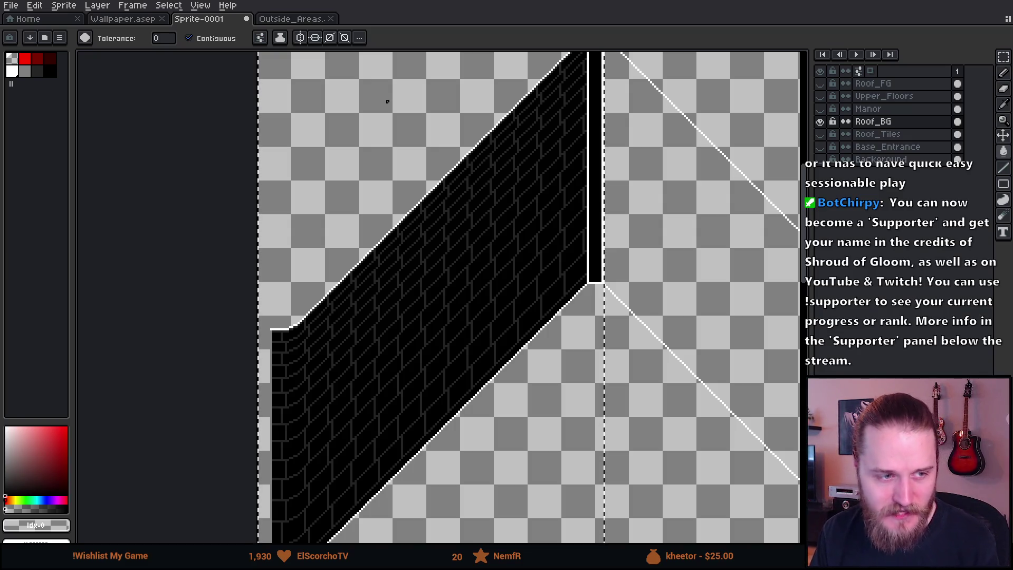
{"action": "scroll", "coordinate": [387, 102], "scroll_direction": "down", "scroll_amount": 2}
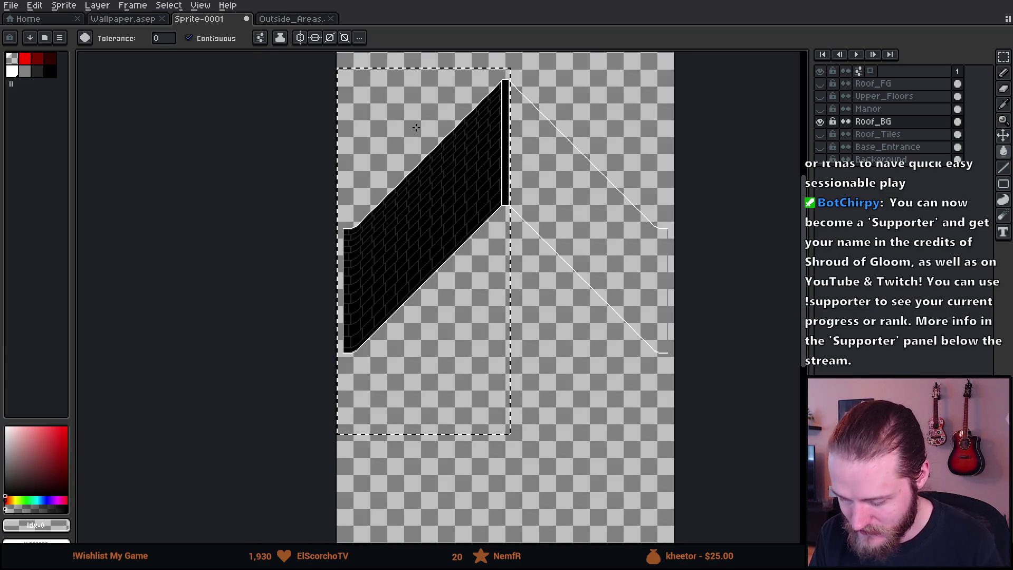
Step: Select the brick roof slope and make a horizontally flipped copy of it
{"action": "key", "text": "v"}
{"action": "left_click", "coordinate": [573, 153]}
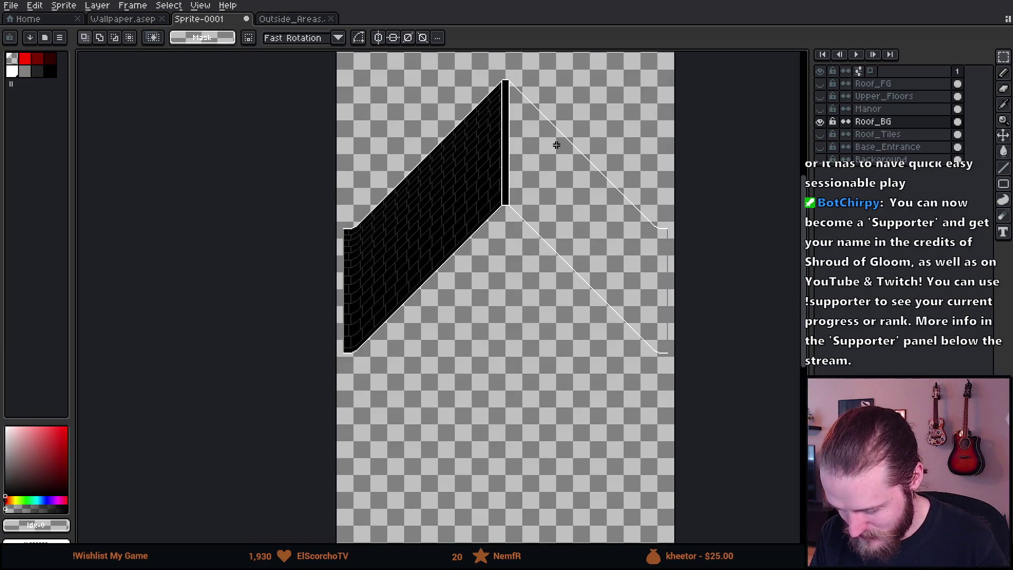
{"action": "left_click_drag", "start_coordinate": [337, 73], "coordinate": [504, 422]}
{"action": "left_click_drag", "start_coordinate": [448, 276], "coordinate": [520, 387]}
{"action": "key", "text": "shift+h"}
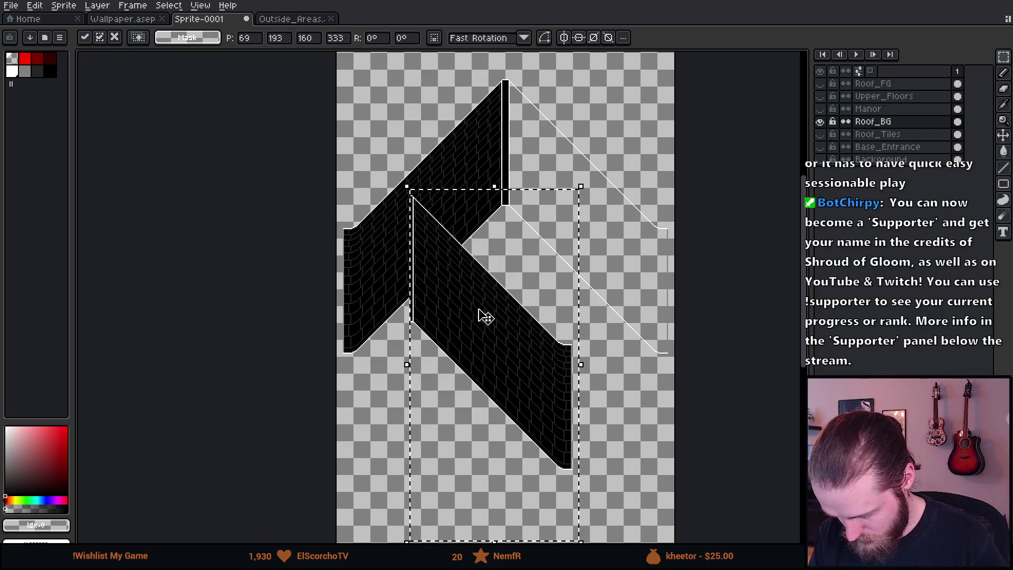
Step: Place the mirrored copy against the peak as the right slope and deselect
{"action": "left_click_drag", "start_coordinate": [422, 203], "coordinate": [511, 86]}
{"action": "scroll", "coordinate": [511, 86], "scroll_direction": "up", "scroll_amount": 3}
{"action": "mouse_move", "coordinate": [689, 395]}
{"action": "left_mouse_down"}
{"action": "mouse_move", "coordinate": [719, 408]}
{"action": "mouse_move", "coordinate": [712, 392]}
{"action": "left_mouse_up"}
{"action": "scroll", "coordinate": [586, 304], "scroll_direction": "down", "scroll_amount": 3}
{"action": "key", "text": "ctrl+d"}
{"action": "scroll", "coordinate": [470, 210], "scroll_direction": "down", "scroll_amount": 3}
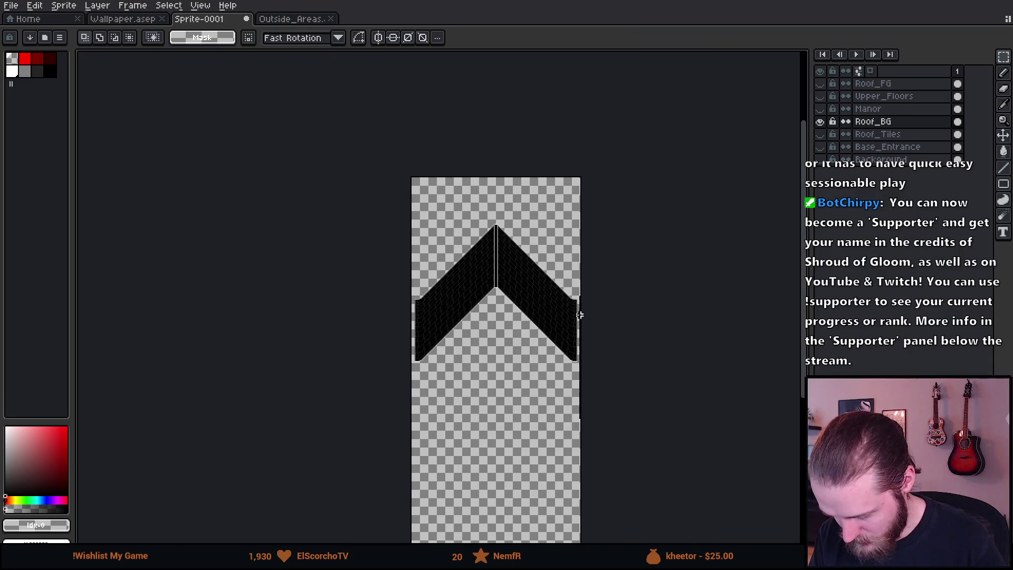
{"action": "scroll", "coordinate": [575, 292], "scroll_direction": "up", "scroll_amount": 1}
{"action": "left_click_drag", "start_coordinate": [481, 391], "coordinate": [477, 325]}
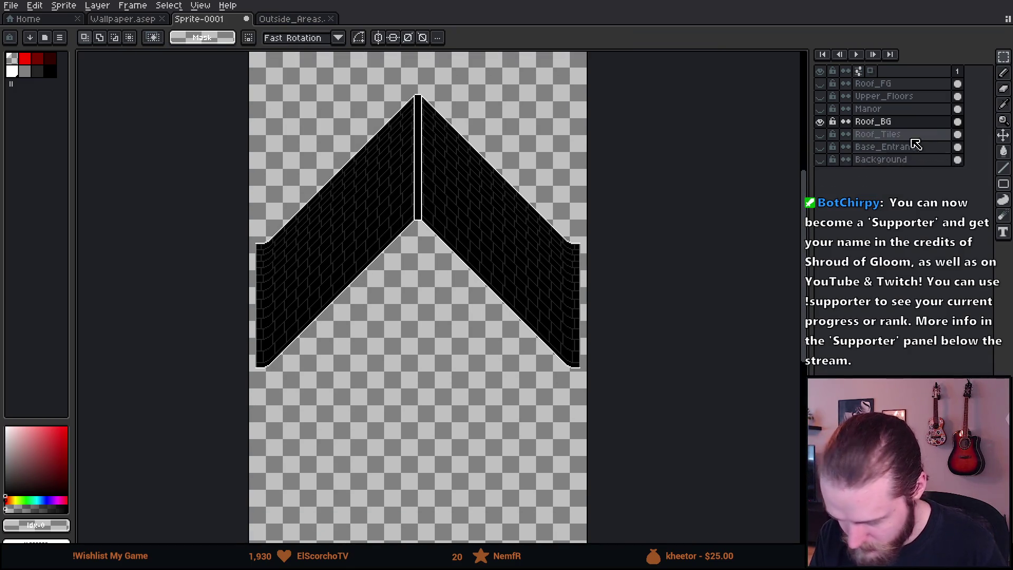
Step: Hide Roof_BG and show the Upper_Floors gable wall, briefly previewing Roof_Tiles and Base_Entrance
{"action": "left_click", "coordinate": [821, 123]}
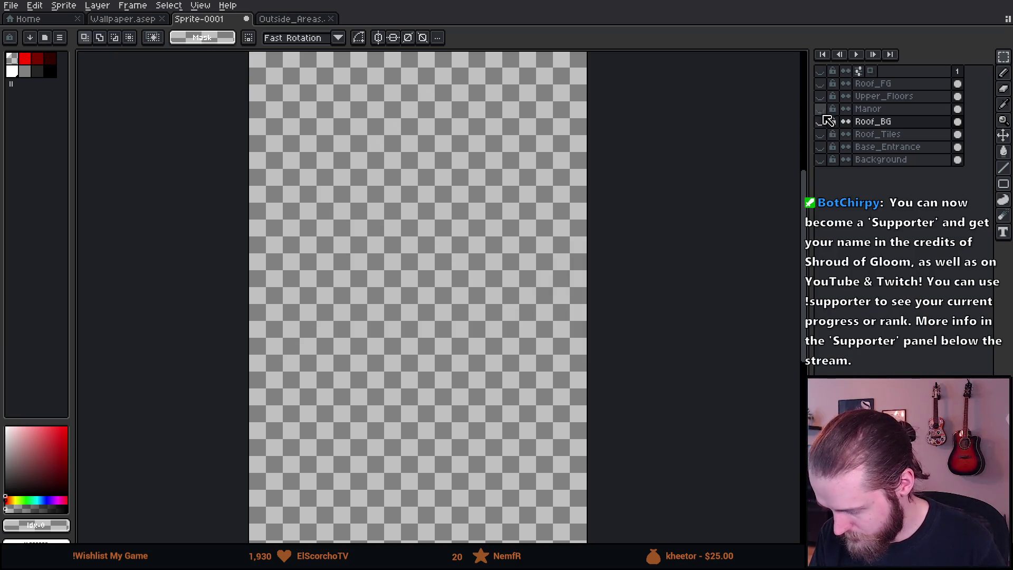
{"action": "left_click", "coordinate": [822, 105]}
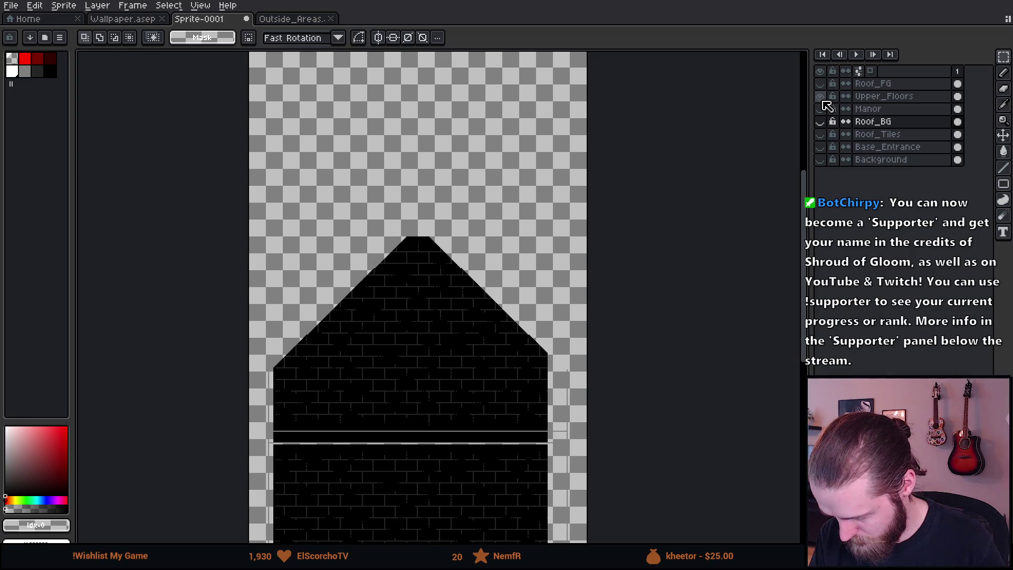
{"action": "left_click", "coordinate": [821, 135]}
{"action": "left_click", "coordinate": [822, 135]}
{"action": "left_click", "coordinate": [821, 147]}
{"action": "left_click", "coordinate": [821, 147]}
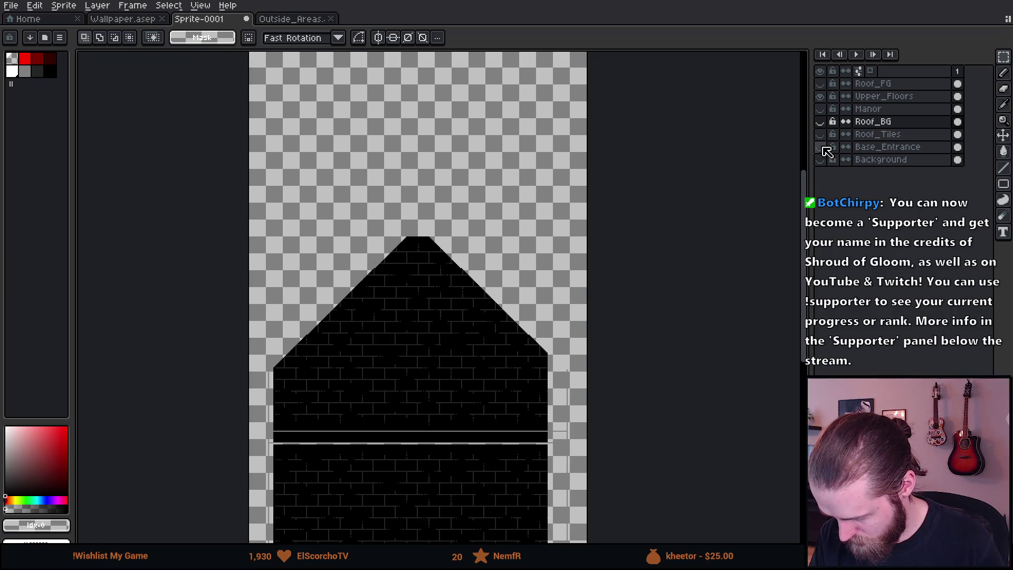
Step: Hide the Background layer to reveal transparency and show the Roof_FG roof outline
{"action": "left_click", "coordinate": [821, 160]}
{"action": "left_click", "coordinate": [821, 160]}
{"action": "left_click", "coordinate": [821, 159]}
{"action": "left_click", "coordinate": [821, 160]}
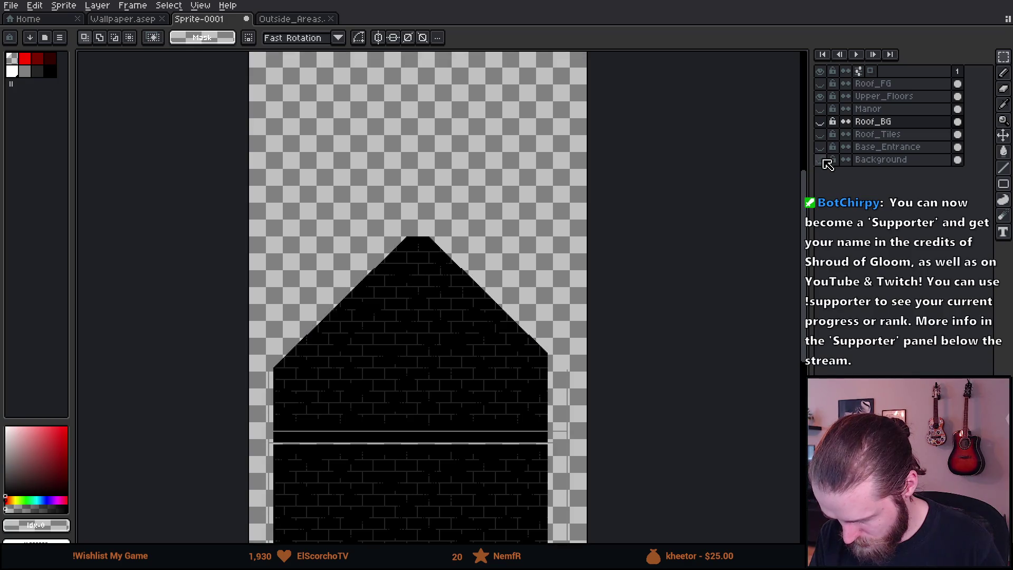
{"action": "left_click", "coordinate": [823, 159]}
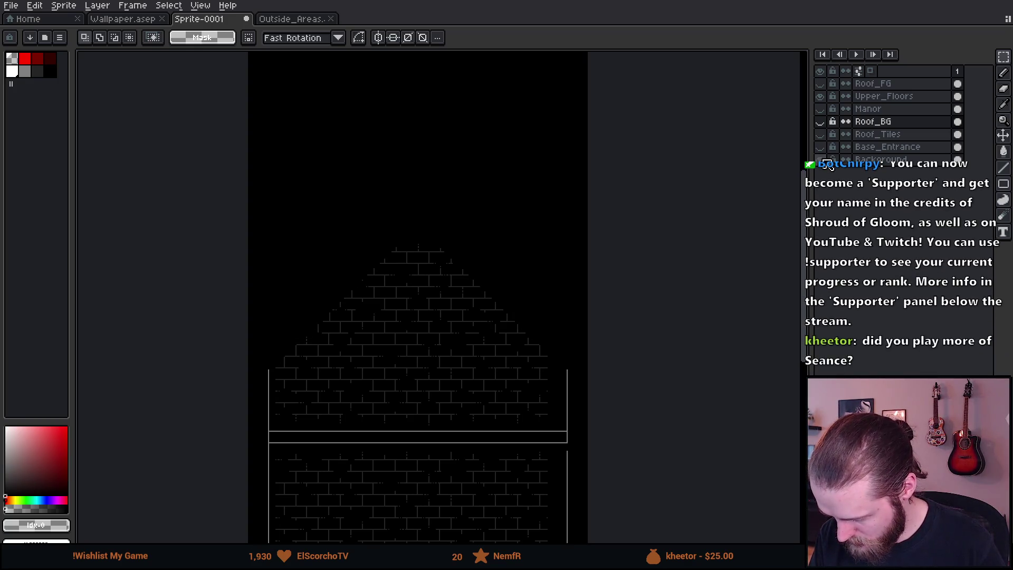
{"action": "left_click", "coordinate": [823, 160]}
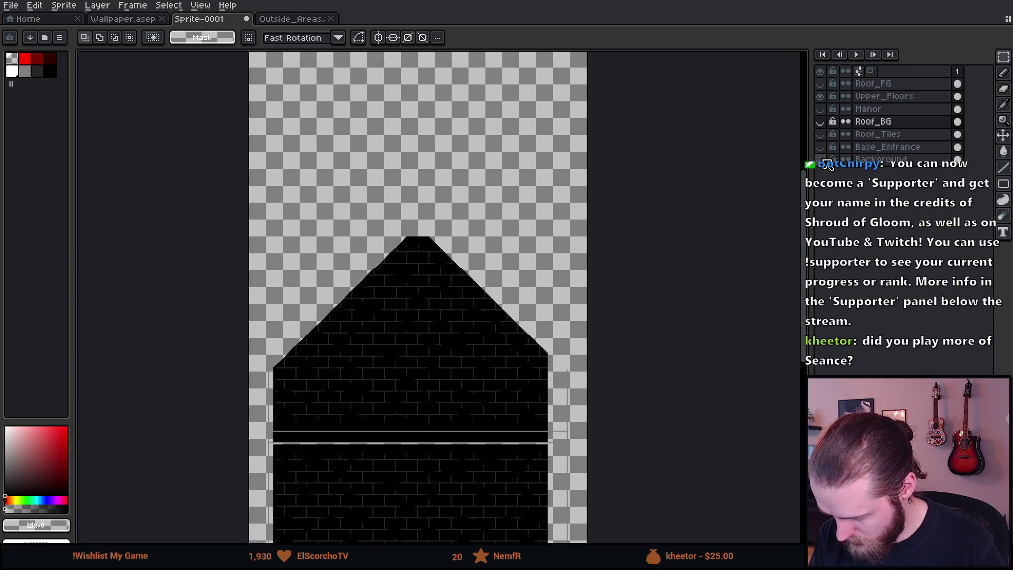
{"action": "left_click", "coordinate": [822, 85]}
{"action": "scroll", "coordinate": [543, 260], "scroll_direction": "down", "scroll_amount": 1}
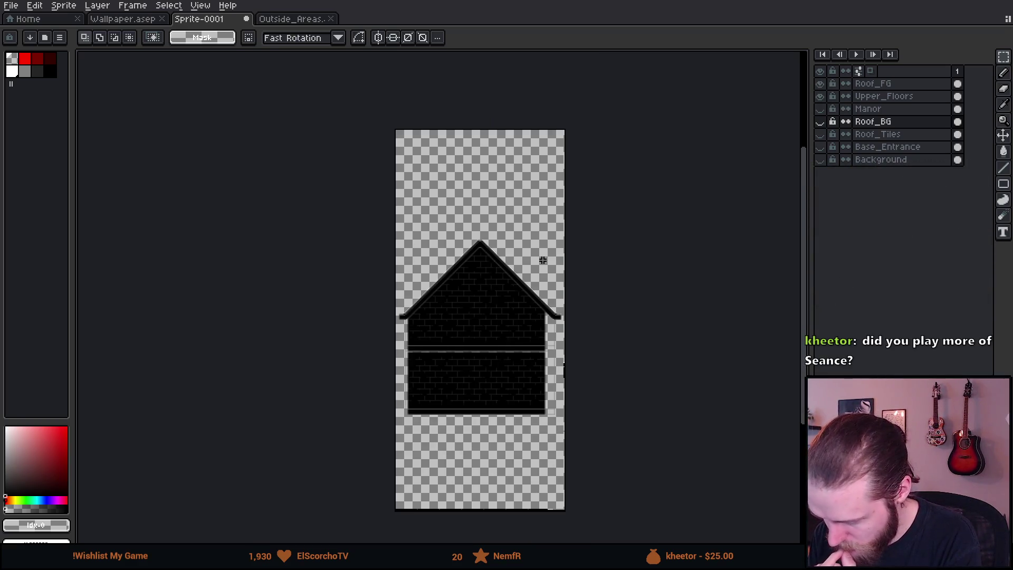
{"action": "scroll", "coordinate": [505, 338], "scroll_direction": "up", "scroll_amount": 1}
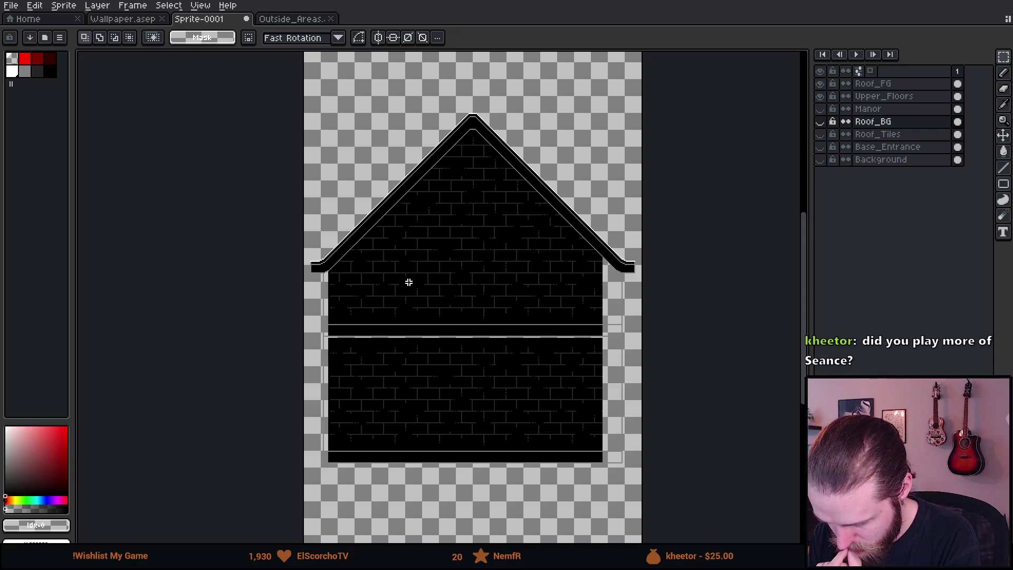
{"action": "scroll", "coordinate": [613, 343], "scroll_direction": "up", "scroll_amount": 2}
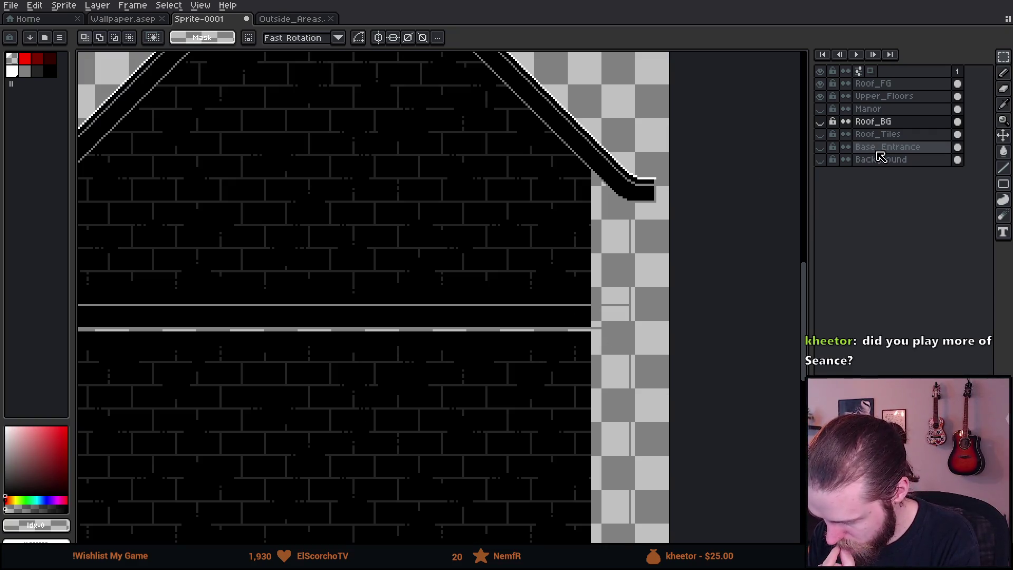
Step: Reorder Roof_BG in the layer stack so it sits just below Upper_Floors
{"action": "left_click", "coordinate": [889, 124]}
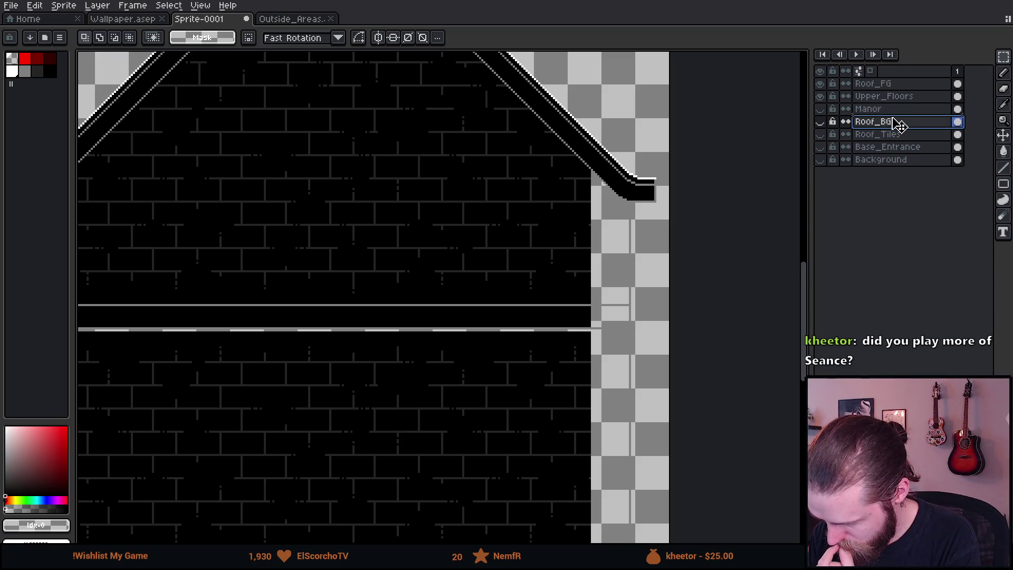
{"action": "left_click_drag", "start_coordinate": [892, 121], "coordinate": [888, 97]}
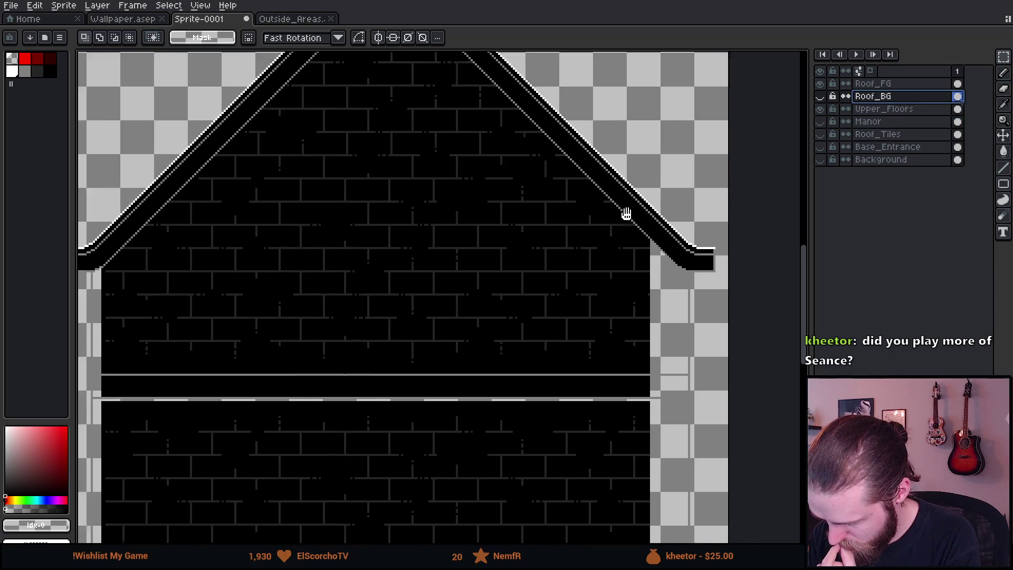
{"action": "left_click_drag", "start_coordinate": [889, 96], "coordinate": [895, 113]}
{"action": "left_click", "coordinate": [897, 84]}
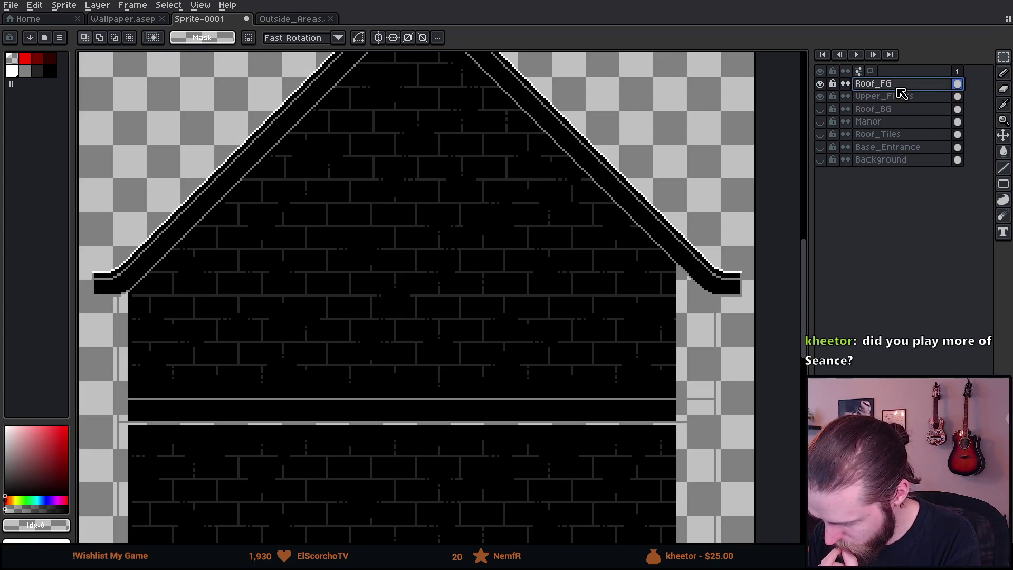
Step: Merge Roof_FG down into Upper_Floors, undoing an accidental duplicate, and show the result
{"action": "right_click", "coordinate": [900, 85]}
{"action": "left_click", "coordinate": [934, 149]}
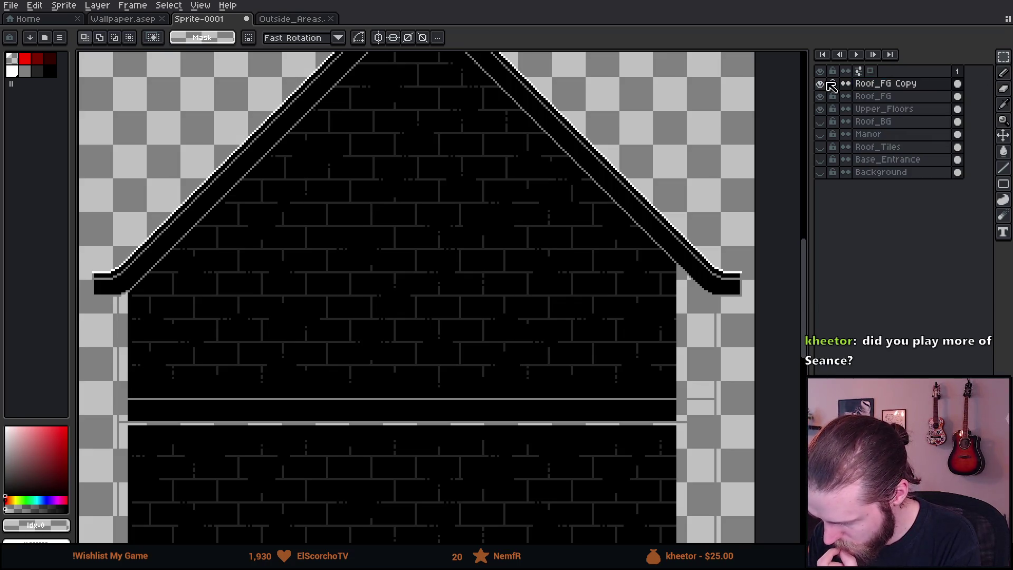
{"action": "key", "text": "ctrl+z"}
{"action": "right_click", "coordinate": [903, 84]}
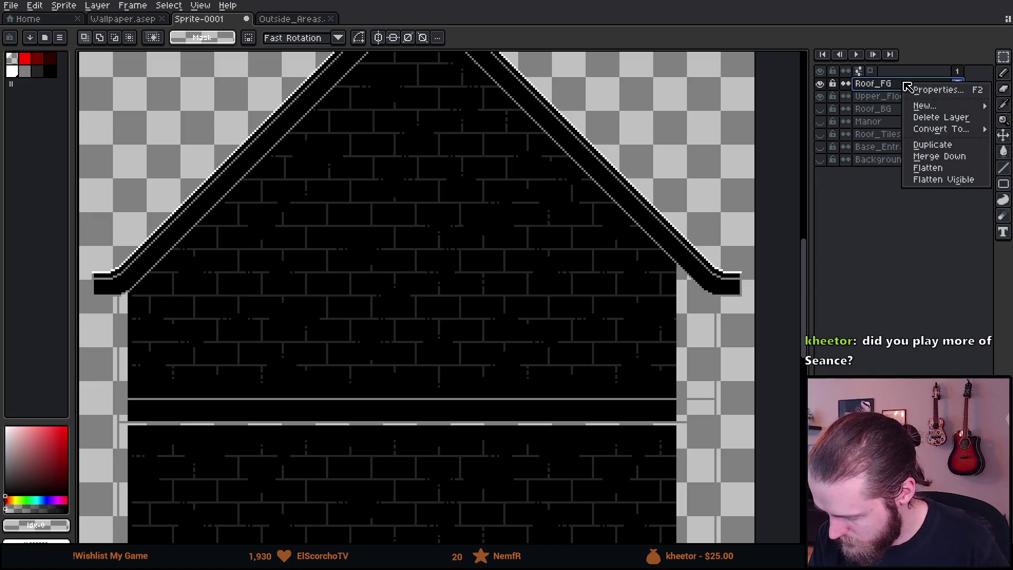
{"action": "left_click", "coordinate": [962, 157]}
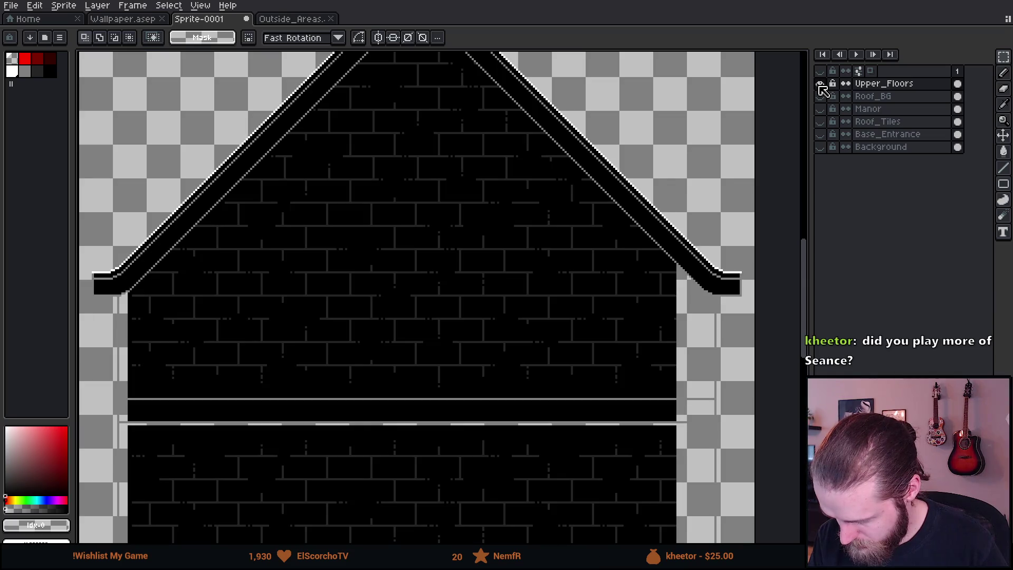
{"action": "left_click", "coordinate": [820, 85]}
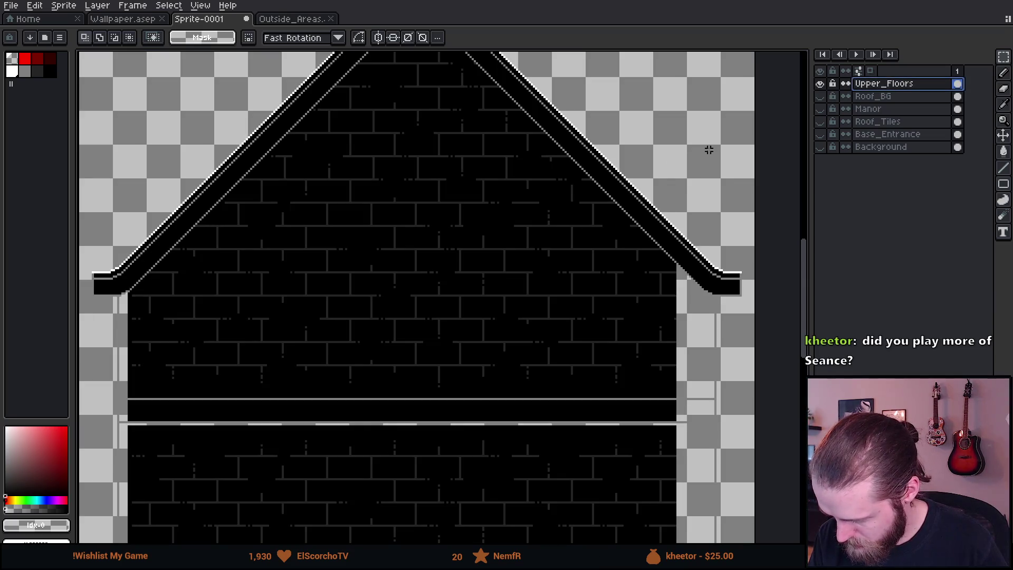
{"action": "scroll", "coordinate": [574, 187], "scroll_direction": "down", "scroll_amount": 2}
{"action": "scroll", "coordinate": [588, 228], "scroll_direction": "up", "scroll_amount": 4}
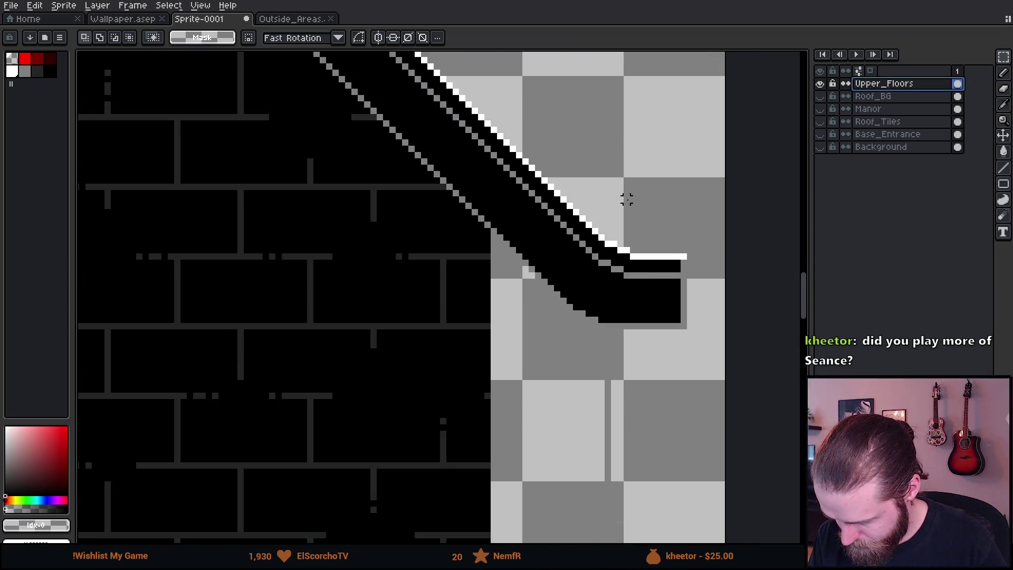
Step: Bucket-fill the gap under the right eave with black
{"action": "left_click", "coordinate": [583, 280], "text": "alt"}
{"action": "key", "text": "g"}
{"action": "left_click", "coordinate": [552, 350]}
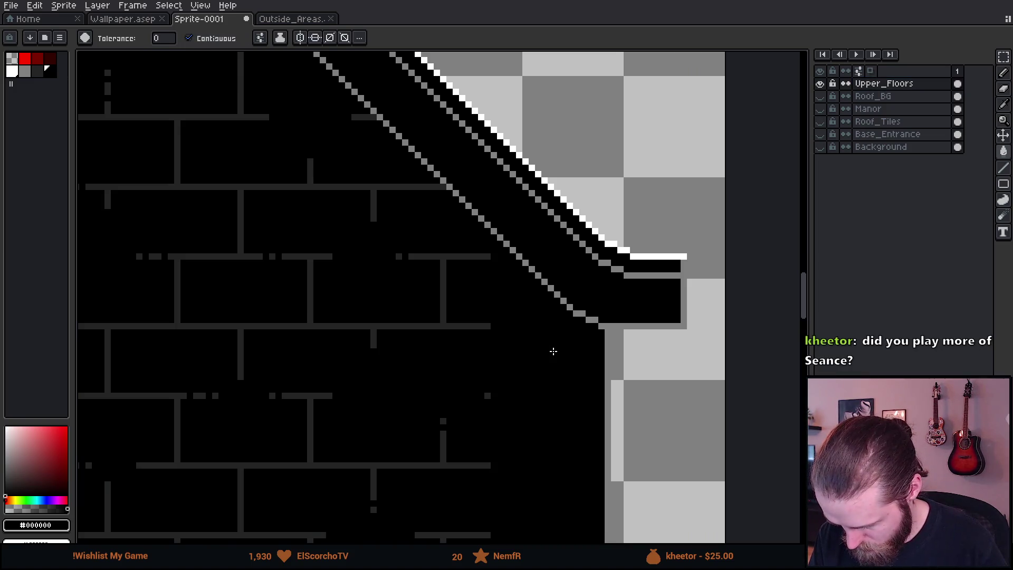
Step: Fill the transparent area beside the wall with black
{"action": "scroll", "coordinate": [552, 350], "scroll_direction": "down", "scroll_amount": 3}
{"action": "scroll", "coordinate": [586, 246], "scroll_direction": "up", "scroll_amount": 1}
{"action": "scroll", "coordinate": [586, 247], "scroll_direction": "up", "scroll_amount": 1}
{"action": "left_click", "coordinate": [581, 366]}
{"action": "scroll", "coordinate": [568, 454], "scroll_direction": "up", "scroll_amount": 1}
{"action": "scroll", "coordinate": [568, 455], "scroll_direction": "down", "scroll_amount": 2}
{"action": "scroll", "coordinate": [567, 455], "scroll_direction": "up", "scroll_amount": 2}
Step: Sample black from the wall and fill the grey blocks with it
{"action": "key", "text": "v"}
{"action": "scroll", "coordinate": [606, 485], "scroll_direction": "up", "scroll_amount": 2}
{"action": "key", "text": "g"}
{"action": "left_click", "coordinate": [629, 438], "text": "alt"}
{"action": "key", "text": "b"}
{"action": "left_click", "coordinate": [438, 260], "text": "alt"}
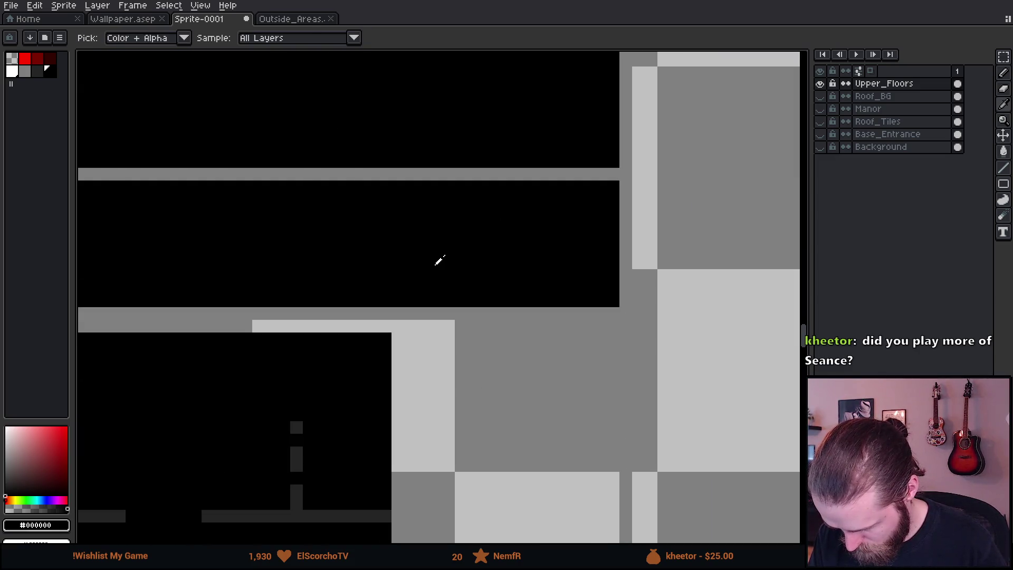
{"action": "key", "text": "g"}
{"action": "left_click", "coordinate": [493, 457]}
Step: Fill the grey left end and right corner of the upper-floor band black
{"action": "scroll", "coordinate": [492, 456], "scroll_direction": "down", "scroll_amount": 2}
{"action": "scroll", "coordinate": [654, 184], "scroll_direction": "down", "scroll_amount": 3}
{"action": "scroll", "coordinate": [654, 184], "scroll_direction": "left", "scroll_amount": 5}
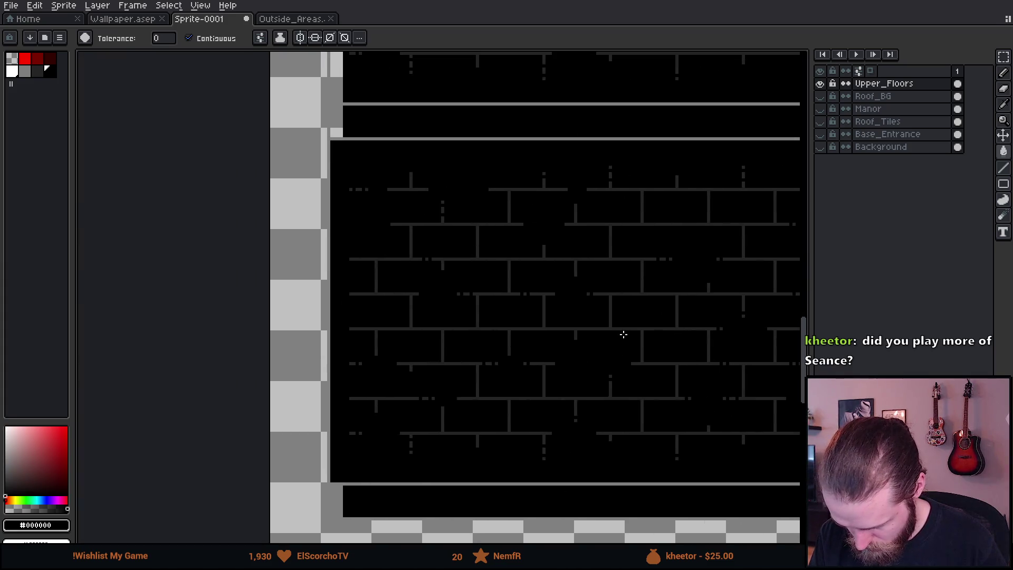
{"action": "scroll", "coordinate": [369, 122], "scroll_direction": "down", "scroll_amount": 3}
{"action": "left_click_drag", "start_coordinate": [428, 115], "coordinate": [428, 148]}
{"action": "scroll", "coordinate": [339, 254], "scroll_direction": "up", "scroll_amount": 5}
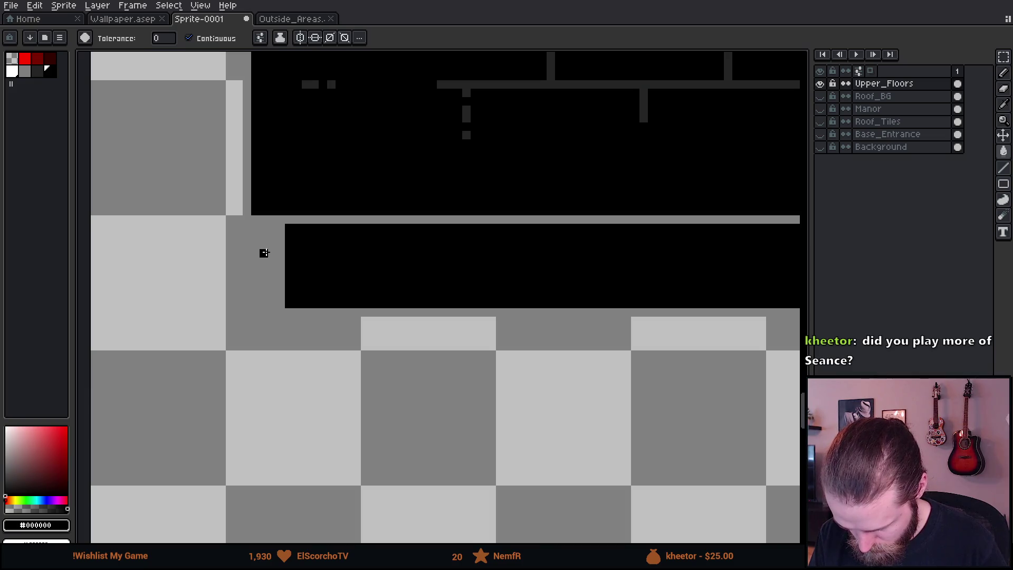
{"action": "left_click", "coordinate": [266, 252]}
{"action": "scroll", "coordinate": [267, 252], "scroll_direction": "down", "scroll_amount": 2}
{"action": "scroll", "coordinate": [533, 321], "scroll_direction": "up", "scroll_amount": 2}
{"action": "left_click", "coordinate": [656, 312]}
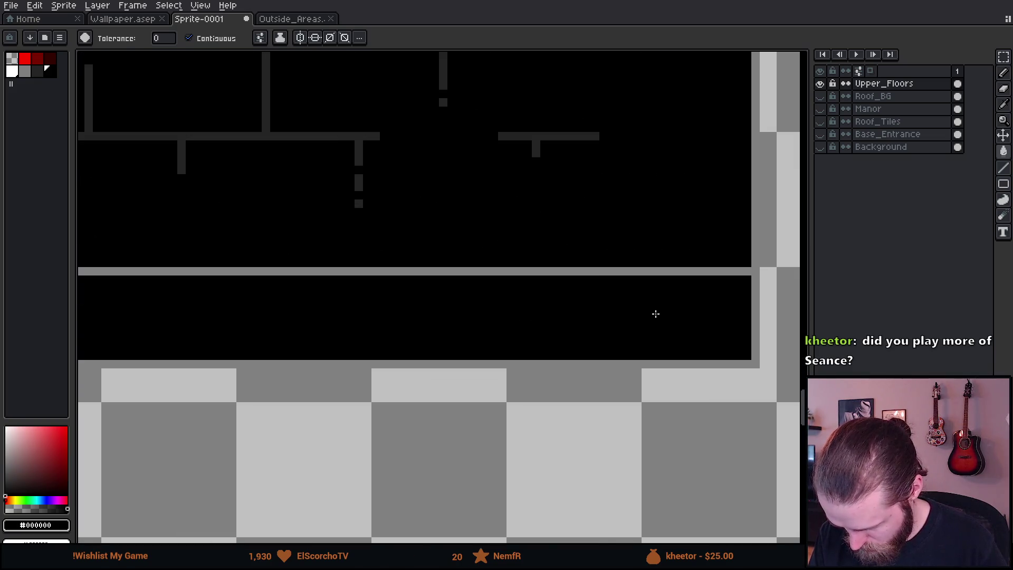
{"action": "scroll", "coordinate": [576, 255], "scroll_direction": "down", "scroll_amount": 3}
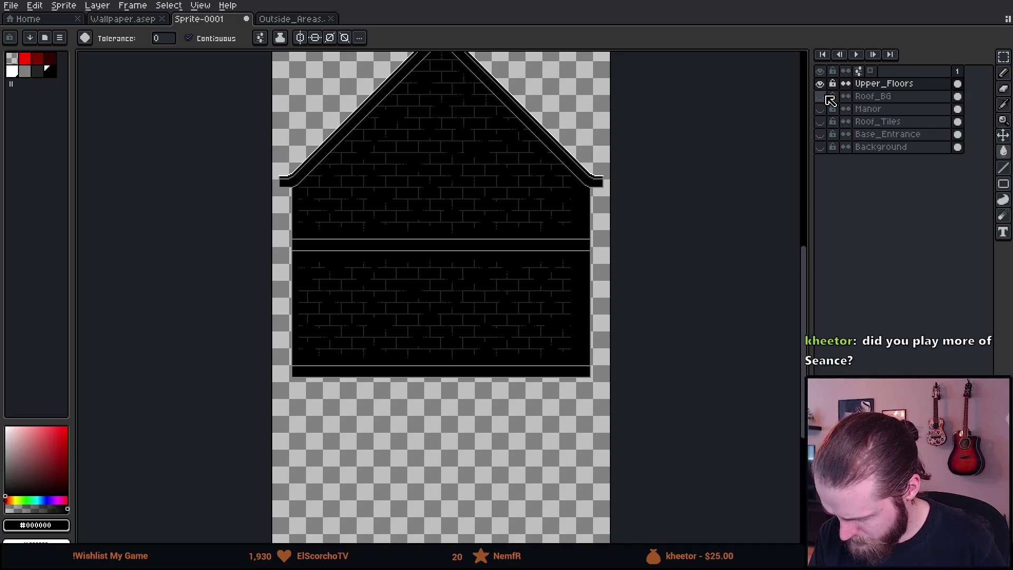
Step: Show the Base_Entrance storey below the band, then hide Upper_Floors to check behind it
{"action": "left_click", "coordinate": [821, 147]}
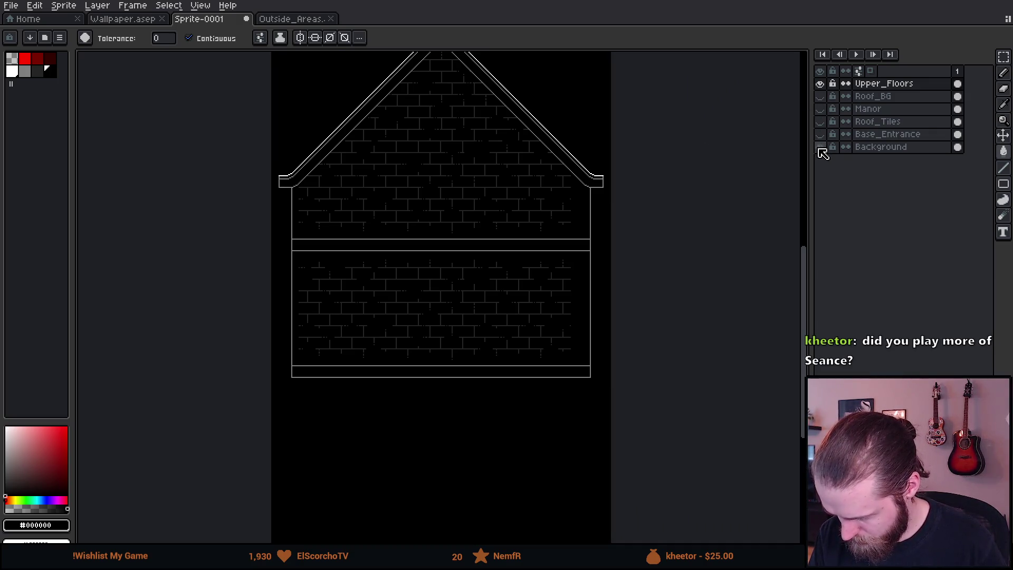
{"action": "left_click", "coordinate": [821, 148]}
{"action": "left_click", "coordinate": [821, 135]}
{"action": "scroll", "coordinate": [634, 335], "scroll_direction": "up", "scroll_amount": 3}
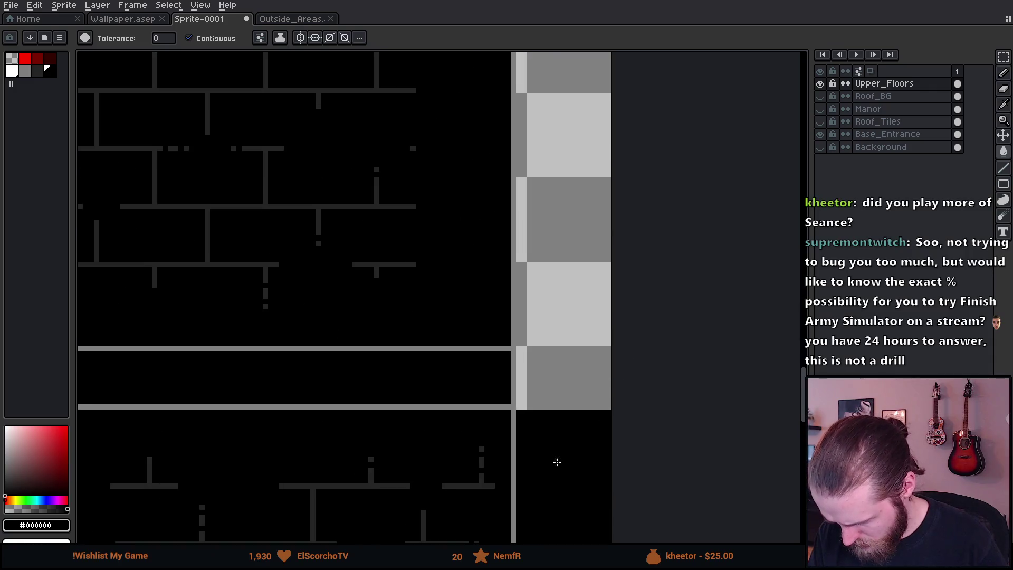
{"action": "scroll", "coordinate": [542, 375], "scroll_direction": "down", "scroll_amount": 3}
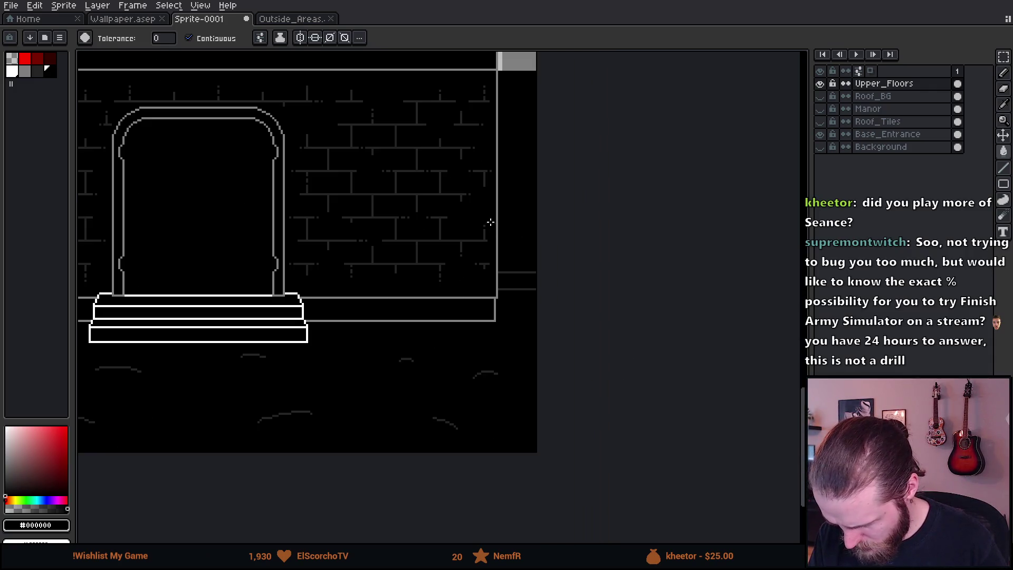
{"action": "scroll", "coordinate": [317, 265], "scroll_direction": "left", "scroll_amount": 5}
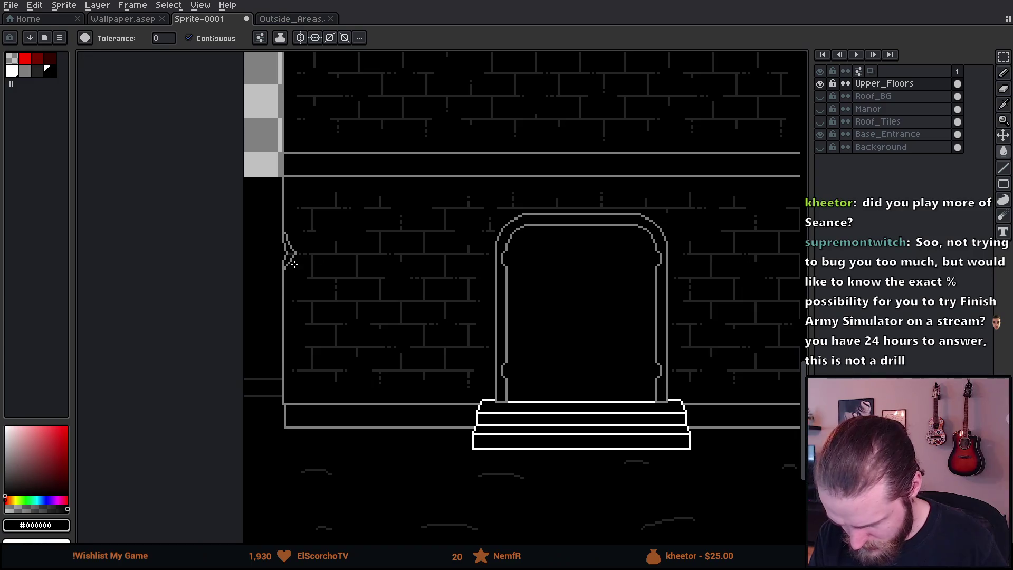
{"action": "scroll", "coordinate": [255, 215], "scroll_direction": "up", "scroll_amount": 2}
{"action": "scroll", "coordinate": [419, 317], "scroll_direction": "down", "scroll_amount": 4}
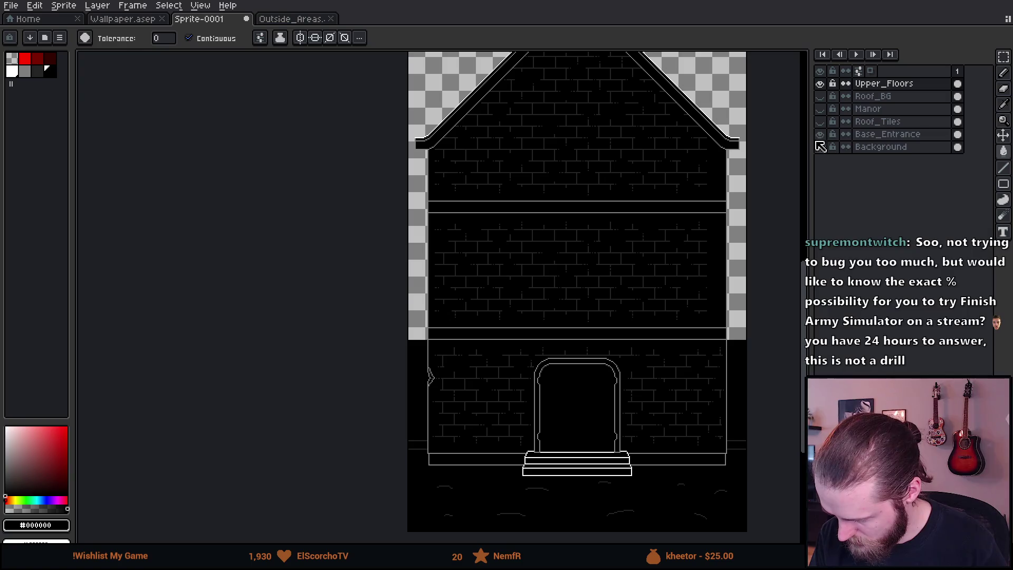
{"action": "left_click", "coordinate": [819, 136]}
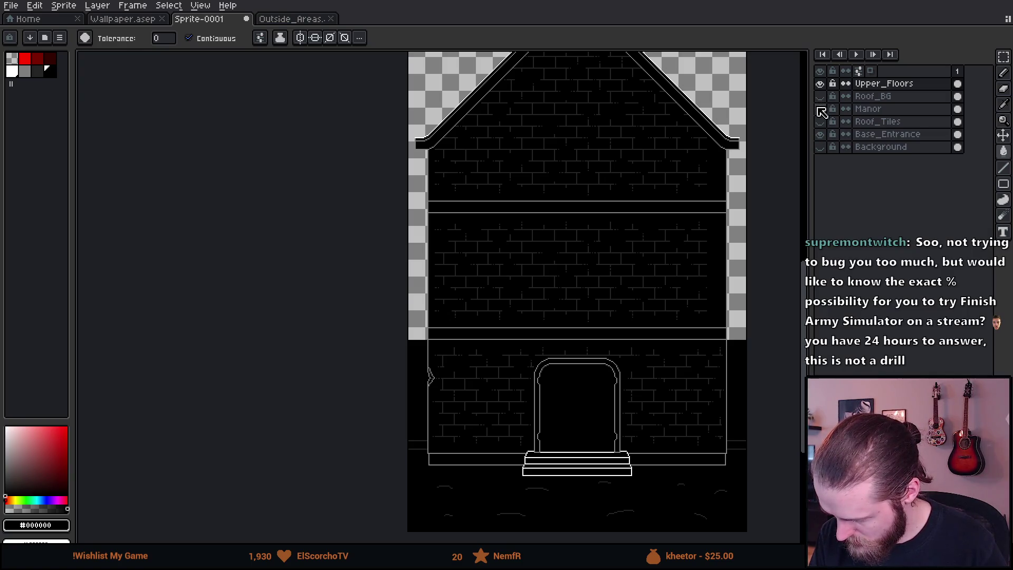
{"action": "left_click", "coordinate": [820, 84]}
Step: On Upper_Floors, pencil black pixels into the left eave corner gap
{"action": "left_click", "coordinate": [819, 83]}
{"action": "left_click", "coordinate": [870, 86]}
{"action": "scroll", "coordinate": [441, 158], "scroll_direction": "up", "scroll_amount": 4}
{"action": "key", "text": "b"}
{"action": "scroll", "coordinate": [238, 239], "scroll_direction": "up", "scroll_amount": 2}
{"action": "mouse_move", "coordinate": [238, 240]}
{"action": "left_mouse_down"}
{"action": "mouse_move", "coordinate": [284, 260]}
{"action": "mouse_move", "coordinate": [262, 280]}
{"action": "mouse_move", "coordinate": [248, 269]}
{"action": "left_mouse_up"}
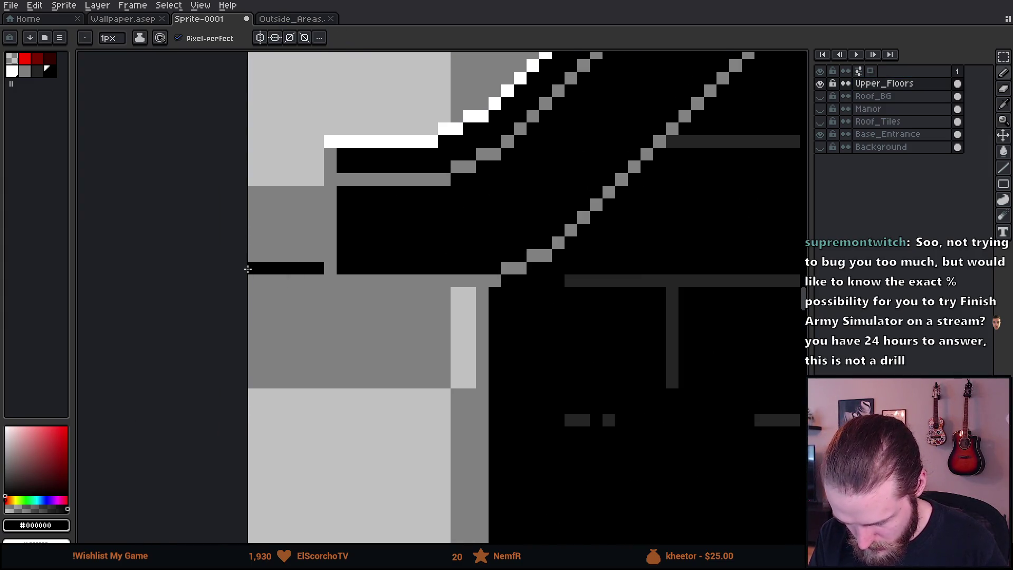
Step: Draw a black line from the right eave corner and fill the gap beneath it black
{"action": "scroll", "coordinate": [337, 319], "scroll_direction": "down", "scroll_amount": 2}
{"action": "scroll", "coordinate": [529, 323], "scroll_direction": "down", "scroll_amount": 3}
{"action": "scroll", "coordinate": [507, 284], "scroll_direction": "up", "scroll_amount": 3}
{"action": "scroll", "coordinate": [454, 386], "scroll_direction": "up", "scroll_amount": 1}
{"action": "left_click_drag", "start_coordinate": [447, 397], "coordinate": [486, 398]}
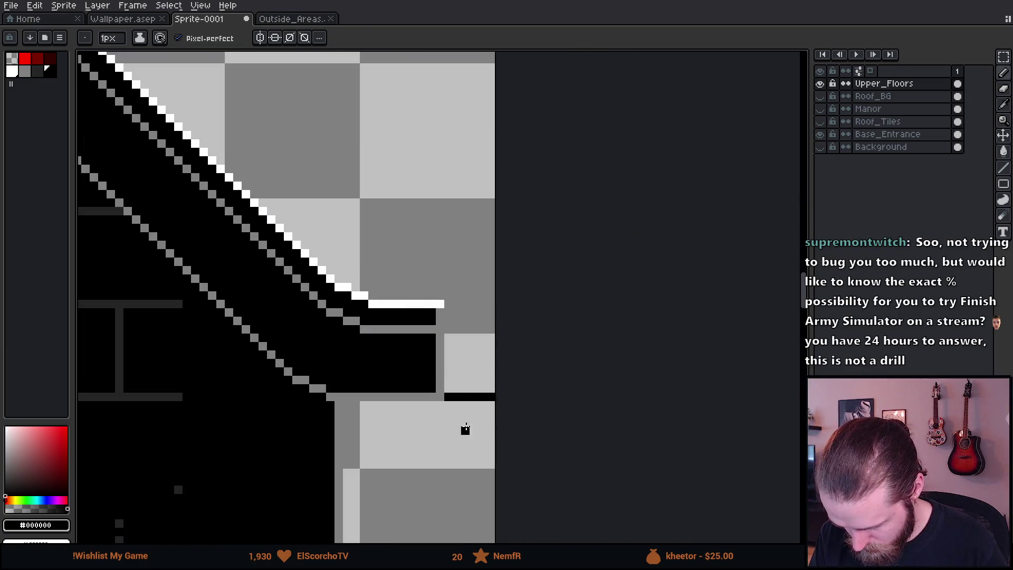
{"action": "key", "text": "g"}
{"action": "left_click", "coordinate": [474, 421]}
{"action": "scroll", "coordinate": [474, 421], "scroll_direction": "down", "scroll_amount": 2}
{"action": "scroll", "coordinate": [748, 203], "scroll_direction": "right", "scroll_amount": 5}
{"action": "scroll", "coordinate": [266, 268], "scroll_direction": "down", "scroll_amount": 3}
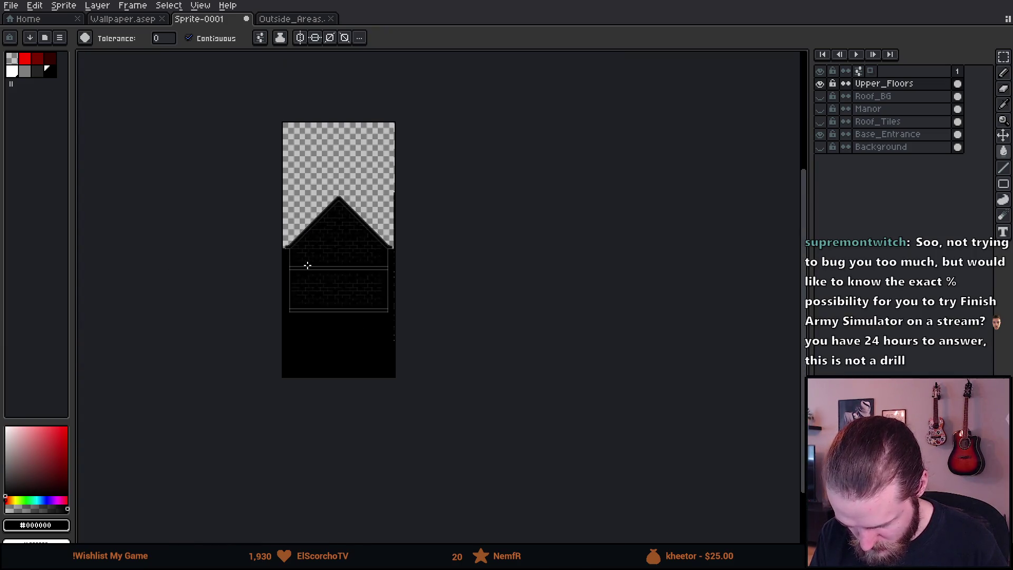
{"action": "scroll", "coordinate": [329, 276], "scroll_direction": "up", "scroll_amount": 3}
{"action": "scroll", "coordinate": [329, 277], "scroll_direction": "down", "scroll_amount": 1}
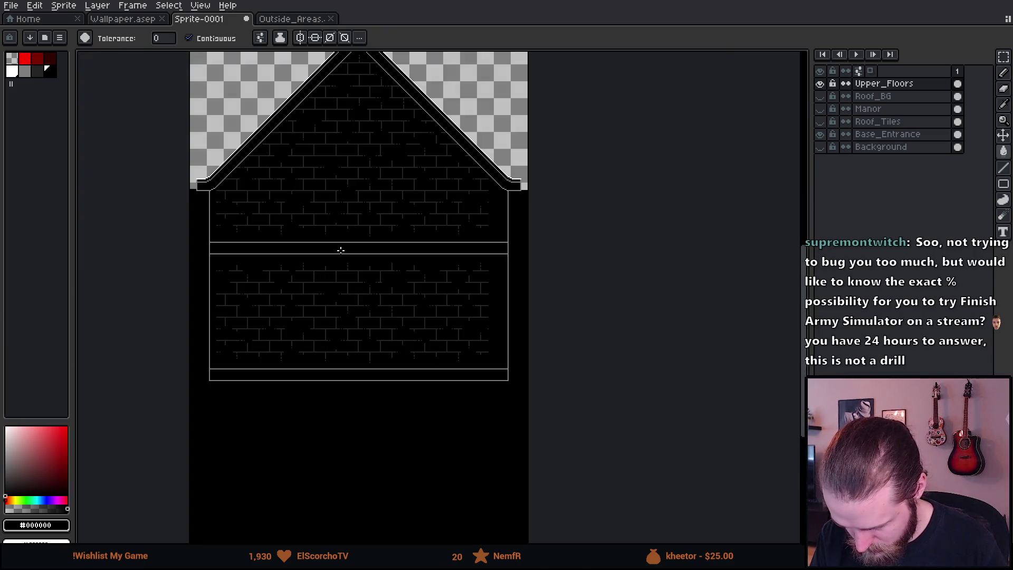
Step: Show Roof_BG and move the pitched roof down behind the gable
{"action": "left_click", "coordinate": [820, 96]}
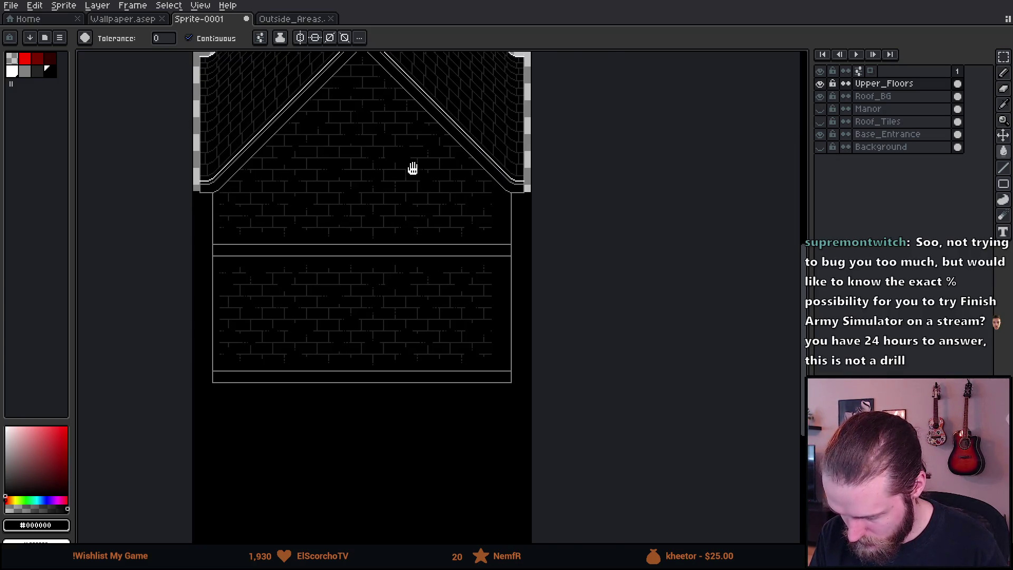
{"action": "key", "text": "v"}
{"action": "left_click_drag", "start_coordinate": [464, 165], "coordinate": [474, 176]}
{"action": "key", "text": "ctrl+z"}
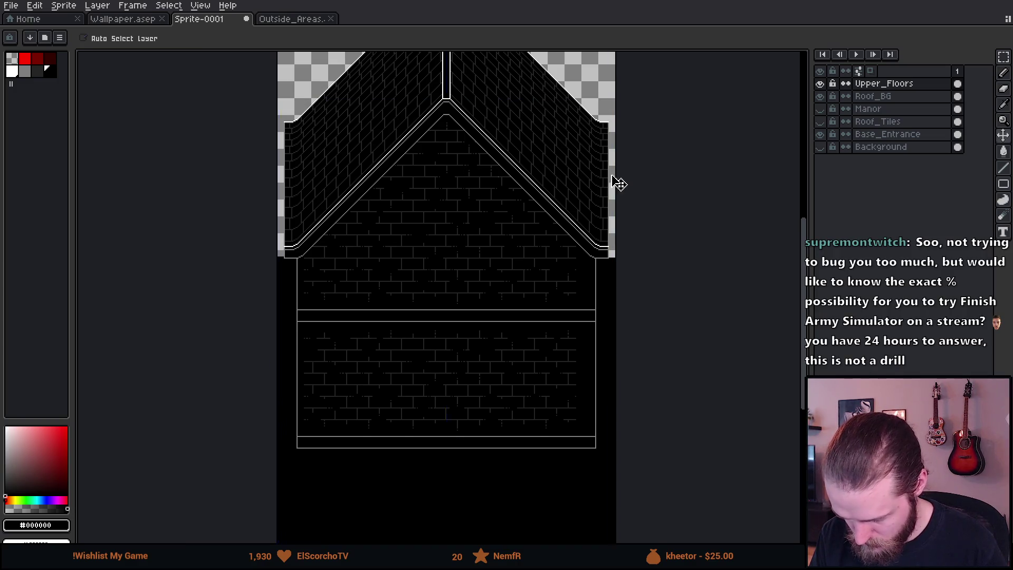
{"action": "left_click", "coordinate": [881, 97]}
{"action": "mouse_move", "coordinate": [416, 183]}
{"action": "left_mouse_down"}
{"action": "mouse_move", "coordinate": [419, 299]}
{"action": "mouse_move", "coordinate": [419, 198]}
{"action": "mouse_move", "coordinate": [409, 211]}
{"action": "left_mouse_up"}
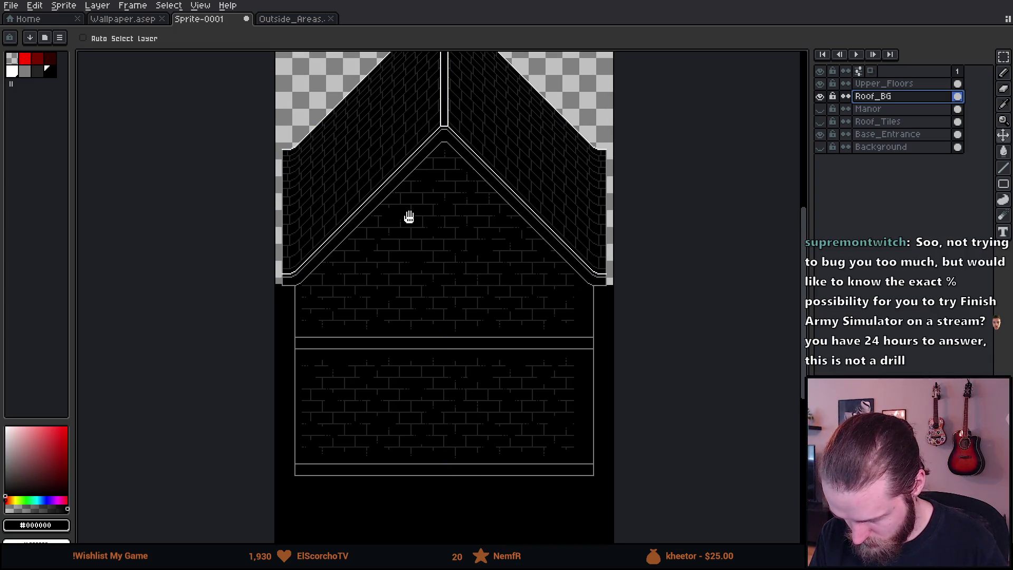
Step: Try nudging the pitched roof lower behind the gable, then undo the shift
{"action": "scroll", "coordinate": [432, 163], "scroll_direction": "up", "scroll_amount": 4}
{"action": "mouse_move", "coordinate": [497, 136]}
{"action": "left_mouse_down"}
{"action": "mouse_move", "coordinate": [496, 161]}
{"action": "mouse_move", "coordinate": [519, 163]}
{"action": "left_mouse_up"}
{"action": "scroll", "coordinate": [501, 165], "scroll_direction": "down", "scroll_amount": 3}
{"action": "scroll", "coordinate": [511, 132], "scroll_direction": "up", "scroll_amount": 3}
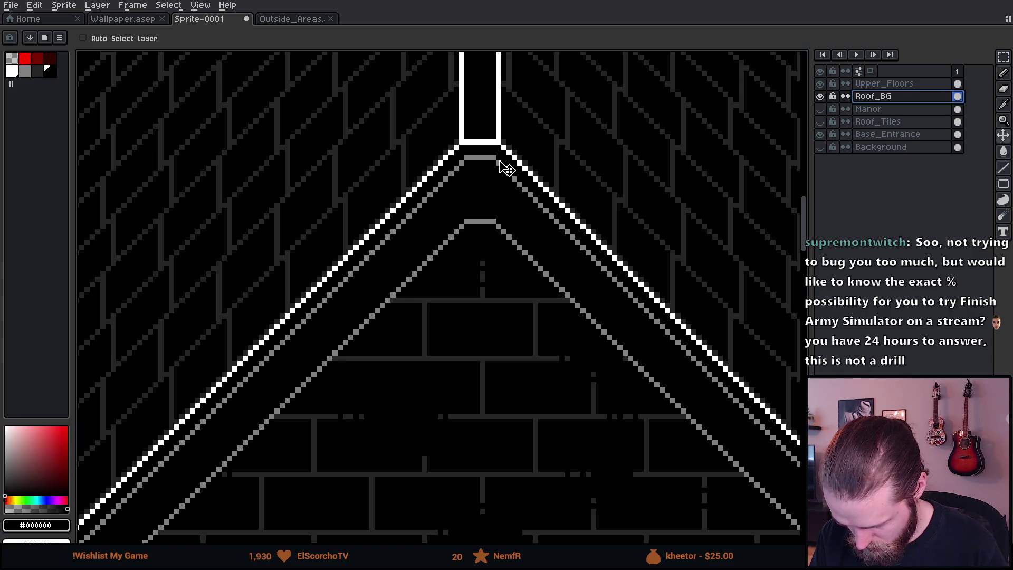
{"action": "key", "text": "ctrl+z"}
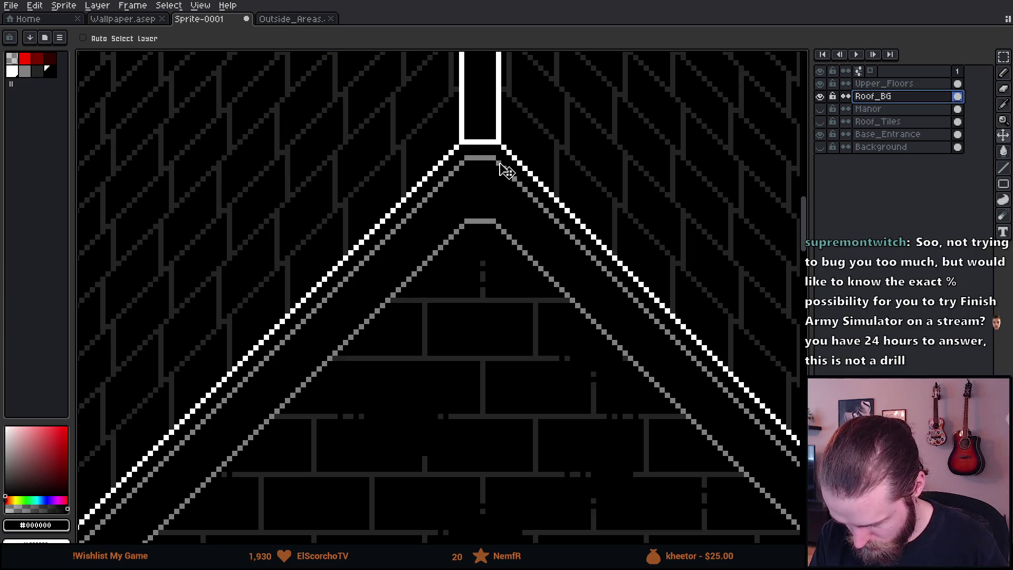
{"action": "scroll", "coordinate": [505, 169], "scroll_direction": "down", "scroll_amount": 2}
{"action": "scroll", "coordinate": [505, 168], "scroll_direction": "up", "scroll_amount": 2}
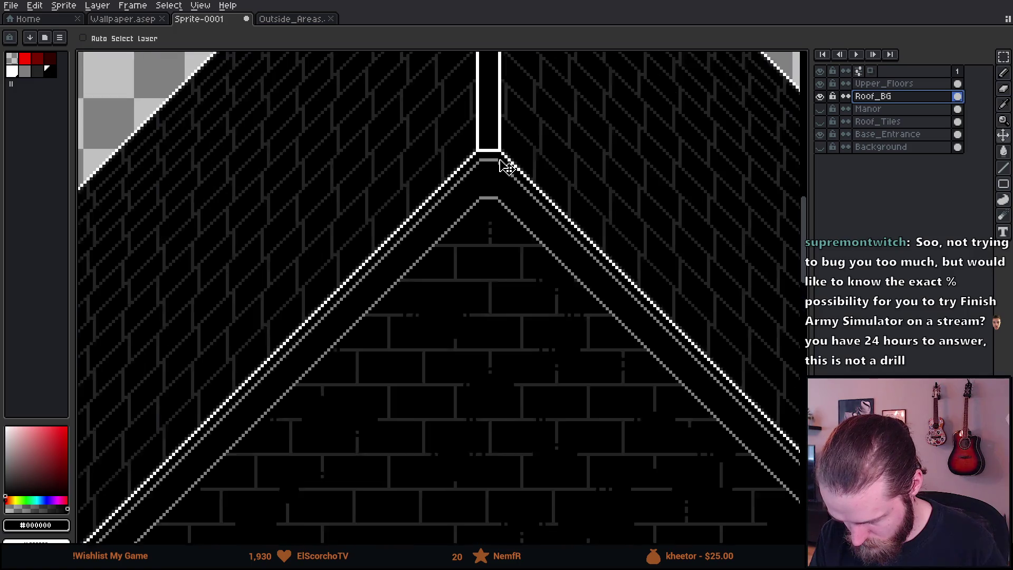
{"action": "scroll", "coordinate": [507, 170], "scroll_direction": "down", "scroll_amount": 4}
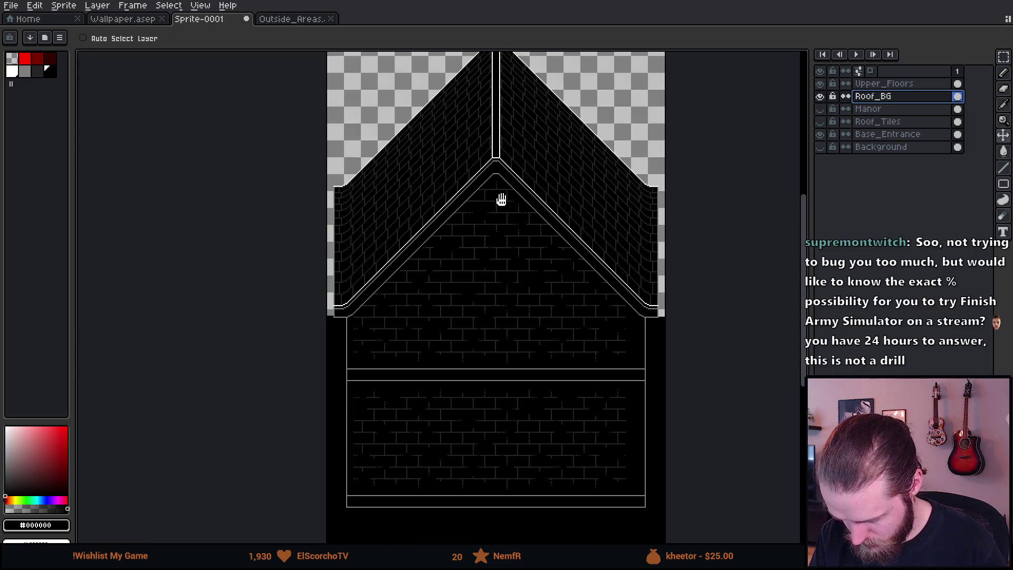
{"action": "left_click_drag", "start_coordinate": [506, 206], "coordinate": [459, 238]}
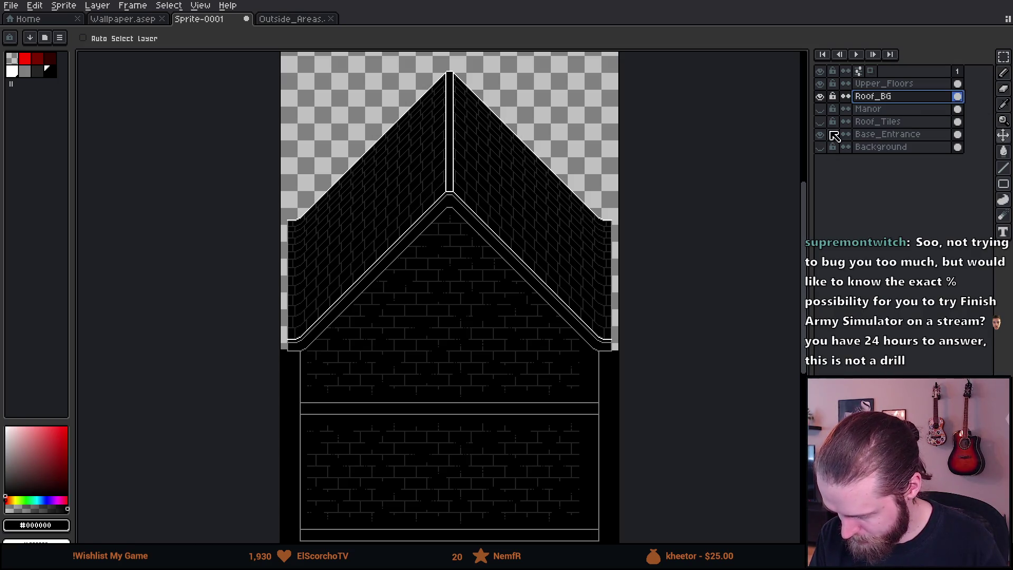
Step: Hide Roof_BG, Base_Entrance and Upper_Floors so only Roof_Tiles remains visible
{"action": "left_click", "coordinate": [820, 97]}
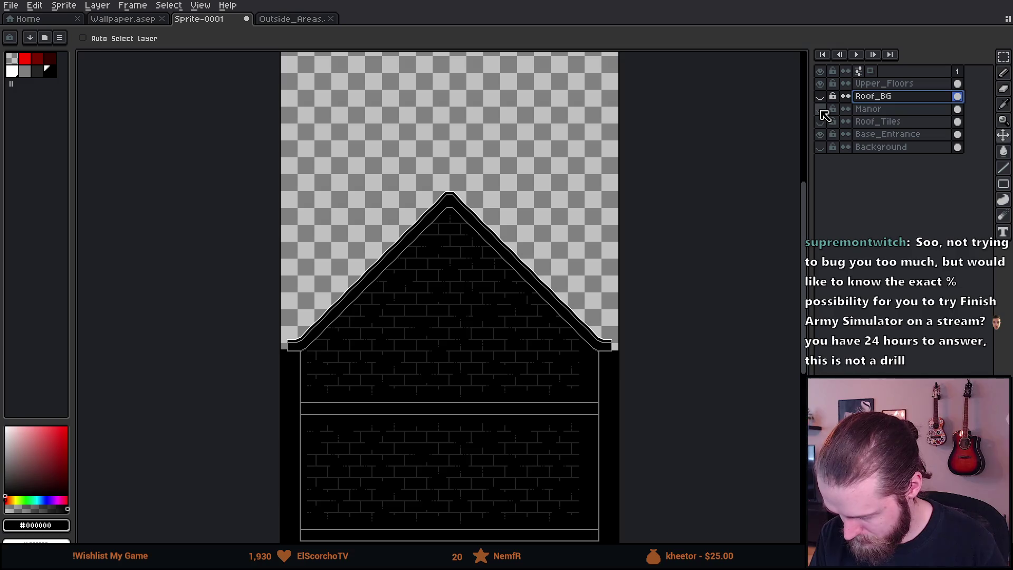
{"action": "left_click", "coordinate": [821, 125]}
{"action": "left_click", "coordinate": [822, 125]}
{"action": "left_click", "coordinate": [821, 97]}
{"action": "left_click", "coordinate": [820, 96]}
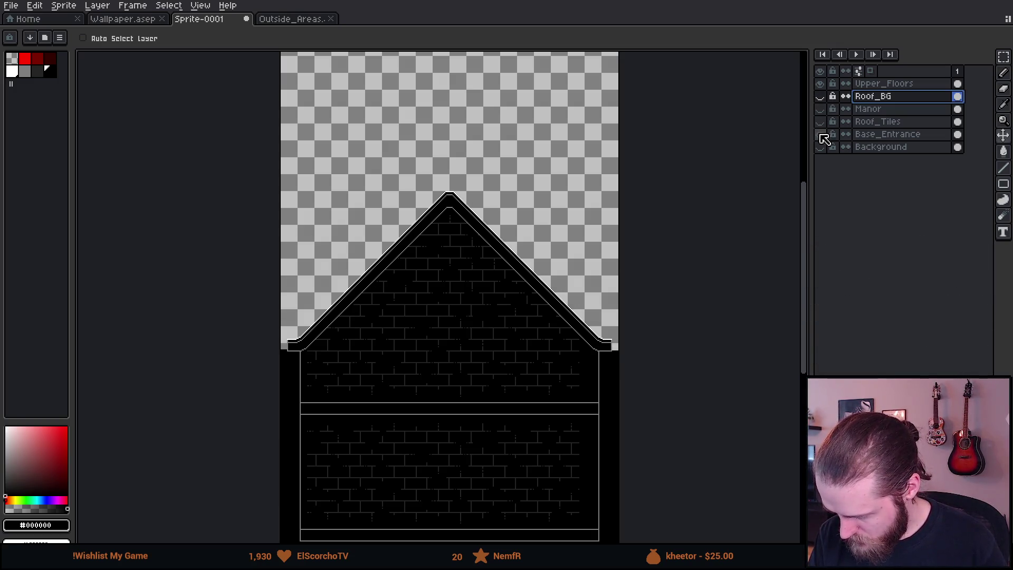
{"action": "left_click_drag", "start_coordinate": [821, 136], "coordinate": [820, 85]}
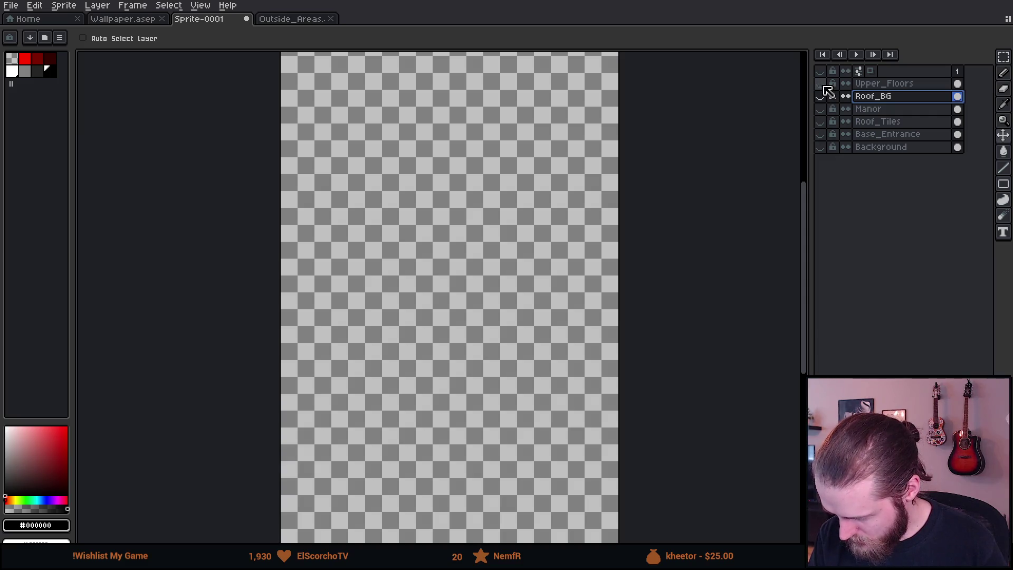
{"action": "left_click", "coordinate": [820, 121]}
Step: Select the side-wing roof-tile band and fill it solid black on the Roof_Tiles layer
{"action": "scroll", "coordinate": [313, 247], "scroll_direction": "up", "scroll_amount": 3}
{"action": "key", "text": "m"}
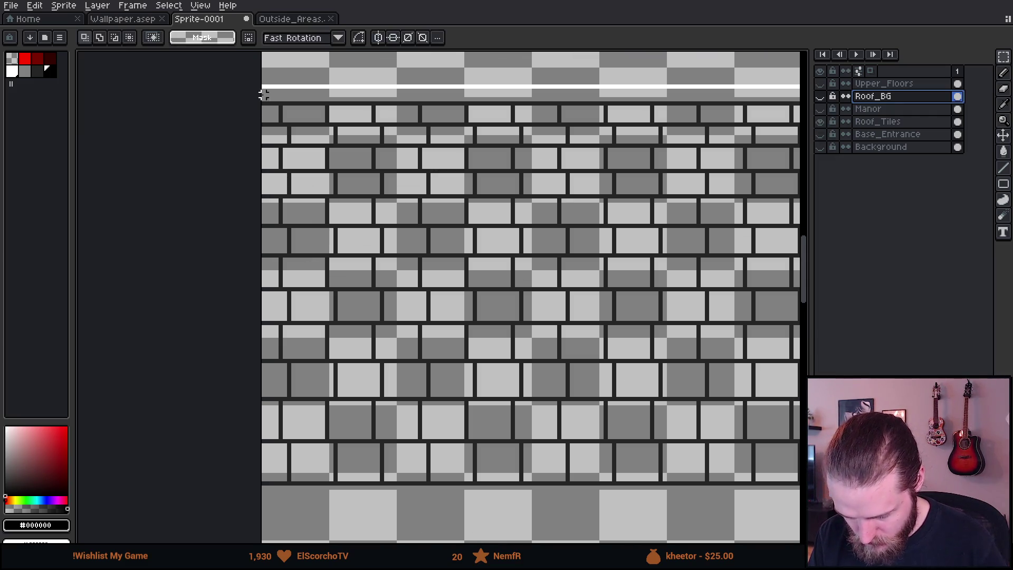
{"action": "mouse_move", "coordinate": [259, 86]}
{"action": "left_mouse_down"}
{"action": "mouse_move", "coordinate": [403, 190]}
{"action": "mouse_move", "coordinate": [769, 290]}
{"action": "mouse_move", "coordinate": [602, 334]}
{"action": "mouse_move", "coordinate": [626, 357]}
{"action": "left_mouse_up"}
{"action": "scroll", "coordinate": [403, 190], "scroll_direction": "down", "scroll_amount": 3}
{"action": "scroll", "coordinate": [768, 289], "scroll_direction": "up", "scroll_amount": 3}
{"action": "key", "text": "w"}
{"action": "left_click", "coordinate": [55, 73]}
{"action": "left_click", "coordinate": [189, 38]}
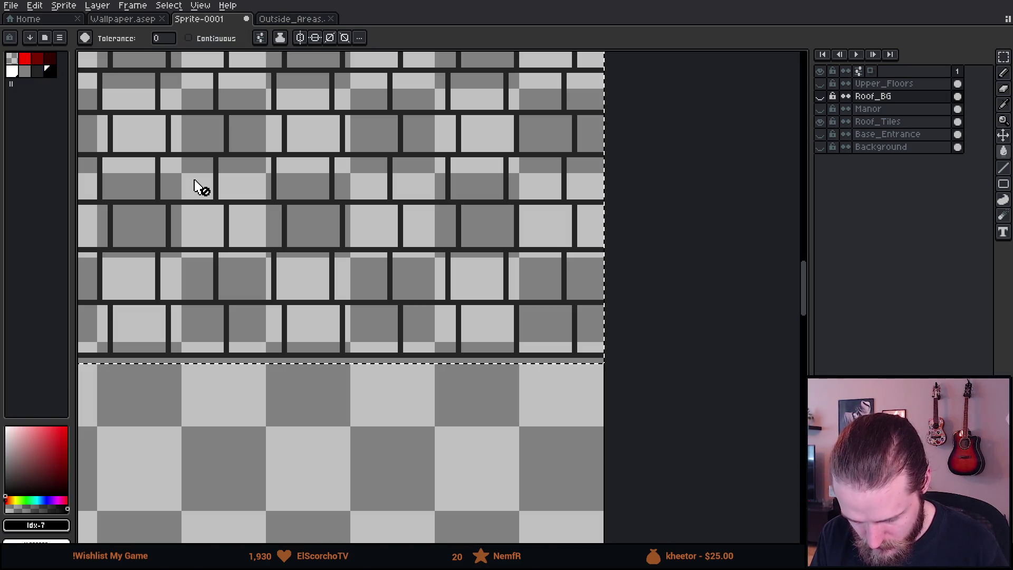
{"action": "left_click", "coordinate": [877, 121]}
{"action": "scroll", "coordinate": [488, 179], "scroll_direction": "down", "scroll_amount": 5}
{"action": "left_click", "coordinate": [487, 180]}
{"action": "scroll", "coordinate": [454, 145], "scroll_direction": "up", "scroll_amount": 3}
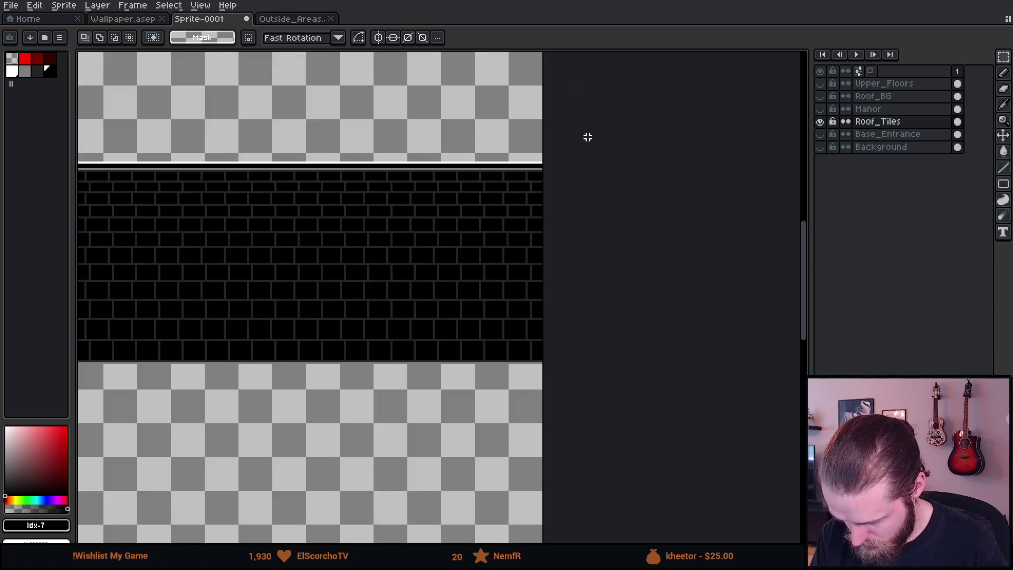
Step: Make the Manor, Roof_BG and Upper_Floors layers visible
{"action": "left_click", "coordinate": [822, 108]}
{"action": "left_click", "coordinate": [822, 96]}
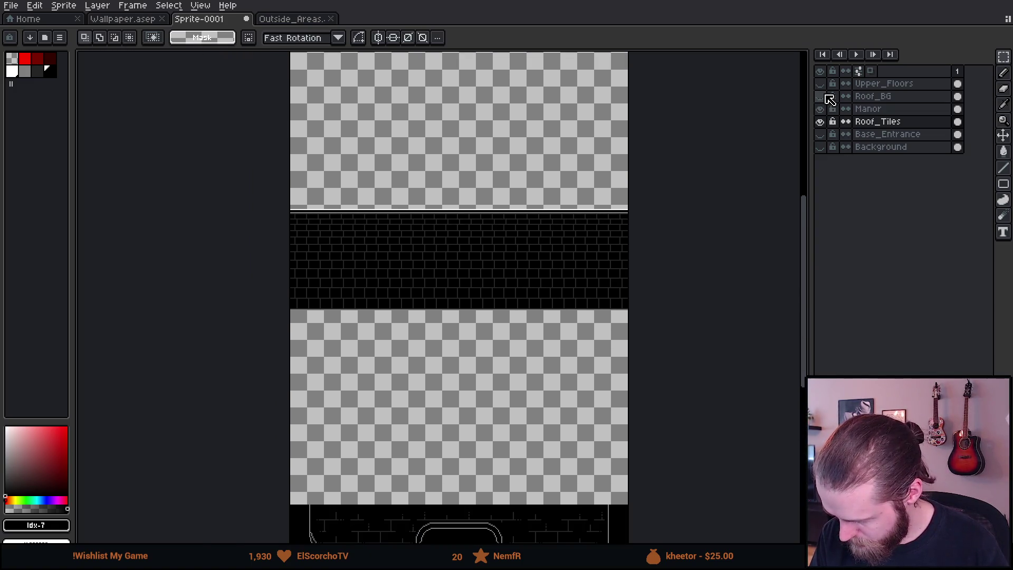
{"action": "left_click", "coordinate": [824, 84]}
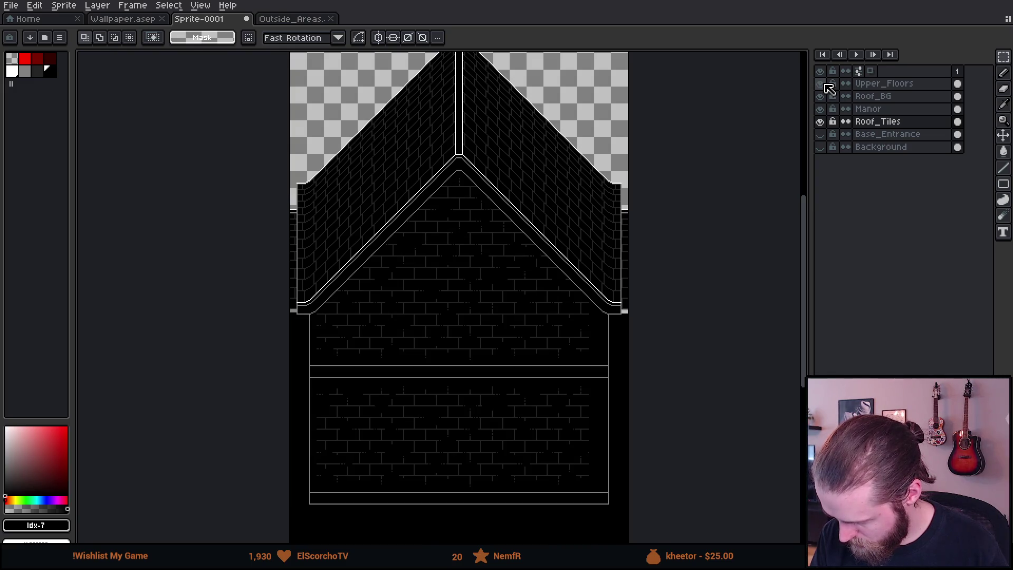
Step: Stack Roof_Tiles above Roof_BG and raise its band behind the gable
{"action": "left_click", "coordinate": [898, 126]}
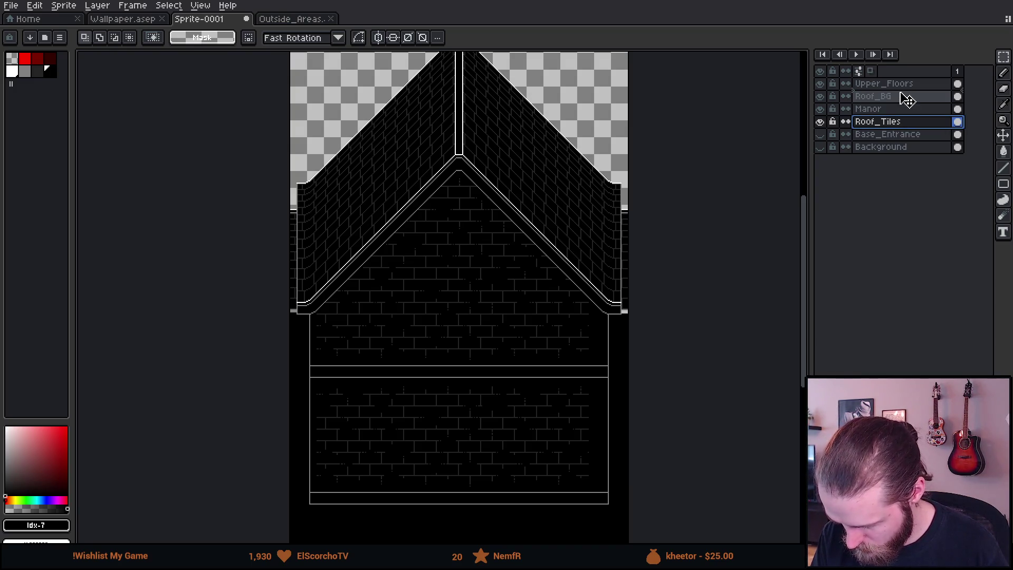
{"action": "left_click_drag", "start_coordinate": [907, 101], "coordinate": [893, 95]}
{"action": "key", "text": "v"}
{"action": "mouse_move", "coordinate": [623, 296]}
{"action": "left_mouse_down"}
{"action": "mouse_move", "coordinate": [634, 265]}
{"action": "mouse_move", "coordinate": [622, 232]}
{"action": "mouse_move", "coordinate": [637, 233]}
{"action": "left_mouse_up"}
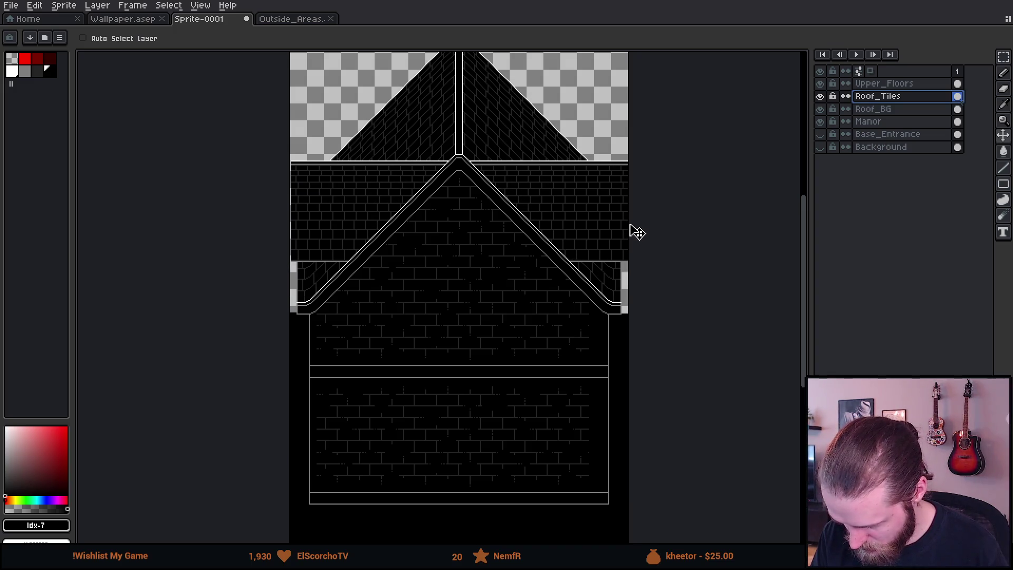
Step: Raise the brick band above the sloped roof tiles
{"action": "scroll", "coordinate": [636, 233], "scroll_direction": "down", "scroll_amount": 2}
{"action": "scroll", "coordinate": [579, 219], "scroll_direction": "up", "scroll_amount": 2}
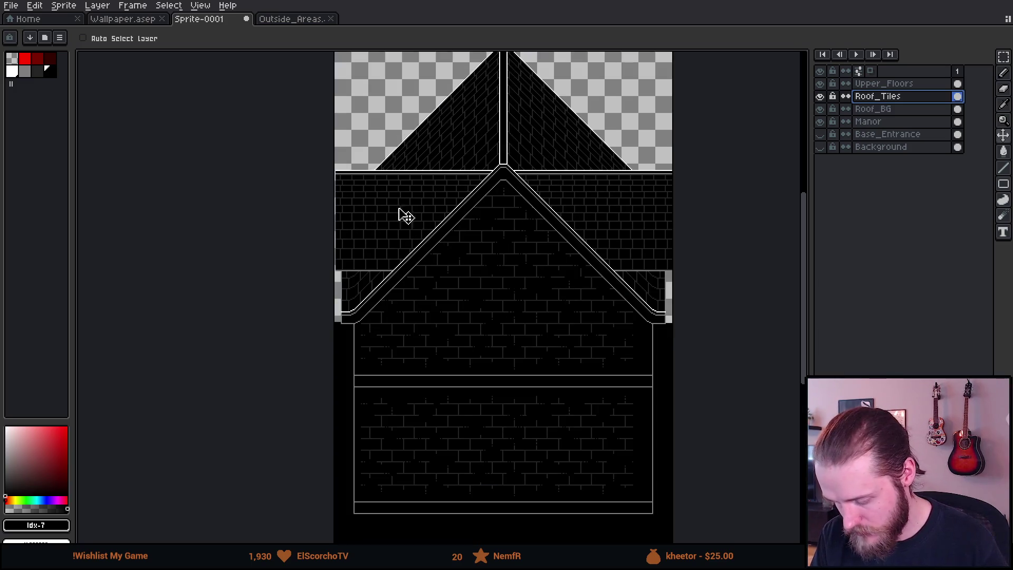
{"action": "left_click_drag", "start_coordinate": [563, 210], "coordinate": [580, 343]}
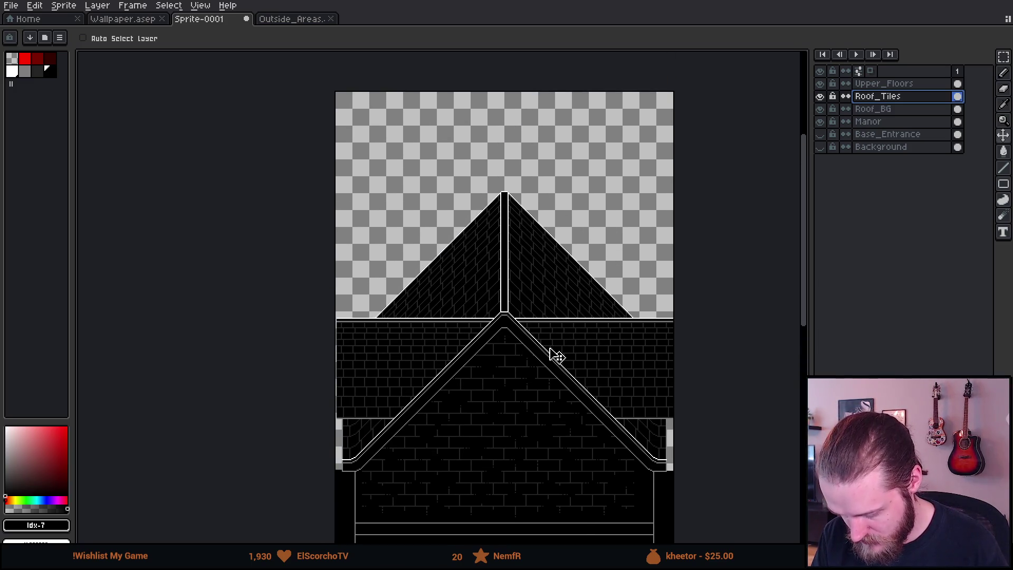
{"action": "mouse_move", "coordinate": [468, 355]}
{"action": "left_mouse_down"}
{"action": "mouse_move", "coordinate": [482, 179]}
{"action": "mouse_move", "coordinate": [467, 159]}
{"action": "left_mouse_up"}
{"action": "scroll", "coordinate": [403, 134], "scroll_direction": "up", "scroll_amount": 2}
{"action": "scroll", "coordinate": [305, 208], "scroll_direction": "up", "scroll_amount": 2}
{"action": "left_click_drag", "start_coordinate": [305, 208], "coordinate": [497, 230]}
{"action": "scroll", "coordinate": [511, 212], "scroll_direction": "down", "scroll_amount": 4}
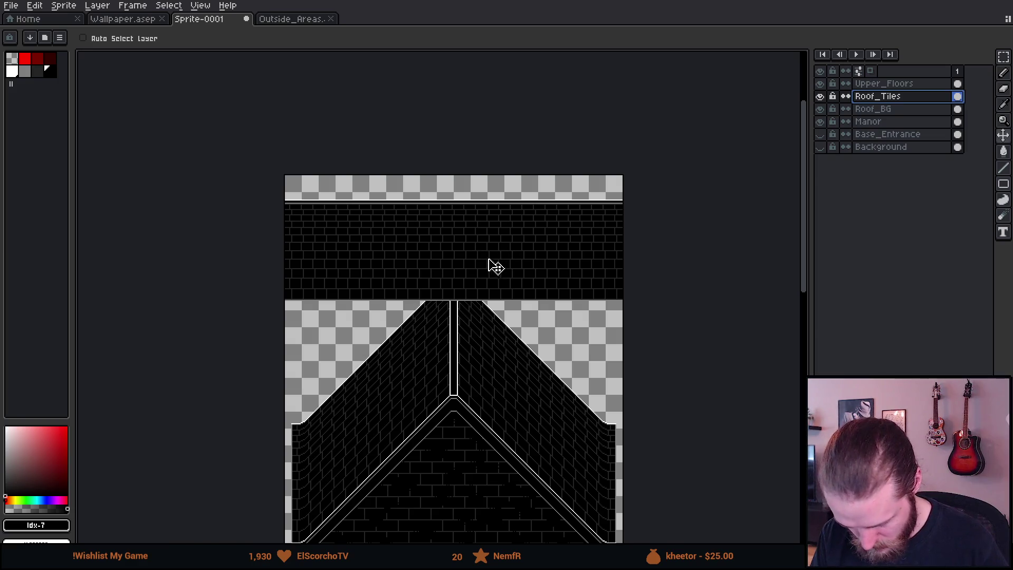
{"action": "scroll", "coordinate": [498, 262], "scroll_direction": "up", "scroll_amount": 3}
Step: Cut away the right half of the brick band
{"action": "key", "text": "m"}
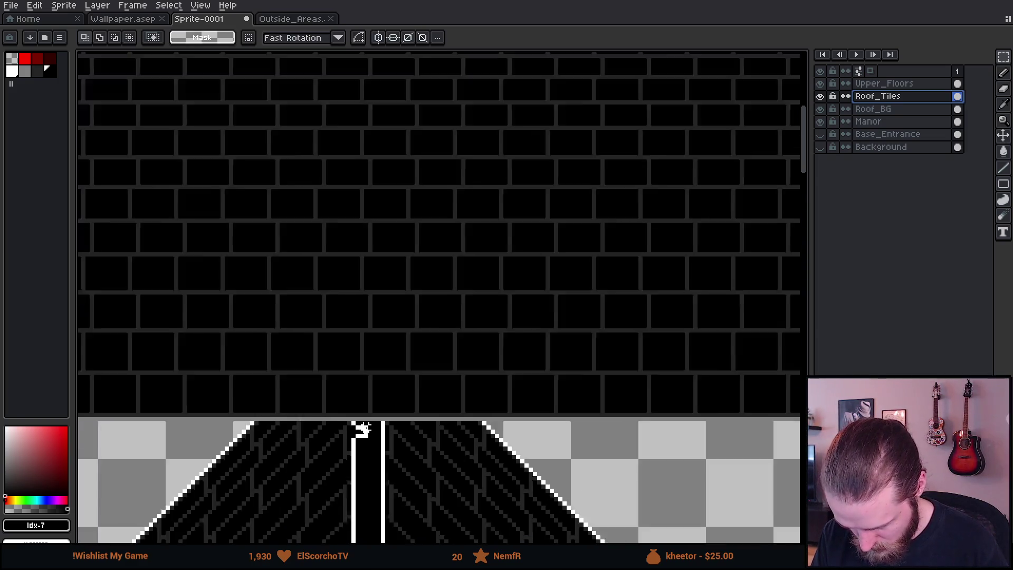
{"action": "scroll", "coordinate": [362, 425], "scroll_direction": "down", "scroll_amount": 3}
{"action": "left_click_drag", "start_coordinate": [362, 425], "coordinate": [604, 289]}
{"action": "key", "text": "ctrl+x"}
{"action": "scroll", "coordinate": [544, 247], "scroll_direction": "down", "scroll_amount": 5}
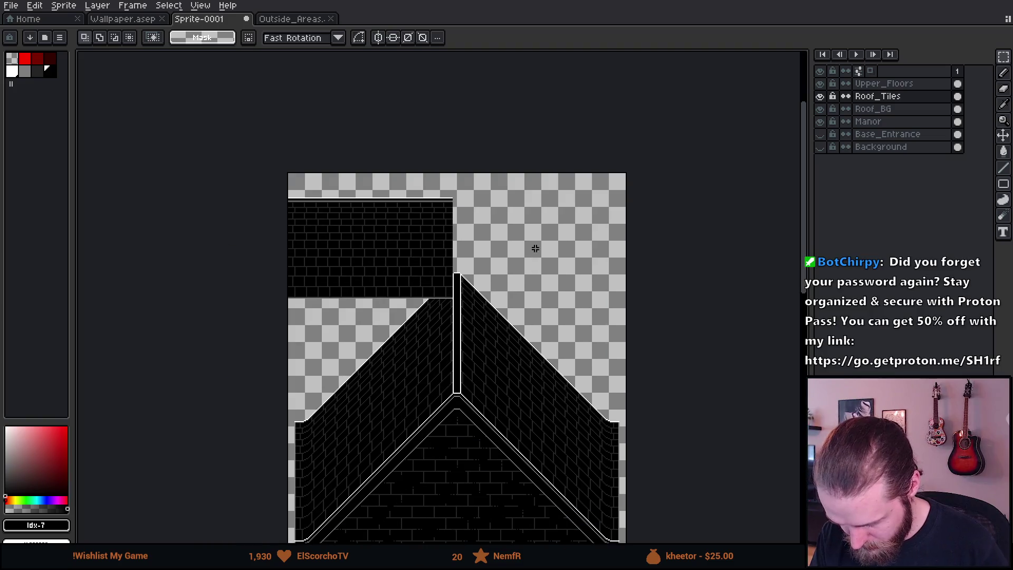
Step: Move the upper-left brick block and tiles down beside the roof peak
{"action": "key", "text": "v"}
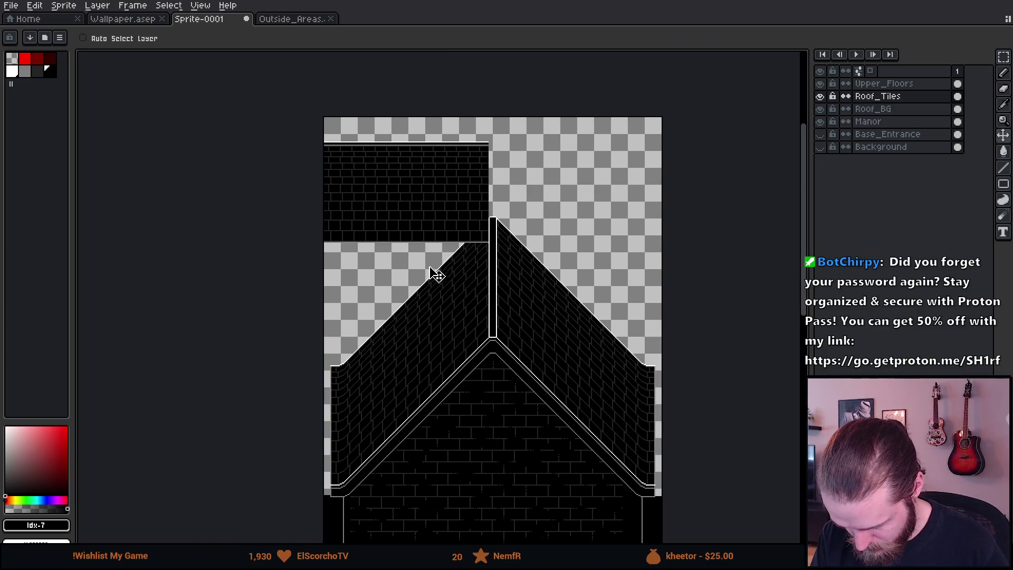
{"action": "key", "text": "m"}
{"action": "left_click_drag", "start_coordinate": [284, 133], "coordinate": [586, 330]}
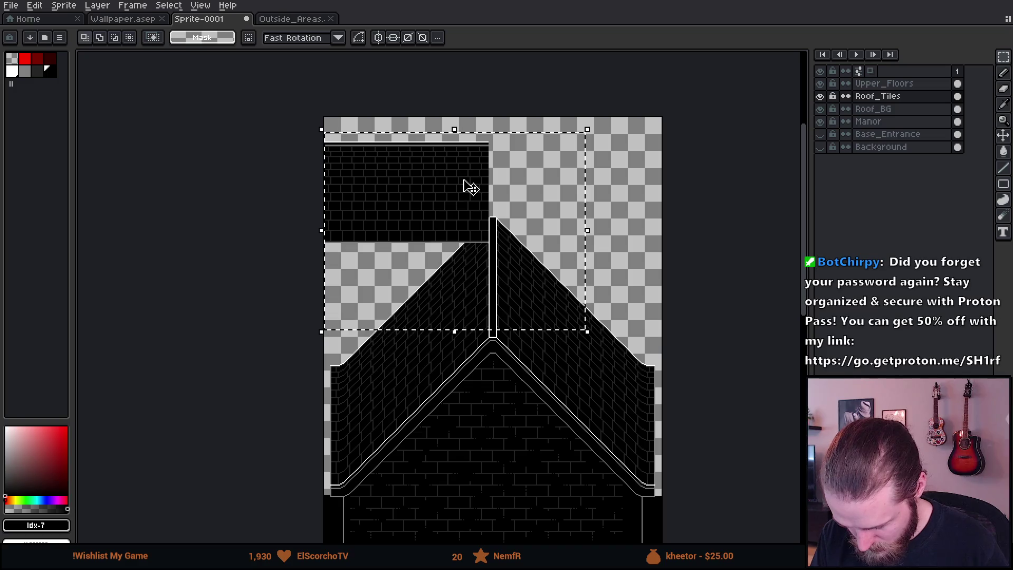
{"action": "left_click_drag", "start_coordinate": [471, 188], "coordinate": [467, 360]}
{"action": "scroll", "coordinate": [467, 360], "scroll_direction": "up", "scroll_amount": 3}
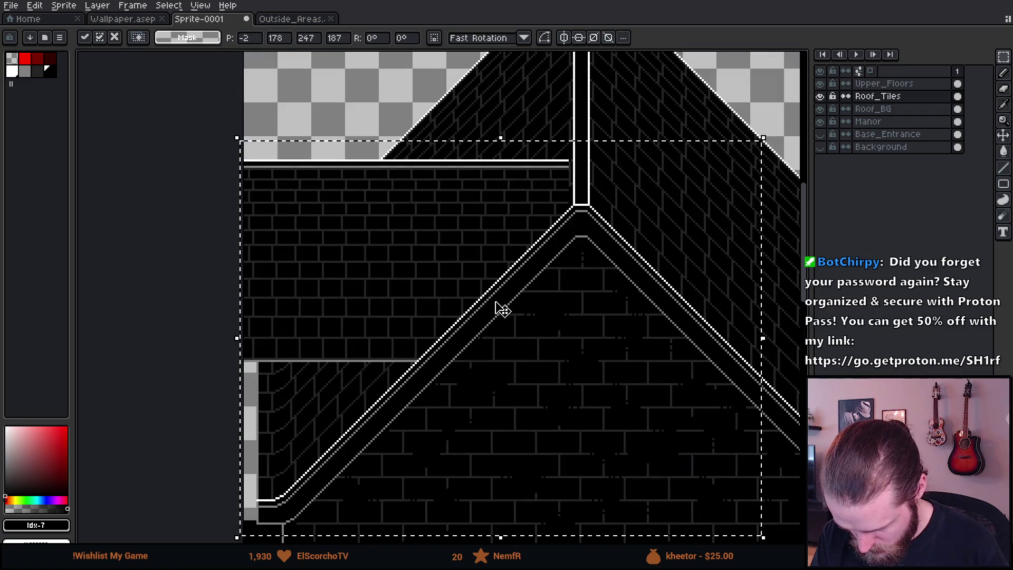
{"action": "mouse_move", "coordinate": [496, 304]}
{"action": "left_mouse_down"}
{"action": "mouse_move", "coordinate": [510, 243]}
{"action": "mouse_move", "coordinate": [504, 310]}
{"action": "mouse_move", "coordinate": [606, 303]}
{"action": "mouse_move", "coordinate": [509, 323]}
{"action": "left_mouse_up"}
Step: Show the black Background layer and commit the moved block
{"action": "left_click", "coordinate": [820, 147]}
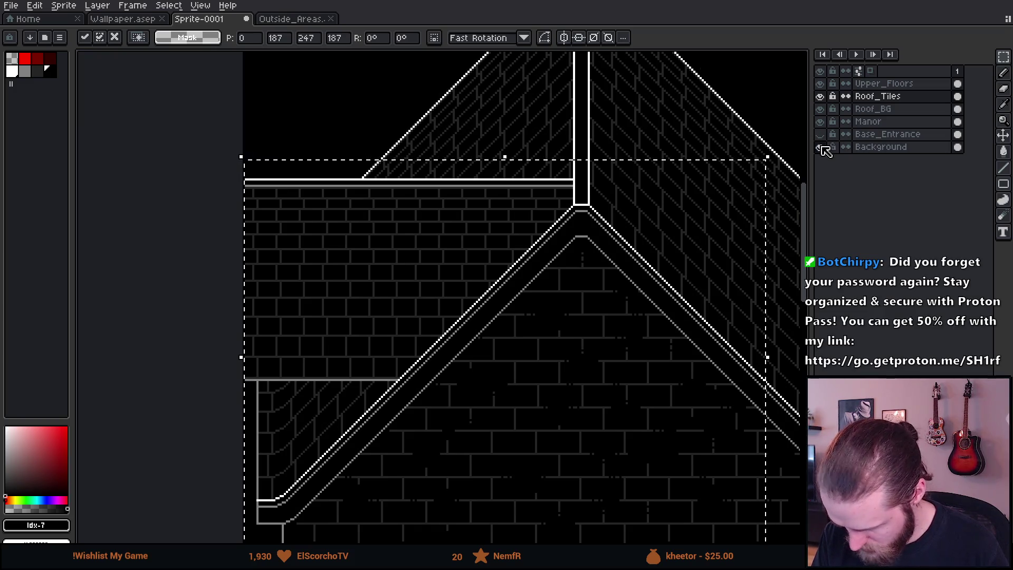
{"action": "scroll", "coordinate": [548, 301], "scroll_direction": "down", "scroll_amount": 4}
{"action": "scroll", "coordinate": [451, 325], "scroll_direction": "up", "scroll_amount": 2}
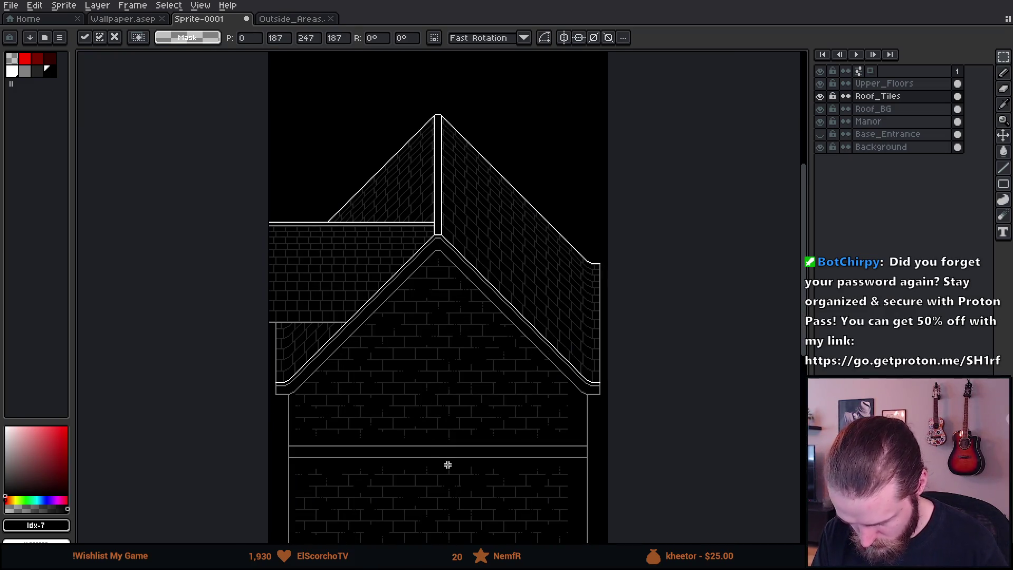
{"action": "key", "text": "ctrl+d"}
{"action": "scroll", "coordinate": [328, 362], "scroll_direction": "down", "scroll_amount": 2}
{"action": "scroll", "coordinate": [328, 363], "scroll_direction": "up", "scroll_amount": 2}
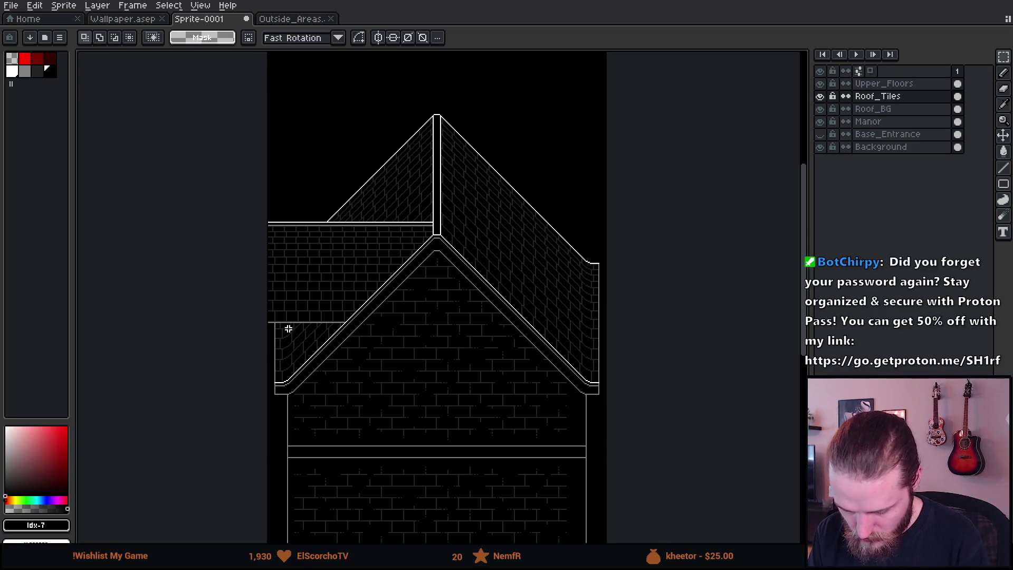
Step: Eyedrop the grey from the roof edge and sketch a test line across the left wall
{"action": "scroll", "coordinate": [289, 329], "scroll_direction": "up", "scroll_amount": 3}
{"action": "key", "text": "alt"}
{"action": "left_click", "coordinate": [220, 305], "text": "alt"}
{"action": "scroll", "coordinate": [224, 304], "scroll_direction": "down", "scroll_amount": 2}
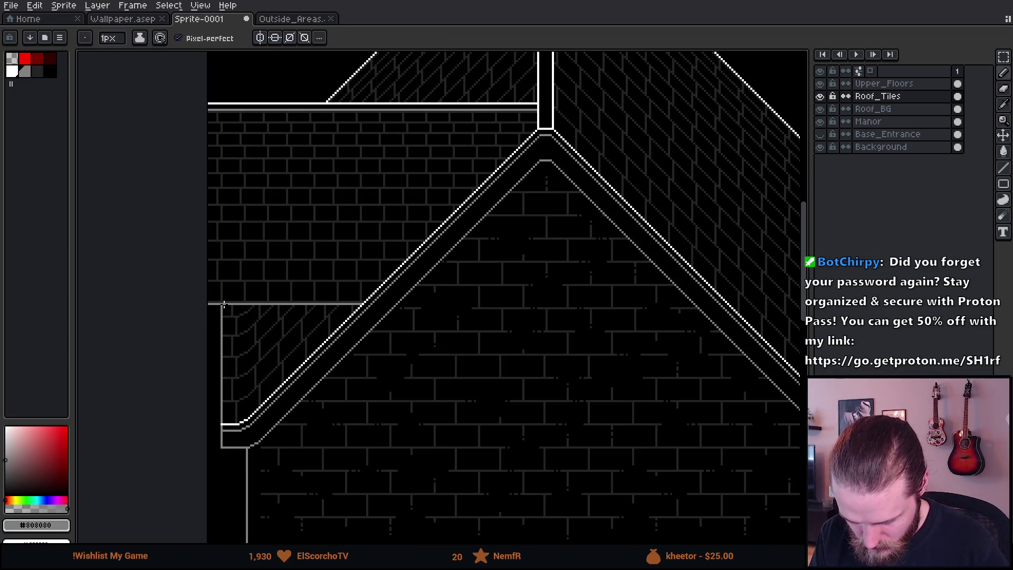
{"action": "mouse_move", "coordinate": [222, 302]}
{"action": "left_mouse_down"}
{"action": "mouse_move", "coordinate": [336, 243]}
{"action": "mouse_move", "coordinate": [439, 156]}
{"action": "left_mouse_up"}
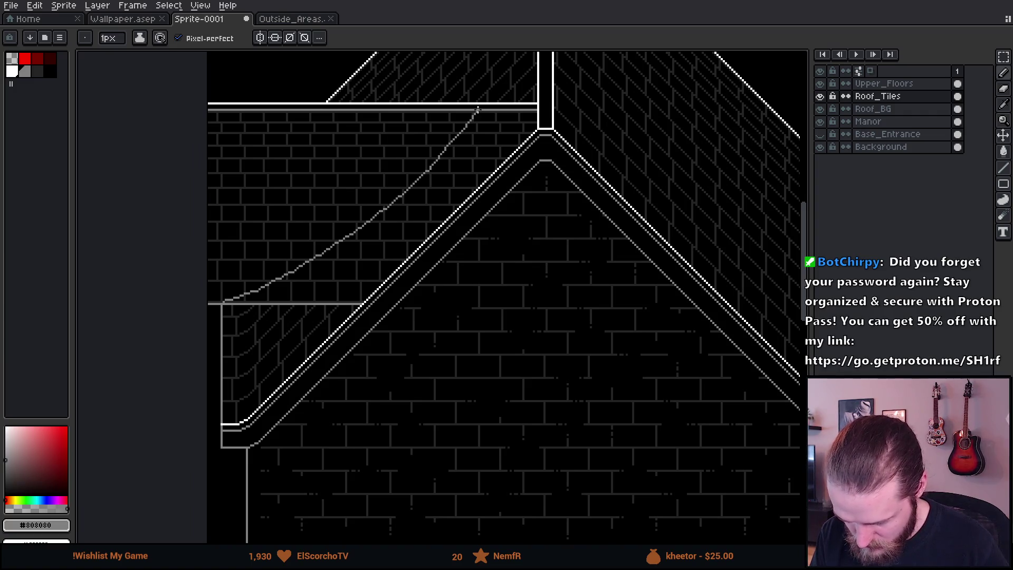
{"action": "scroll", "coordinate": [477, 109], "scroll_direction": "down", "scroll_amount": 4}
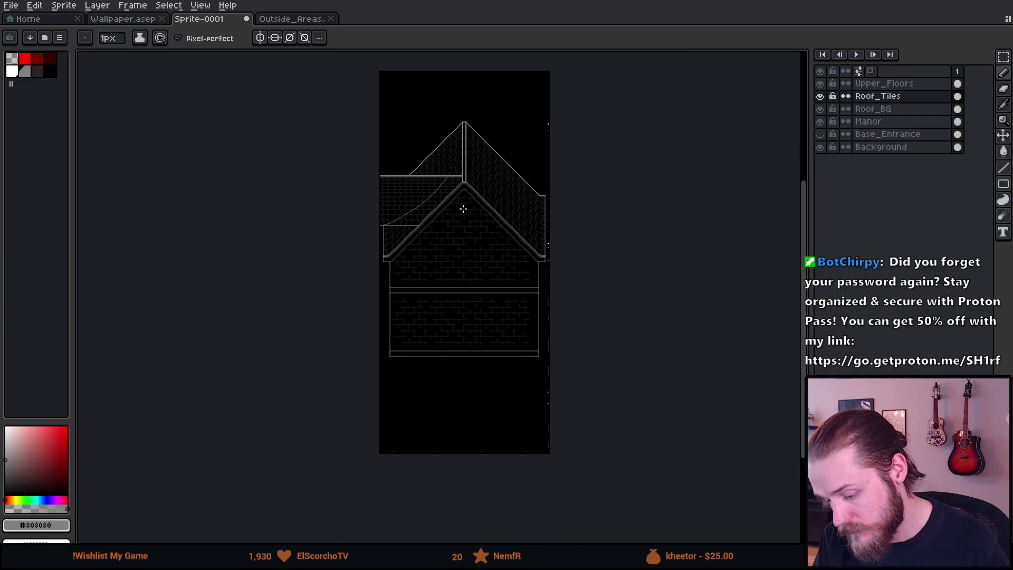
{"action": "scroll", "coordinate": [470, 207], "scroll_direction": "up", "scroll_amount": 4}
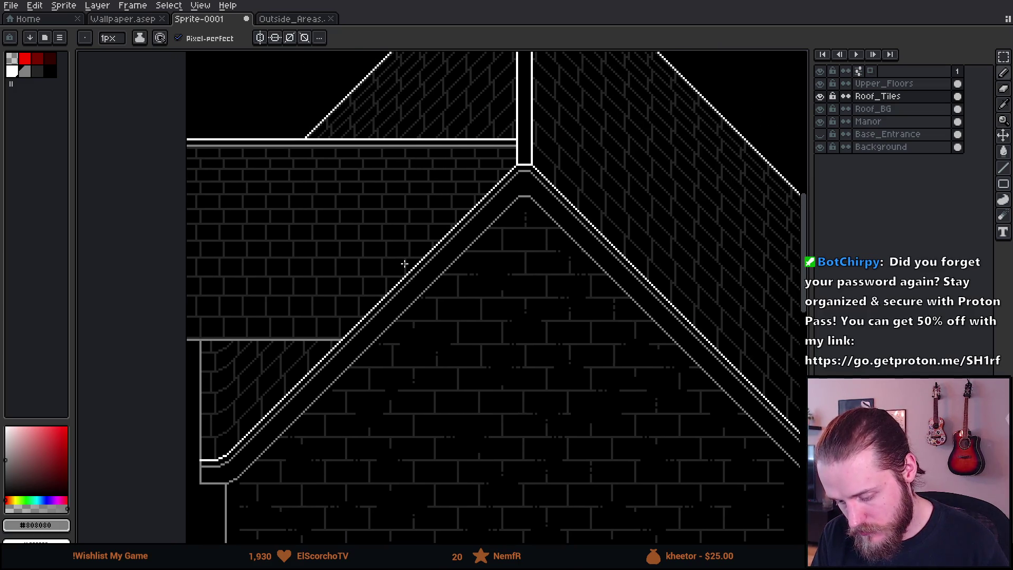
{"action": "scroll", "coordinate": [391, 226], "scroll_direction": "down", "scroll_amount": 4}
{"action": "scroll", "coordinate": [363, 249], "scroll_direction": "up", "scroll_amount": 4}
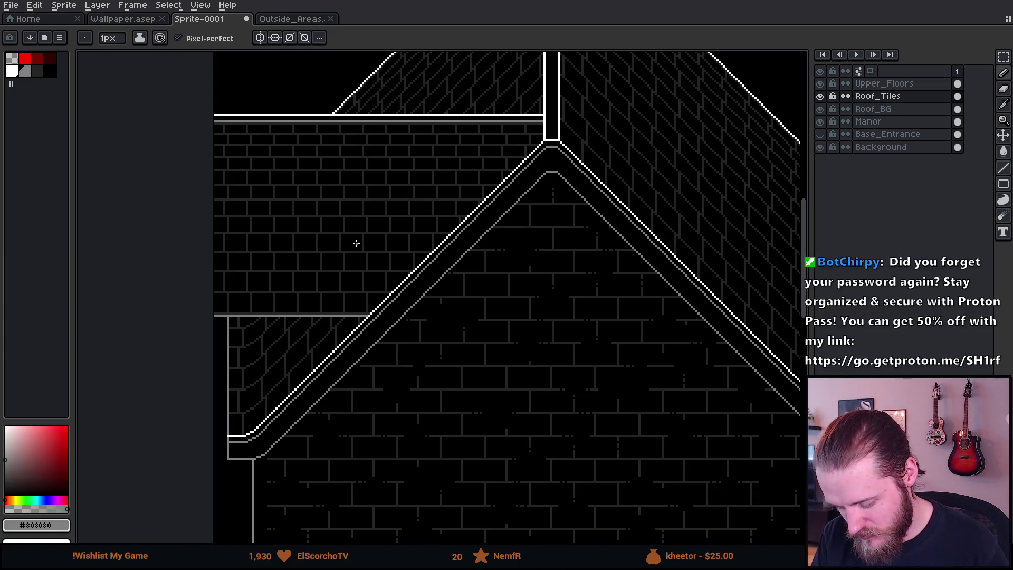
Step: Move the left brick wall up, then nudge it down slightly
{"action": "mouse_move", "coordinate": [356, 243]}
{"action": "left_mouse_down"}
{"action": "mouse_move", "coordinate": [350, 334]}
{"action": "mouse_move", "coordinate": [395, 263]}
{"action": "mouse_move", "coordinate": [396, 220]}
{"action": "mouse_move", "coordinate": [393, 237]}
{"action": "mouse_move", "coordinate": [410, 244]}
{"action": "mouse_move", "coordinate": [409, 230]}
{"action": "left_mouse_up"}
{"action": "key", "text": "v"}
{"action": "scroll", "coordinate": [396, 230], "scroll_direction": "down", "scroll_amount": 2}
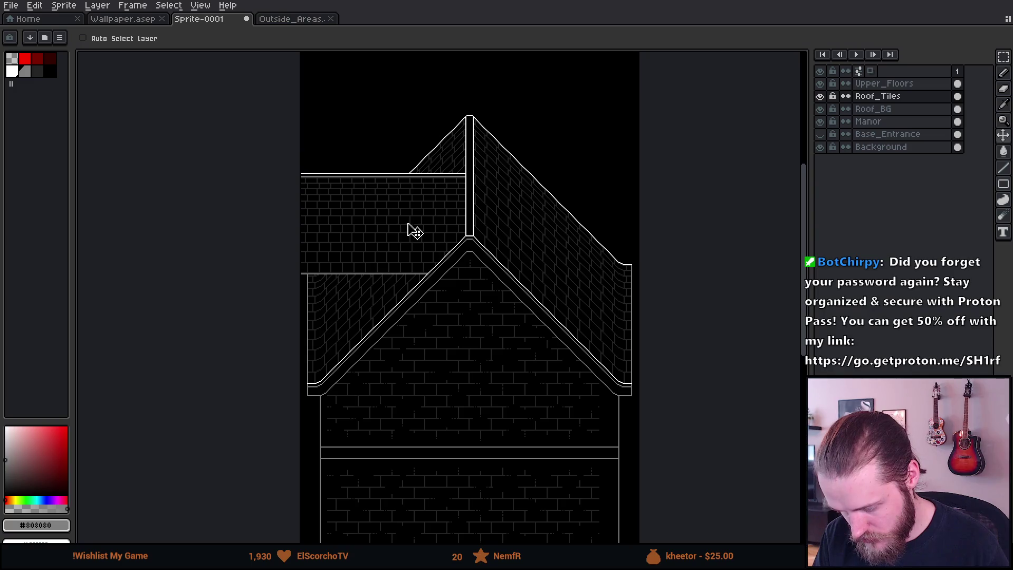
{"action": "scroll", "coordinate": [410, 231], "scroll_direction": "up", "scroll_amount": 4}
{"action": "left_click_drag", "start_coordinate": [478, 180], "coordinate": [474, 268]}
{"action": "scroll", "coordinate": [474, 185], "scroll_direction": "down", "scroll_amount": 2}
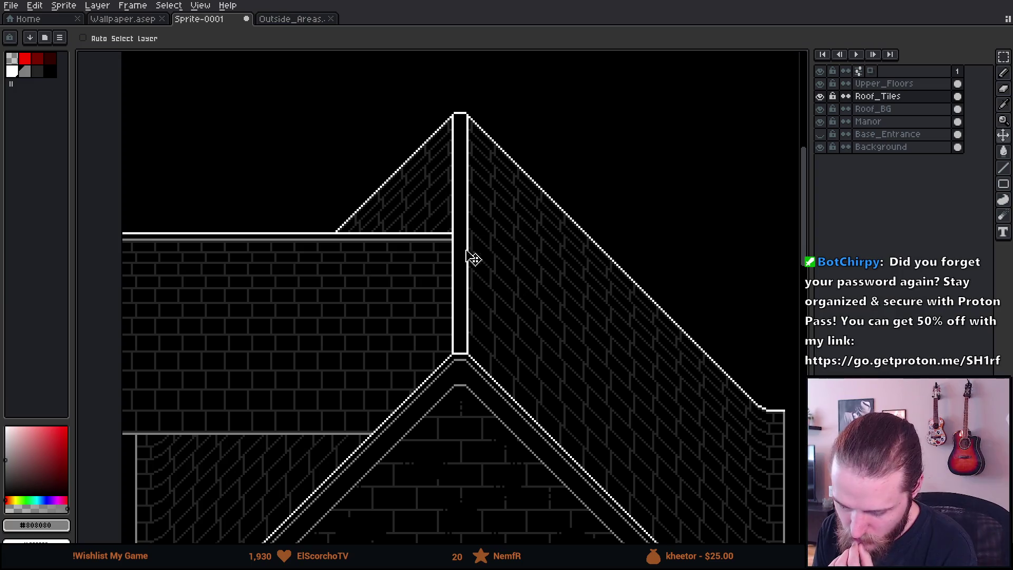
{"action": "scroll", "coordinate": [461, 237], "scroll_direction": "down", "scroll_amount": 2}
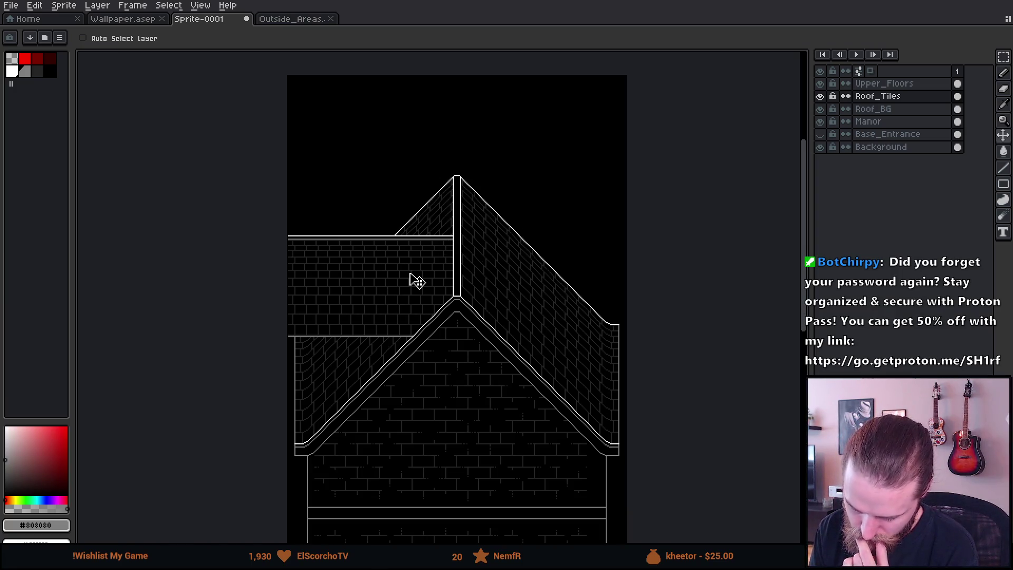
Step: Shift the brick wall left and raise it against the left roof slope
{"action": "mouse_move", "coordinate": [410, 274]}
{"action": "left_mouse_down"}
{"action": "mouse_move", "coordinate": [388, 277]}
{"action": "mouse_move", "coordinate": [379, 293]}
{"action": "left_mouse_up"}
{"action": "scroll", "coordinate": [423, 255], "scroll_direction": "up", "scroll_amount": 2}
{"action": "scroll", "coordinate": [457, 253], "scroll_direction": "up", "scroll_amount": 1}
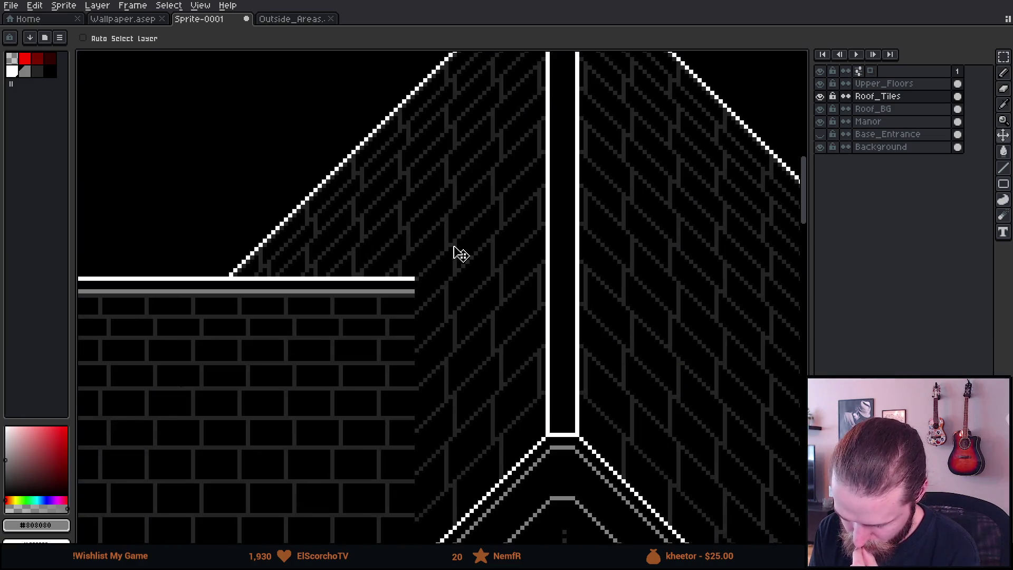
{"action": "scroll", "coordinate": [490, 224], "scroll_direction": "down", "scroll_amount": 1}
{"action": "left_click_drag", "start_coordinate": [354, 363], "coordinate": [362, 327]}
{"action": "scroll", "coordinate": [521, 219], "scroll_direction": "up", "scroll_amount": 1}
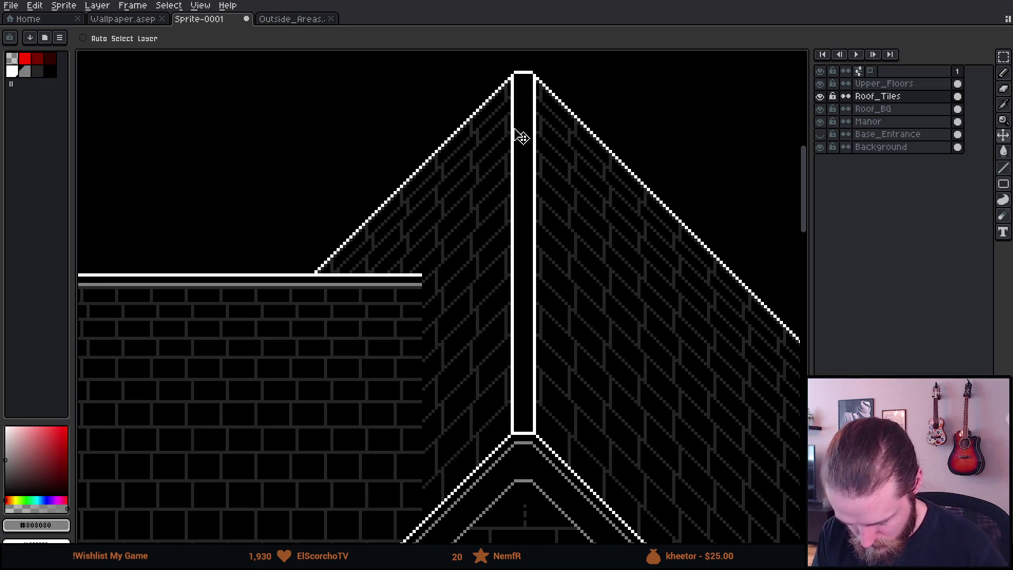
{"action": "key", "text": "m"}
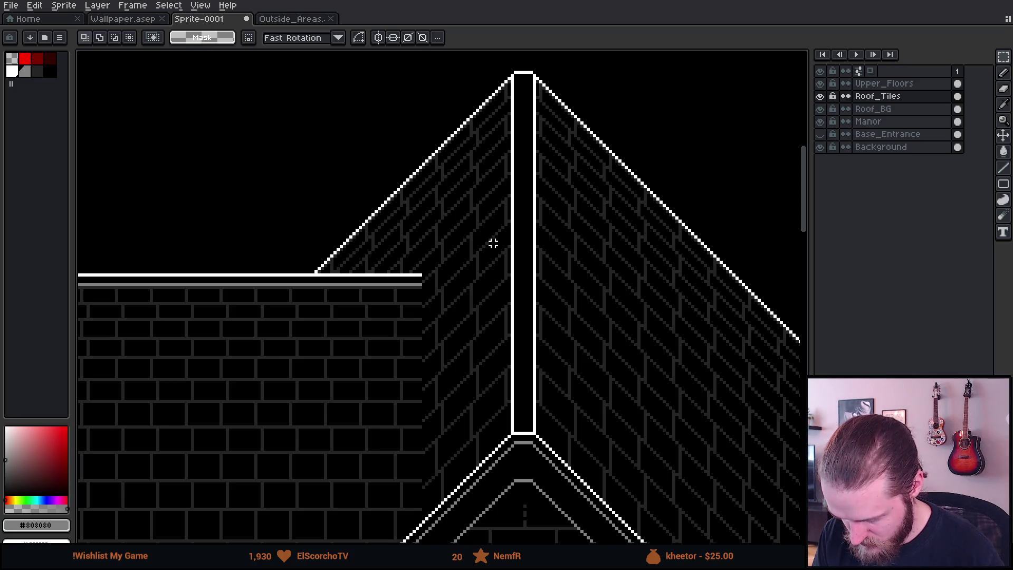
{"action": "key", "text": "b"}
{"action": "scroll", "coordinate": [490, 247], "scroll_direction": "up", "scroll_amount": 2}
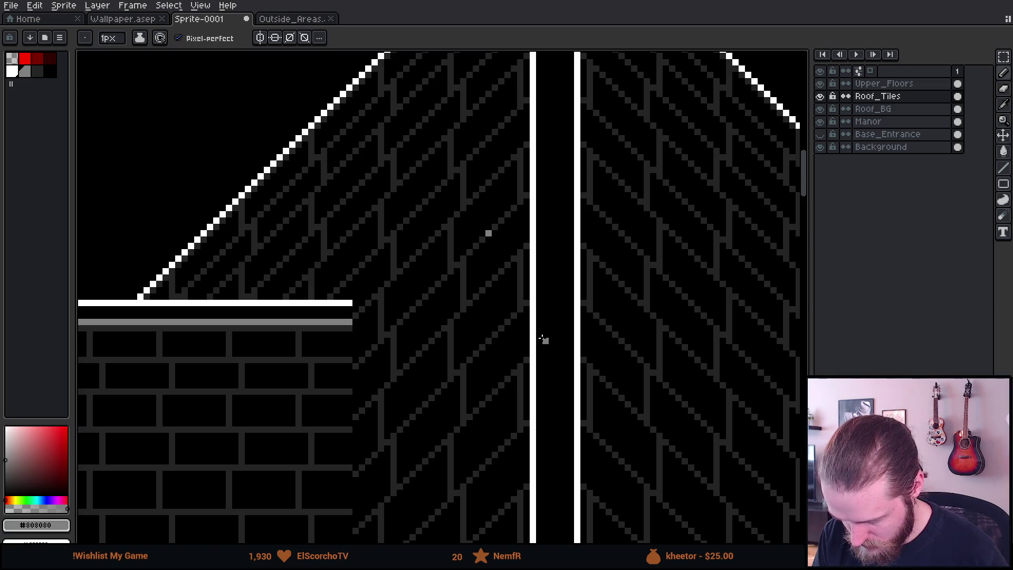
{"action": "scroll", "coordinate": [543, 338], "scroll_direction": "down", "scroll_amount": 4}
{"action": "scroll", "coordinate": [558, 348], "scroll_direction": "up", "scroll_amount": 1}
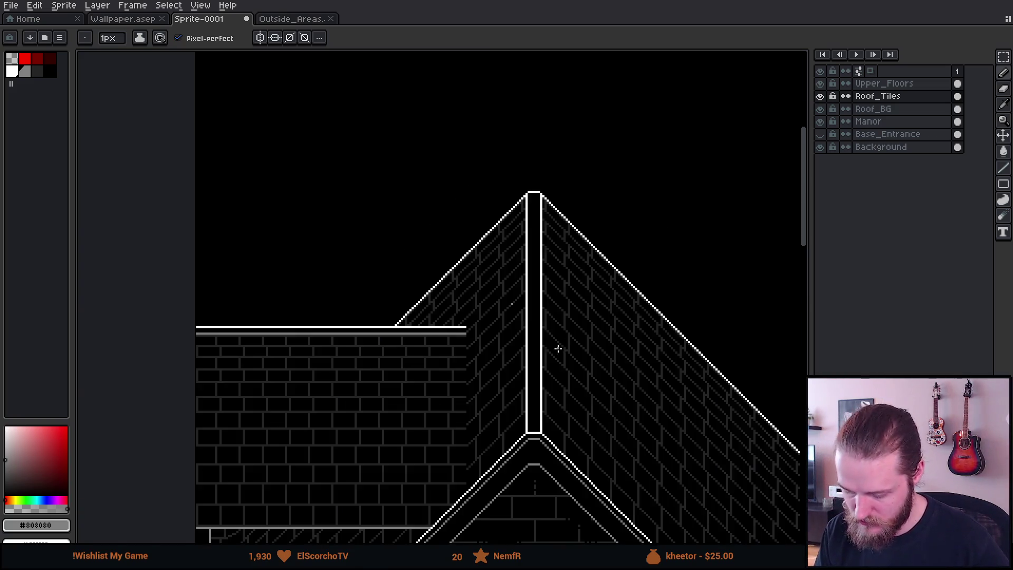
{"action": "scroll", "coordinate": [528, 275], "scroll_direction": "up", "scroll_amount": 3}
{"action": "key", "text": "v"}
{"action": "key", "text": "b"}
{"action": "left_click_drag", "start_coordinate": [520, 255], "coordinate": [527, 256]}
{"action": "scroll", "coordinate": [524, 255], "scroll_direction": "down", "scroll_amount": 3}
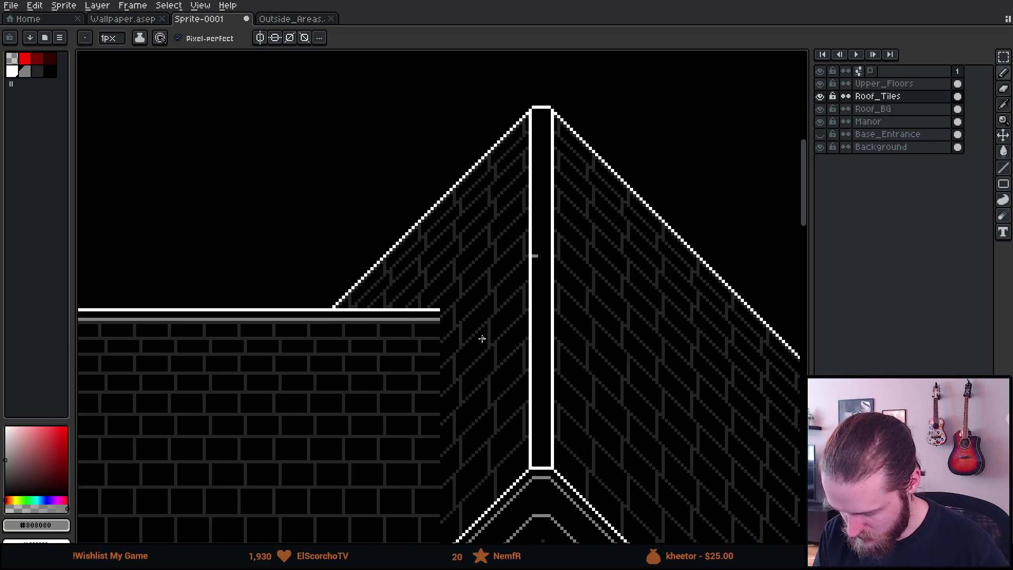
{"action": "scroll", "coordinate": [572, 248], "scroll_direction": "down", "scroll_amount": 1}
{"action": "key", "text": "m"}
{"action": "mouse_move", "coordinate": [569, 208]}
{"action": "left_mouse_down"}
{"action": "mouse_move", "coordinate": [251, 504]}
{"action": "mouse_move", "coordinate": [273, 501]}
{"action": "left_mouse_up"}
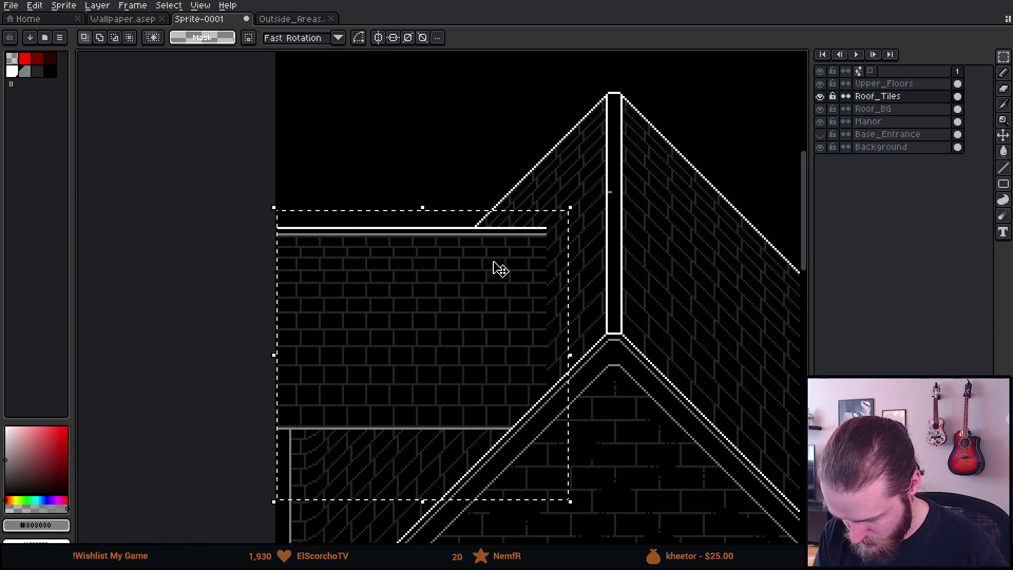
{"action": "scroll", "coordinate": [499, 269], "scroll_direction": "up", "scroll_amount": 2}
{"action": "mouse_move", "coordinate": [530, 287]}
{"action": "left_mouse_down"}
{"action": "mouse_move", "coordinate": [569, 239]}
{"action": "mouse_move", "coordinate": [606, 220]}
{"action": "mouse_move", "coordinate": [605, 247]}
{"action": "mouse_move", "coordinate": [530, 312]}
{"action": "left_mouse_up"}
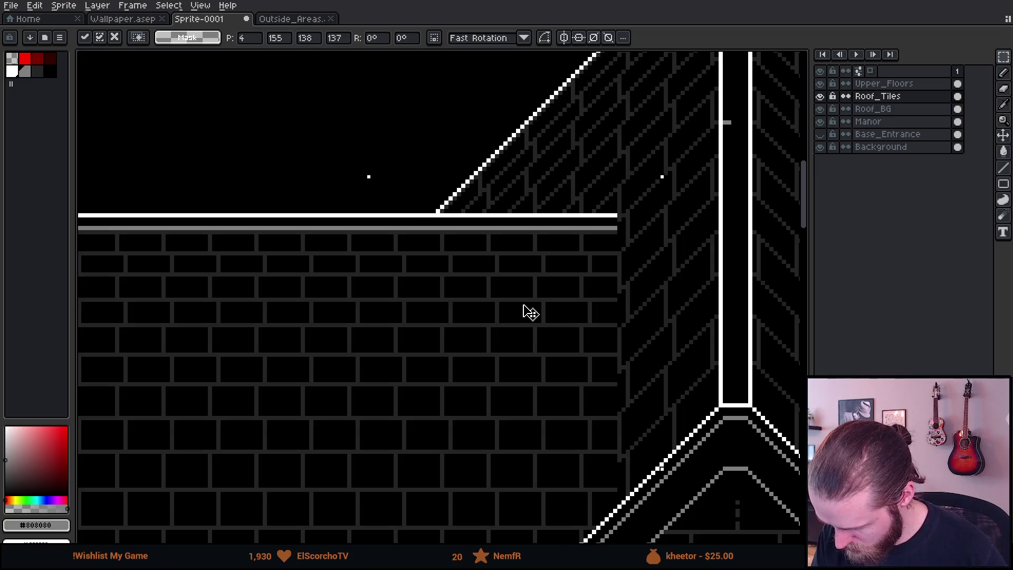
{"action": "scroll", "coordinate": [531, 311], "scroll_direction": "down", "scroll_amount": 4}
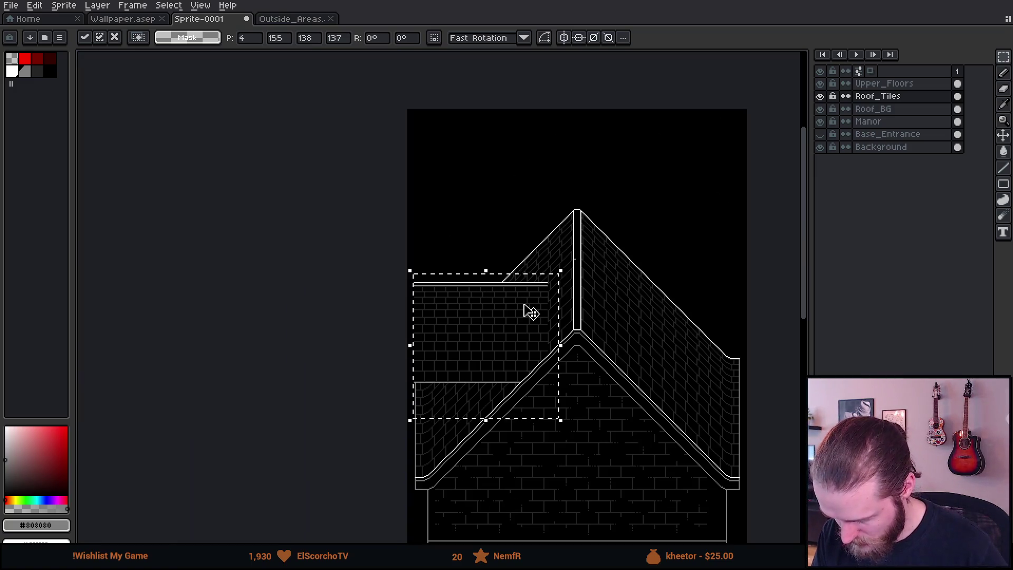
{"action": "left_click", "coordinate": [657, 382]}
{"action": "left_click_drag", "start_coordinate": [645, 391], "coordinate": [536, 323]}
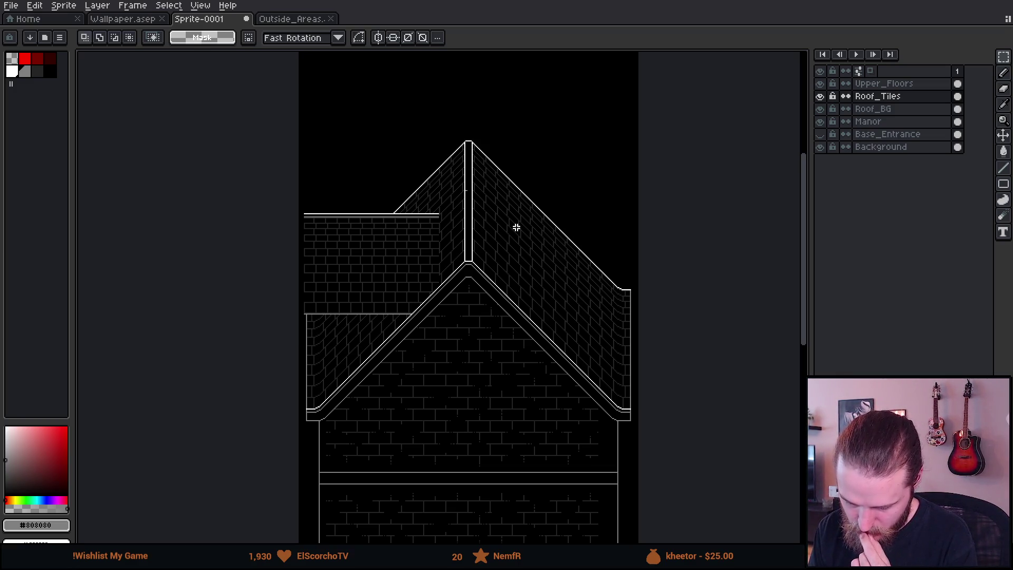
{"action": "left_click", "coordinate": [821, 97]}
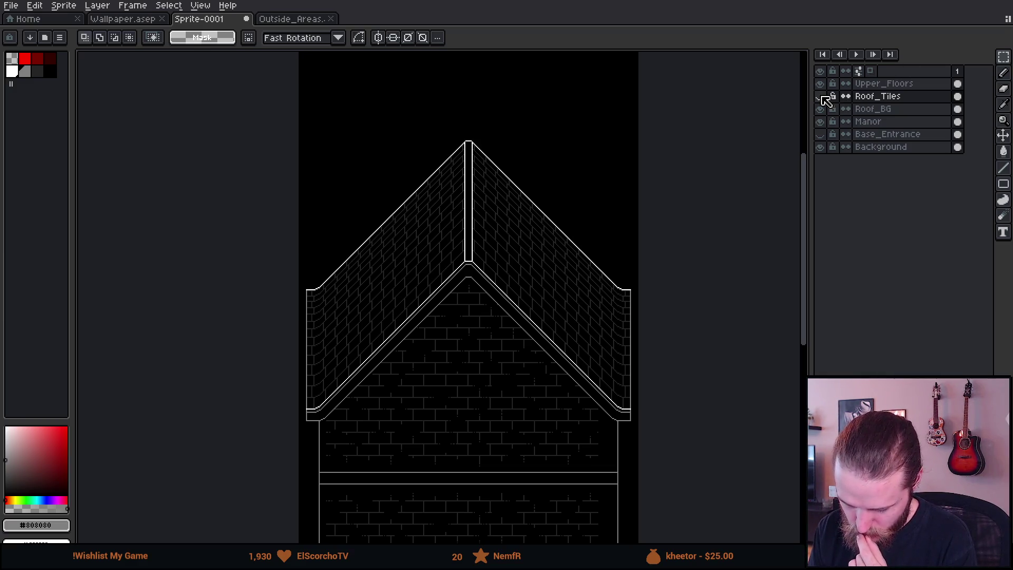
{"action": "left_click", "coordinate": [821, 97]}
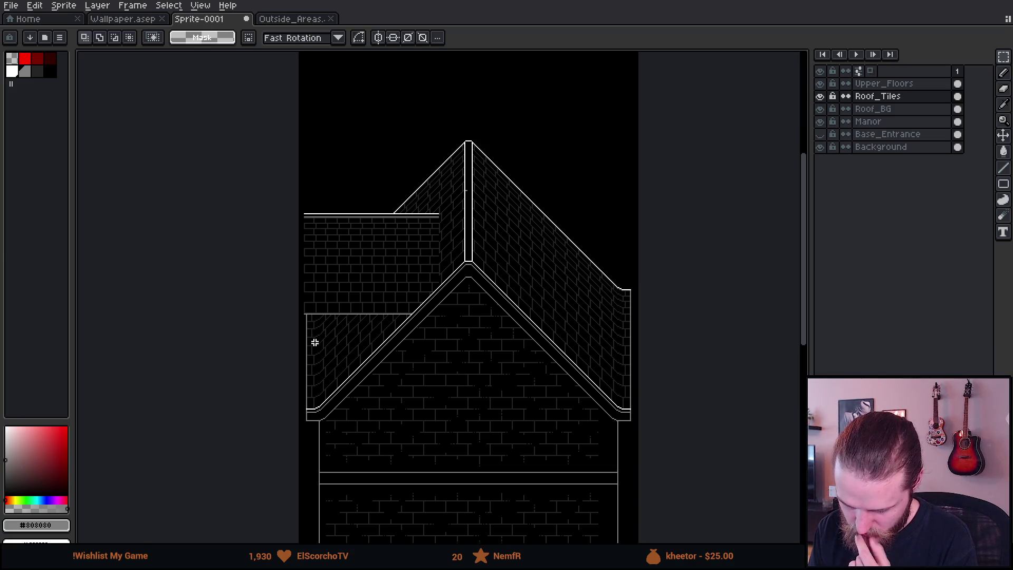
{"action": "scroll", "coordinate": [470, 186], "scroll_direction": "up", "scroll_amount": 1}
{"action": "left_click_drag", "start_coordinate": [458, 186], "coordinate": [536, 198]}
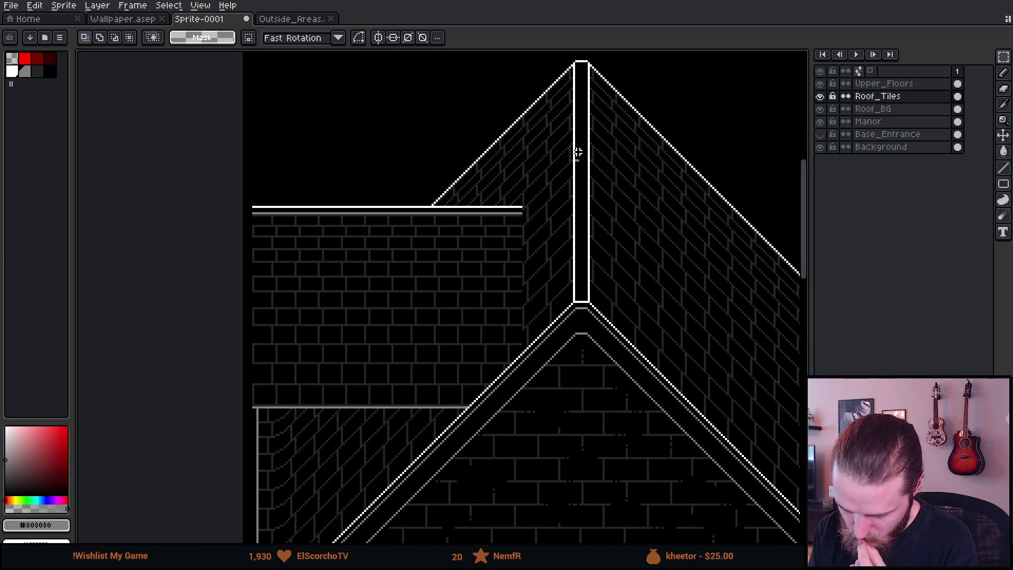
{"action": "scroll", "coordinate": [580, 156], "scroll_direction": "up", "scroll_amount": 1}
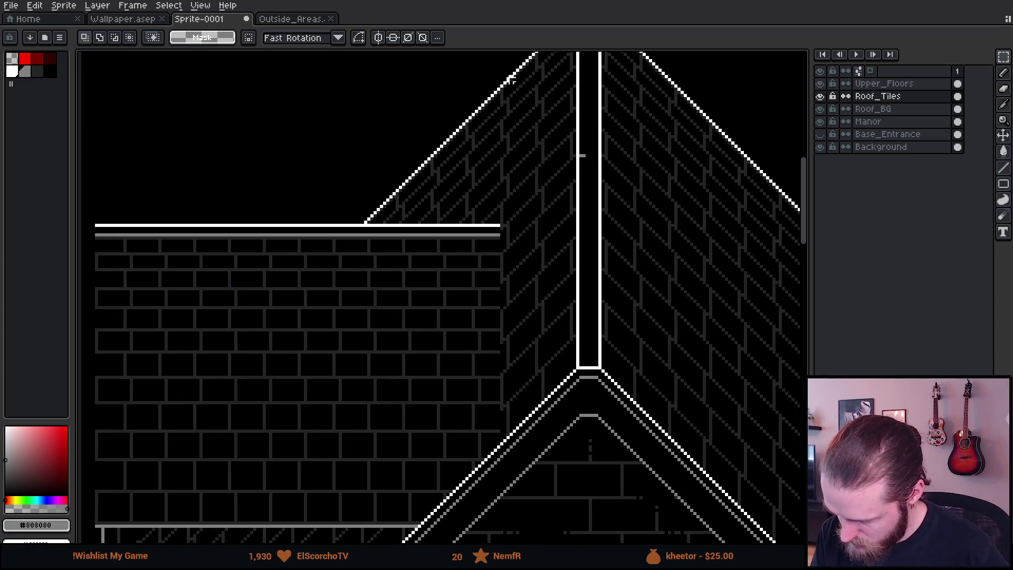
{"action": "key", "text": "shift+n"}
{"action": "left_click", "coordinate": [25, 58]}
Step: Draw a red pencil guide line from the ridge down to the side wing's left wall
{"action": "key", "text": "b"}
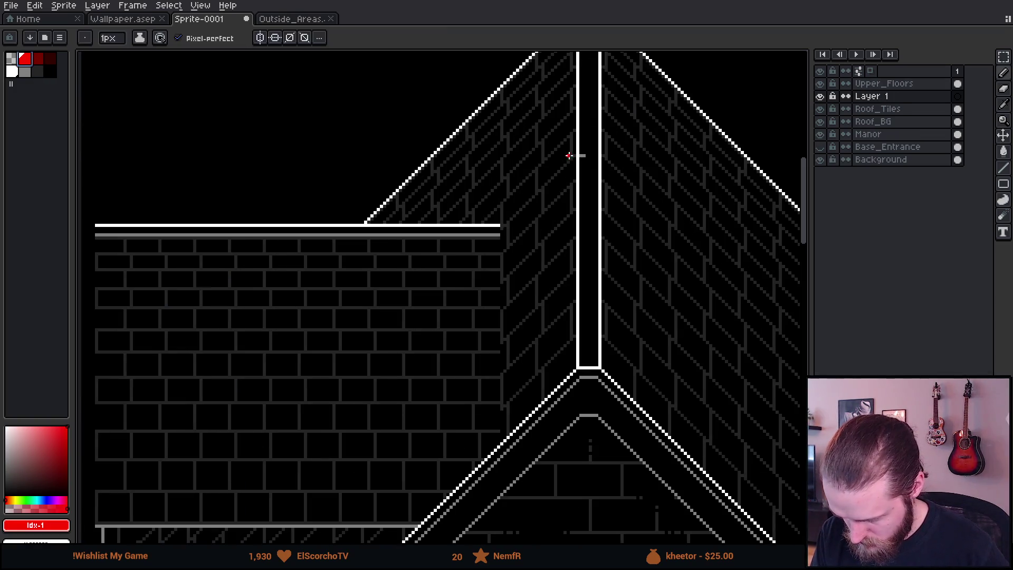
{"action": "scroll", "coordinate": [384, 351], "scroll_direction": "down", "scroll_amount": 1}
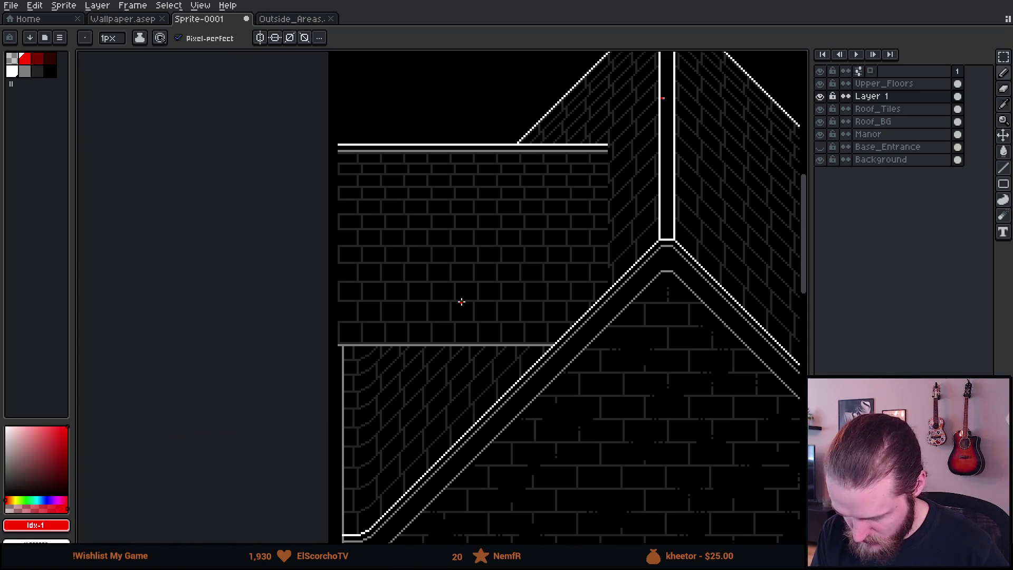
{"action": "left_click", "coordinate": [383, 374], "text": "shift"}
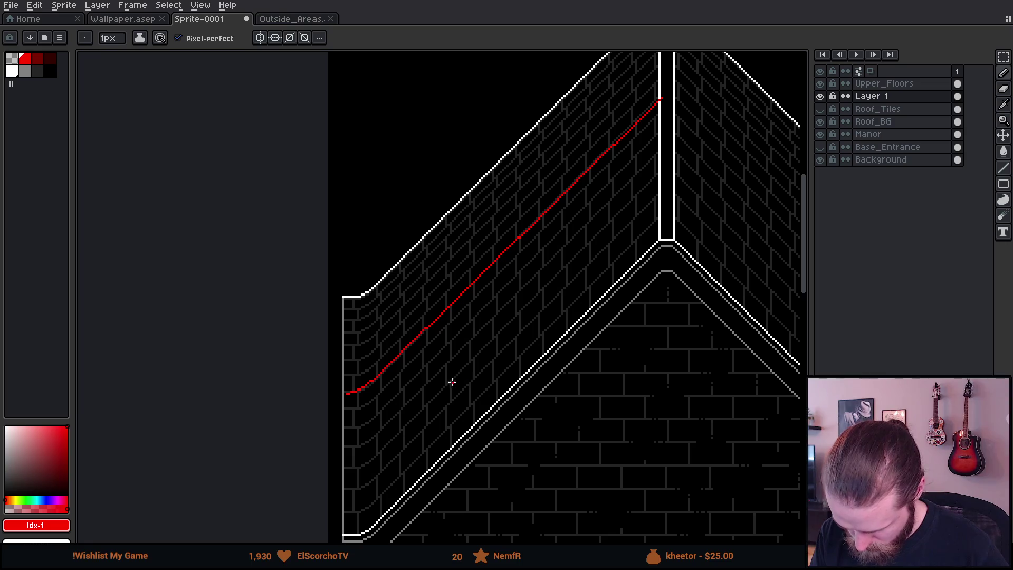
{"action": "scroll", "coordinate": [427, 386], "scroll_direction": "down", "scroll_amount": 2}
{"action": "scroll", "coordinate": [523, 363], "scroll_direction": "up", "scroll_amount": 2}
{"action": "left_click_drag", "start_coordinate": [405, 276], "coordinate": [454, 296]}
Step: Reshow the Roof_Tiles layer and undo then redo the red line's upper end
{"action": "left_click", "coordinate": [819, 110]}
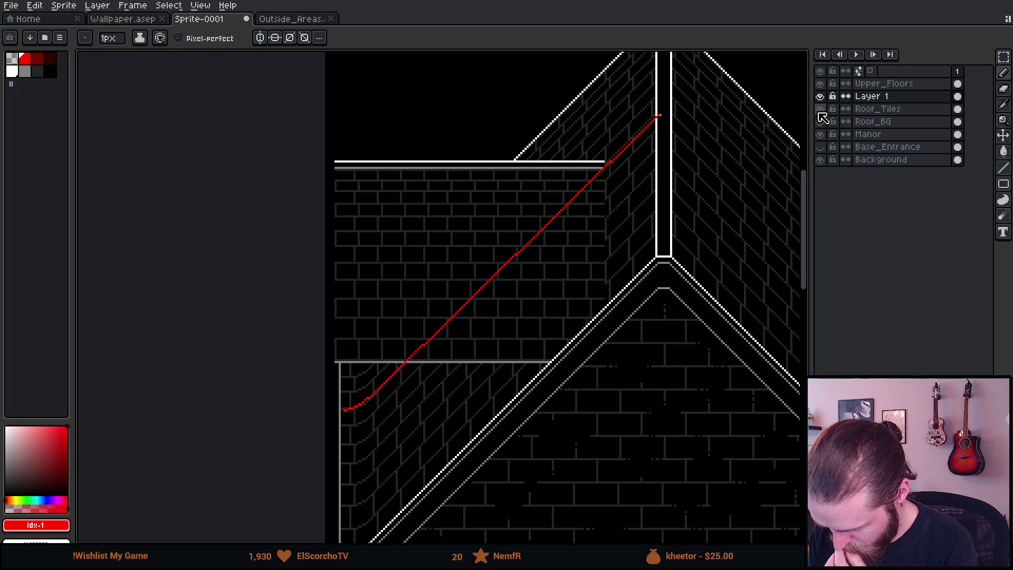
{"action": "double_click", "coordinate": [821, 114]}
{"action": "key", "text": "m"}
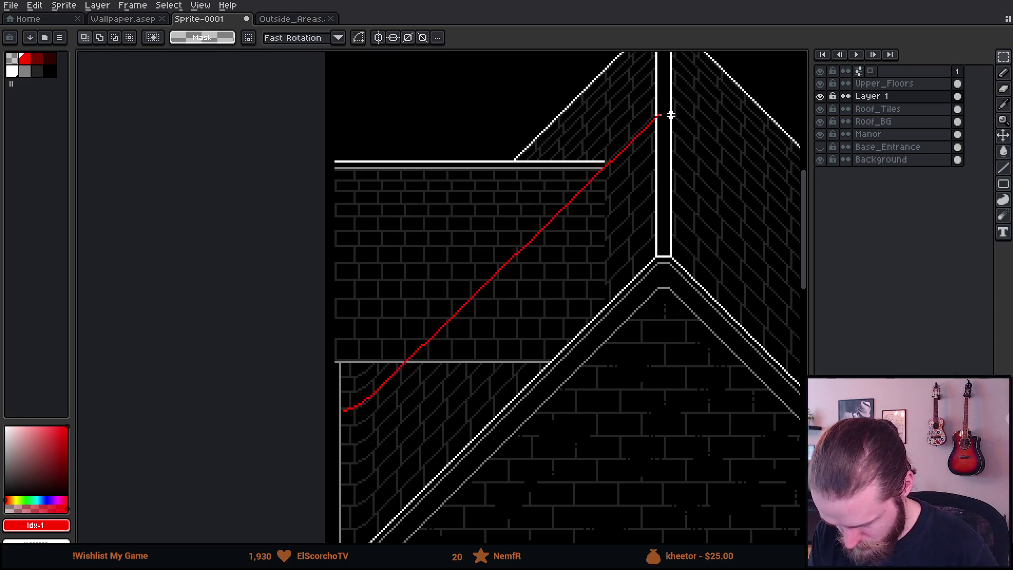
{"action": "key", "text": "ctrl+z"}
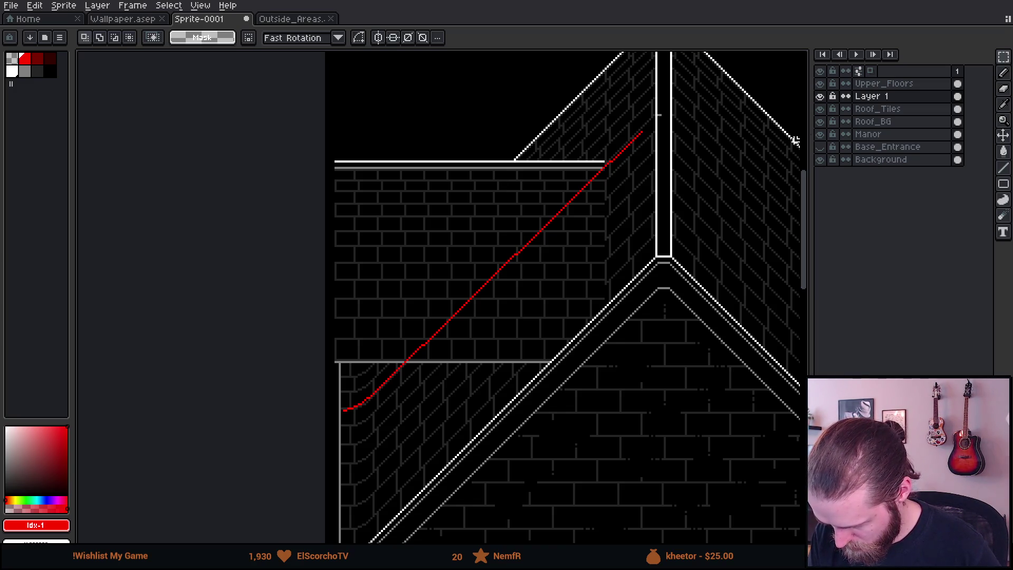
{"action": "key", "text": "ctrl+y"}
Step: On Roof_Tiles, select the side-wing wall block, move it down and two pixels left, and confirm
{"action": "left_click", "coordinate": [866, 109]}
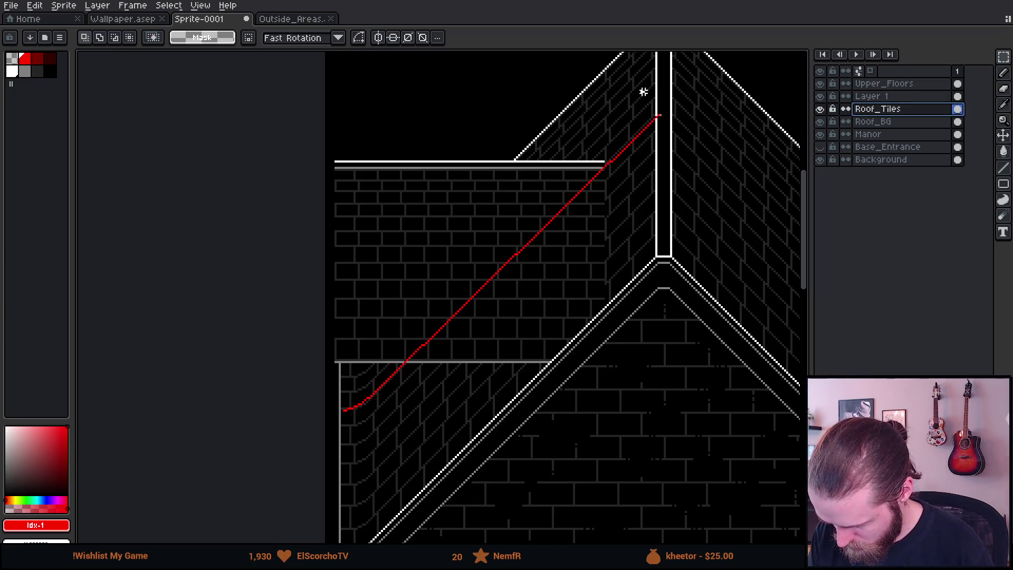
{"action": "left_click_drag", "start_coordinate": [643, 92], "coordinate": [719, 158]}
{"action": "key", "text": "ctrl+d"}
{"action": "left_click_drag", "start_coordinate": [274, 130], "coordinate": [611, 464]}
{"action": "scroll", "coordinate": [610, 176], "scroll_direction": "up", "scroll_amount": 2}
{"action": "mouse_move", "coordinate": [612, 183]}
{"action": "left_mouse_down"}
{"action": "mouse_move", "coordinate": [596, 206]}
{"action": "mouse_move", "coordinate": [606, 195]}
{"action": "left_mouse_up"}
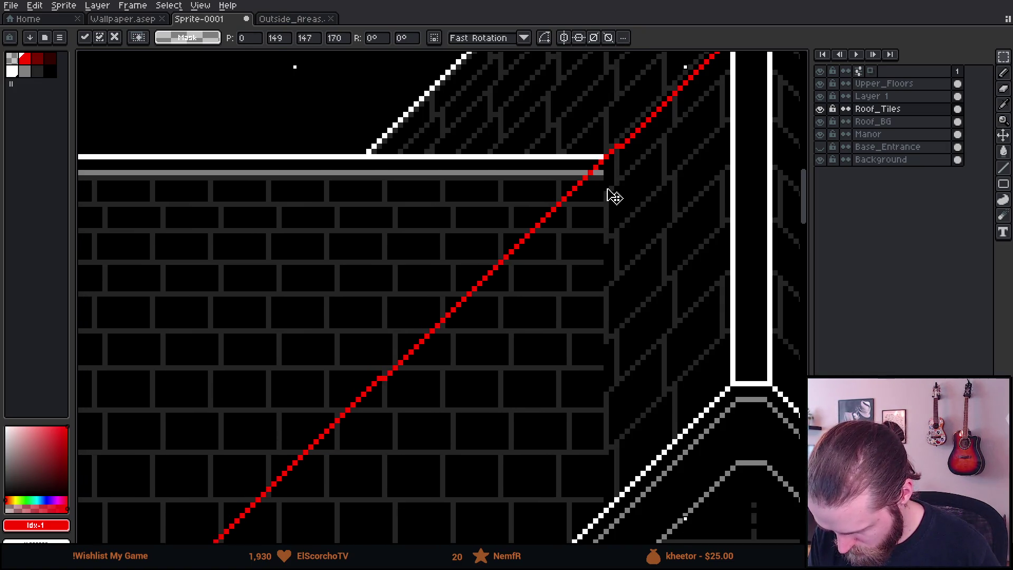
{"action": "scroll", "coordinate": [265, 208], "scroll_direction": "down", "scroll_amount": 1}
{"action": "left_click_drag", "start_coordinate": [395, 248], "coordinate": [387, 248]}
{"action": "scroll", "coordinate": [386, 247], "scroll_direction": "down", "scroll_amount": 1}
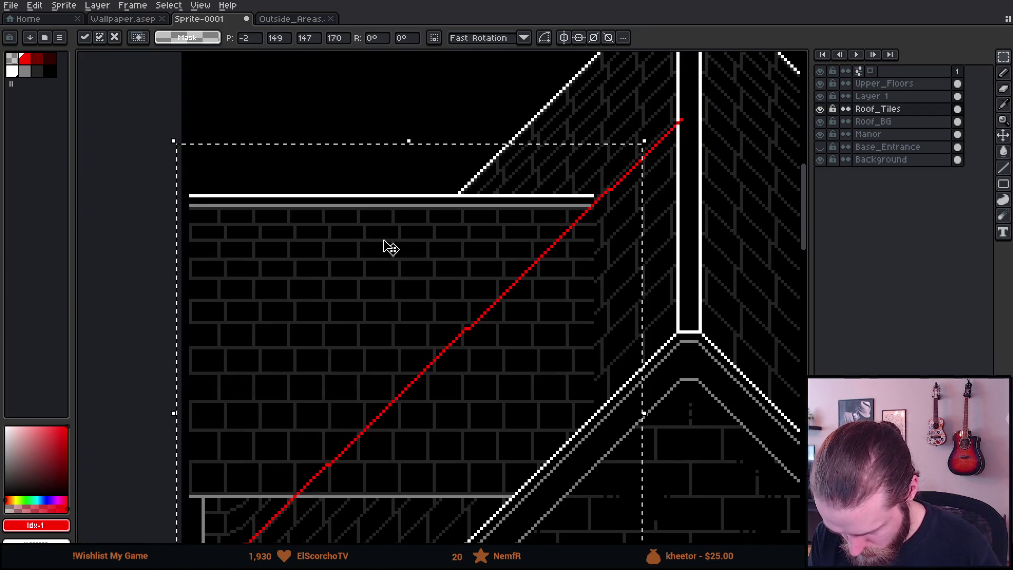
{"action": "scroll", "coordinate": [387, 247], "scroll_direction": "down", "scroll_amount": 1}
{"action": "key", "text": "Return"}
{"action": "key", "text": "ctrl+d"}
Step: Undo and redo through recent edits to return to the selected wall block
{"action": "key", "text": "ctrl+z"}
{"action": "key", "text": "ctrl+z"}
{"action": "key", "text": "ctrl+z"}
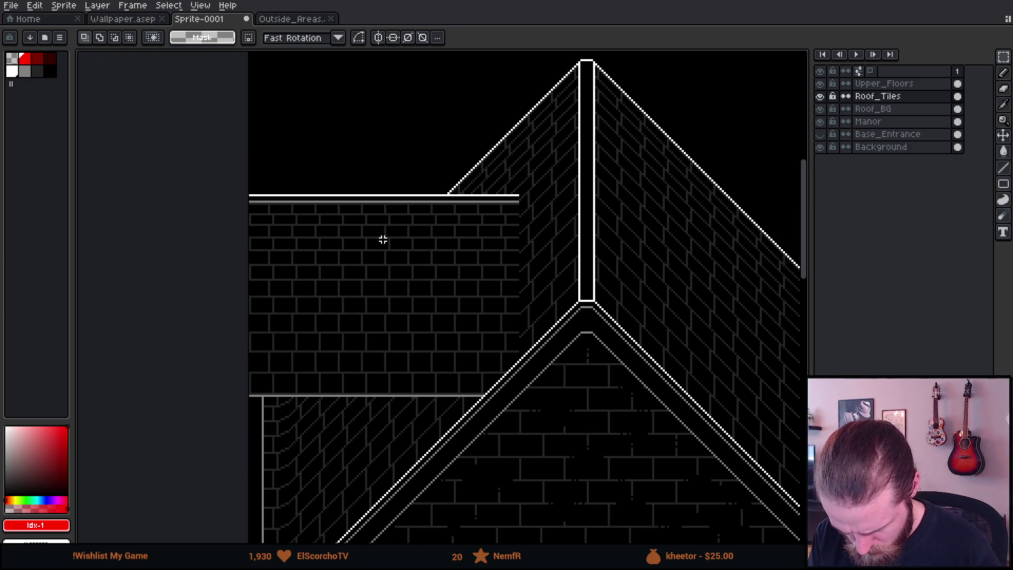
{"action": "key", "text": "ctrl+z"}
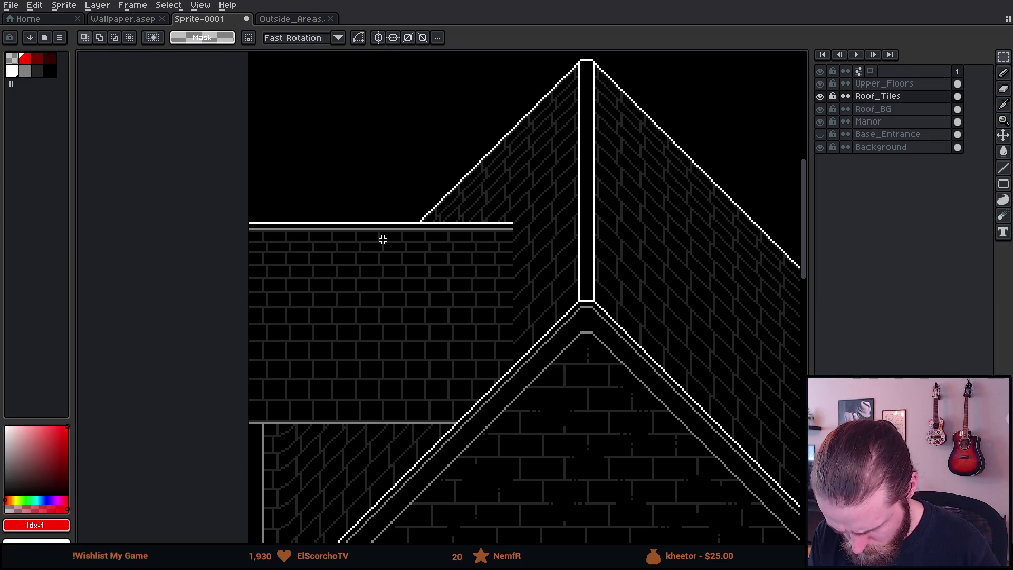
{"action": "key", "text": "ctrl+z"}
{"action": "key", "text": "ctrl+y"}
{"action": "key", "text": "ctrl+y"}
{"action": "key", "text": "ctrl+y"}
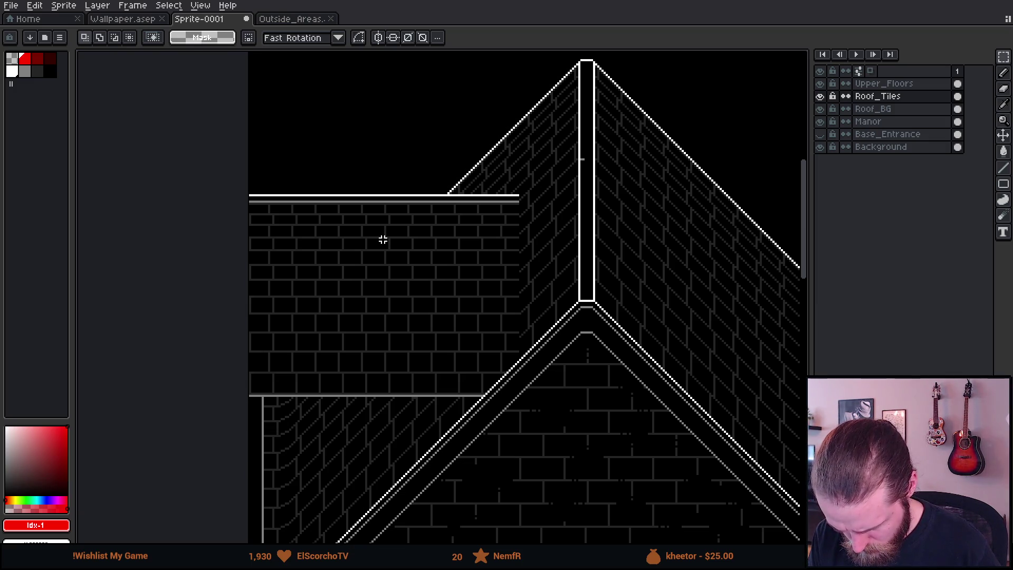
{"action": "key", "text": "ctrl+z"}
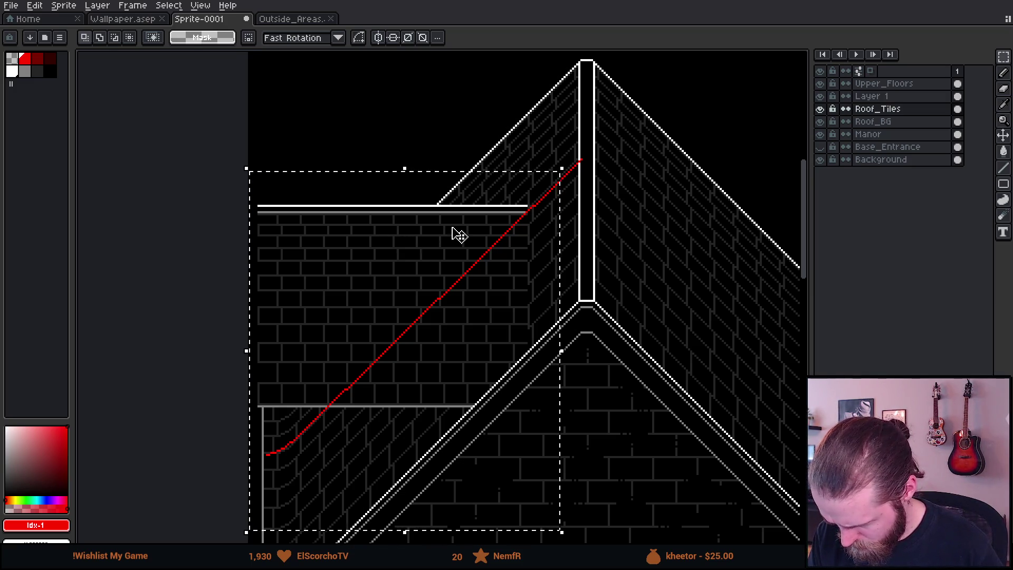
Step: Lower the wall block and shift it four pixels left onto the red line, then confirm
{"action": "scroll", "coordinate": [459, 227], "scroll_direction": "up", "scroll_amount": 2}
{"action": "mouse_move", "coordinate": [631, 231]}
{"action": "left_mouse_down"}
{"action": "mouse_move", "coordinate": [622, 242]}
{"action": "mouse_move", "coordinate": [631, 240]}
{"action": "left_mouse_up"}
{"action": "scroll", "coordinate": [631, 238], "scroll_direction": "down", "scroll_amount": 3}
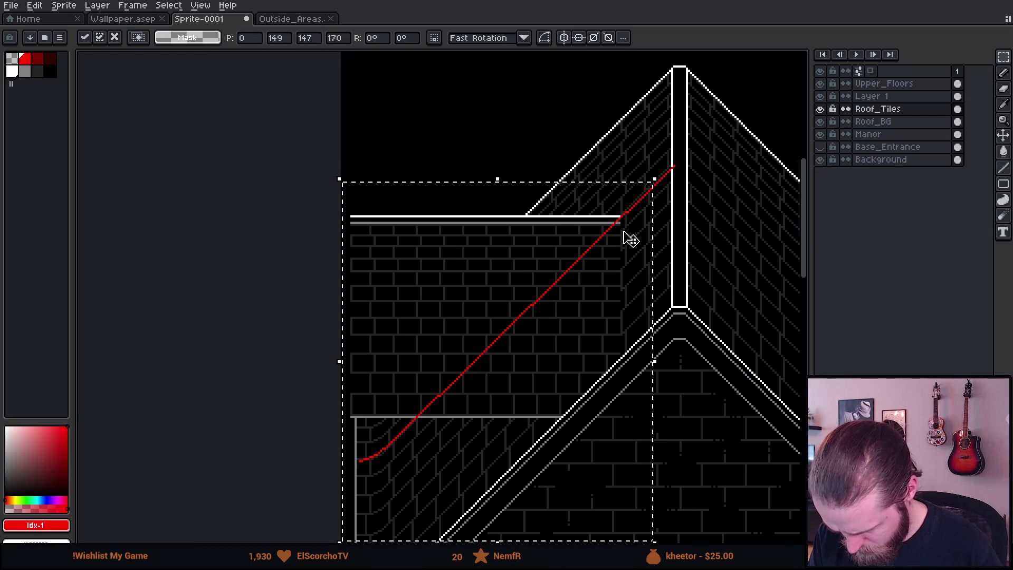
{"action": "scroll", "coordinate": [385, 230], "scroll_direction": "up", "scroll_amount": 3}
{"action": "left_click_drag", "start_coordinate": [406, 252], "coordinate": [385, 252]}
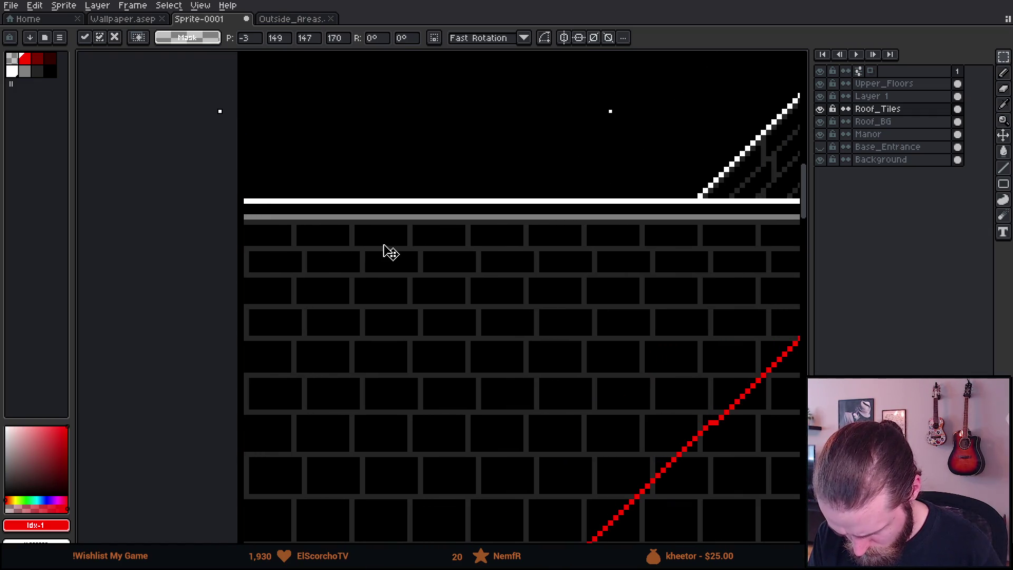
{"action": "scroll", "coordinate": [390, 251], "scroll_direction": "down", "scroll_amount": 2}
{"action": "scroll", "coordinate": [355, 280], "scroll_direction": "right", "scroll_amount": 5}
{"action": "scroll", "coordinate": [398, 251], "scroll_direction": "up", "scroll_amount": 3}
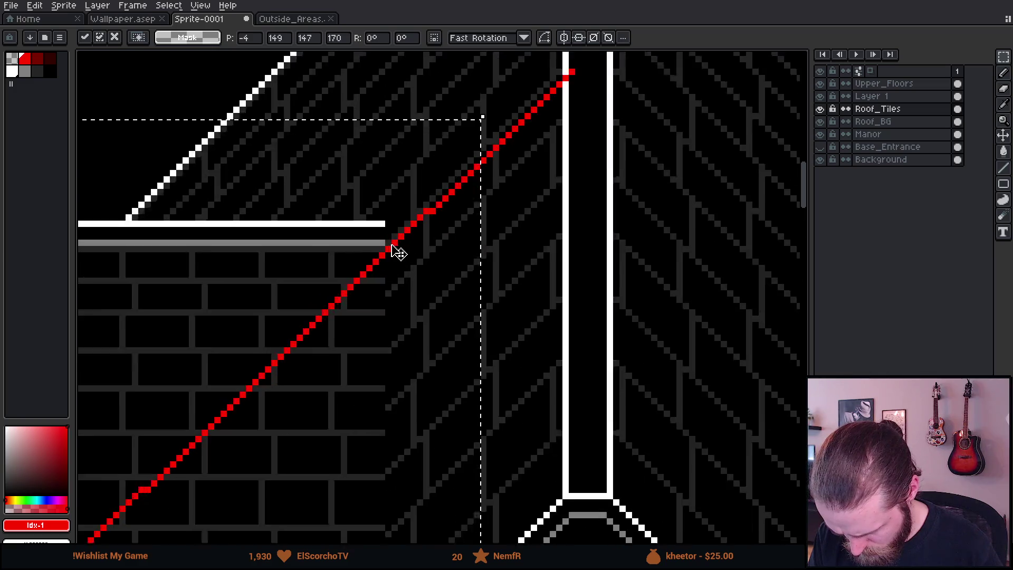
{"action": "left_click_drag", "start_coordinate": [412, 267], "coordinate": [413, 298]}
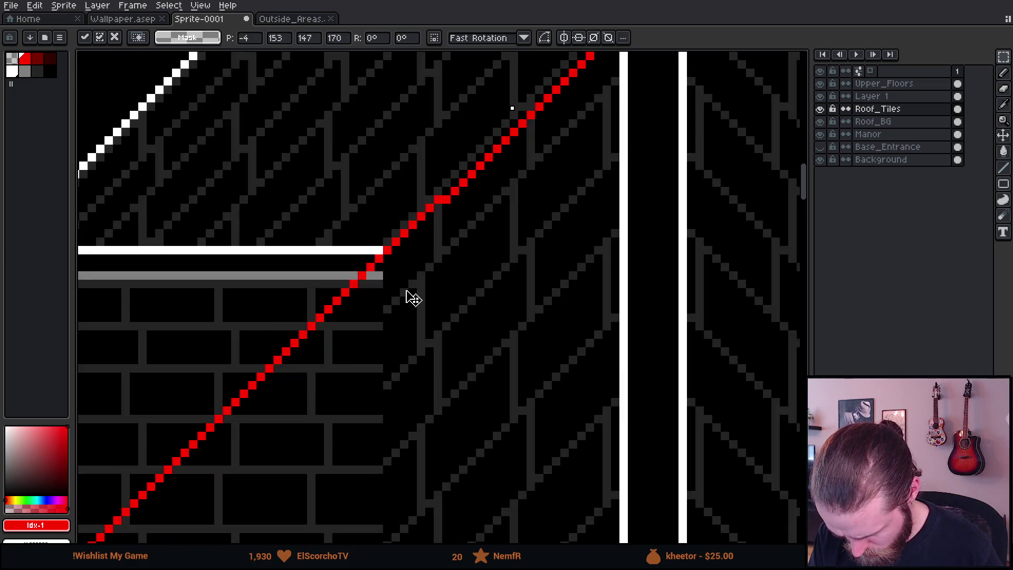
{"action": "scroll", "coordinate": [410, 294], "scroll_direction": "down", "scroll_amount": 3}
{"action": "scroll", "coordinate": [515, 258], "scroll_direction": "up", "scroll_amount": 1}
{"action": "scroll", "coordinate": [520, 265], "scroll_direction": "down", "scroll_amount": 1}
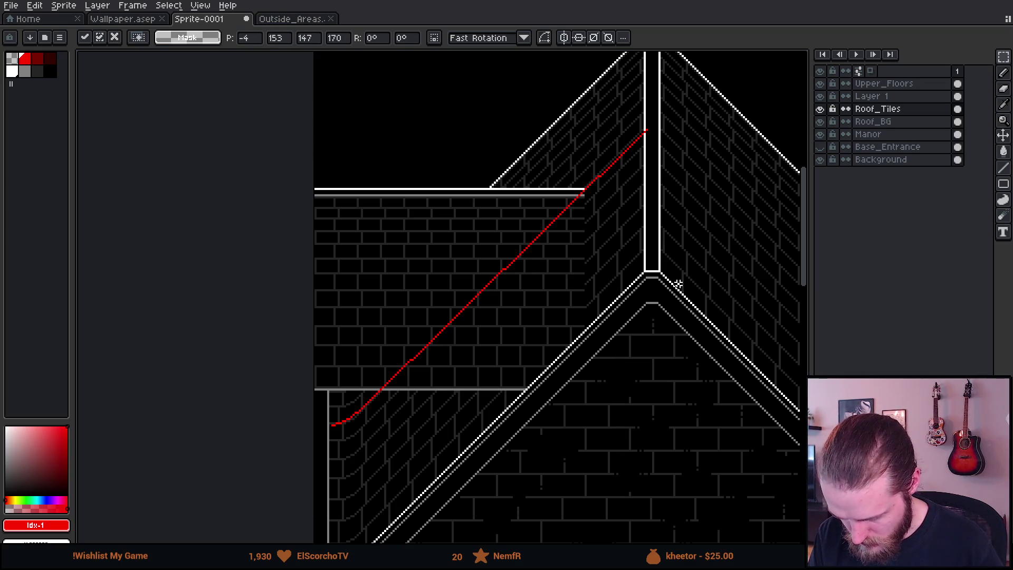
{"action": "key", "text": "Return"}
{"action": "scroll", "coordinate": [380, 395], "scroll_direction": "up", "scroll_amount": 3}
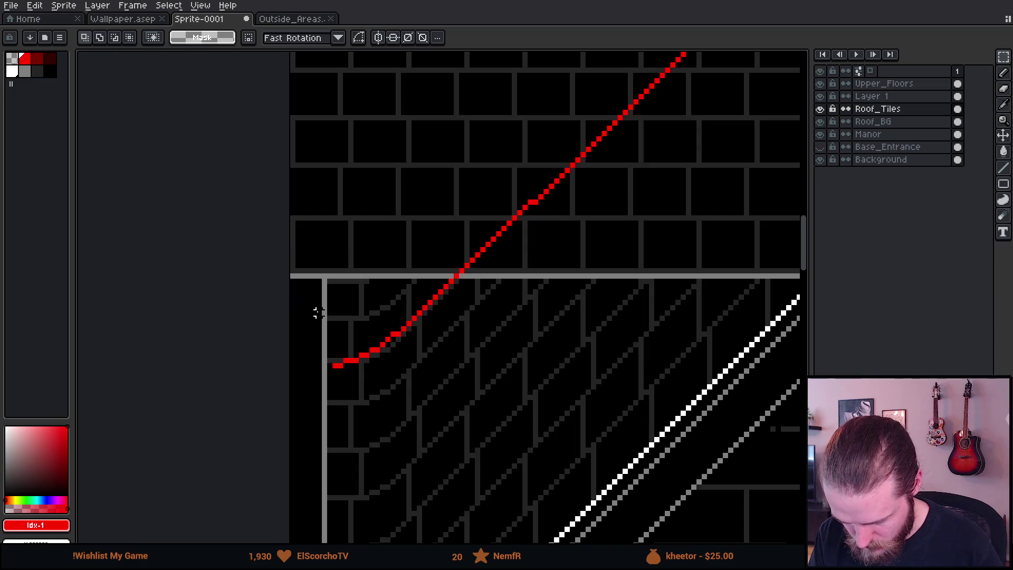
{"action": "scroll", "coordinate": [316, 311], "scroll_direction": "down", "scroll_amount": 1}
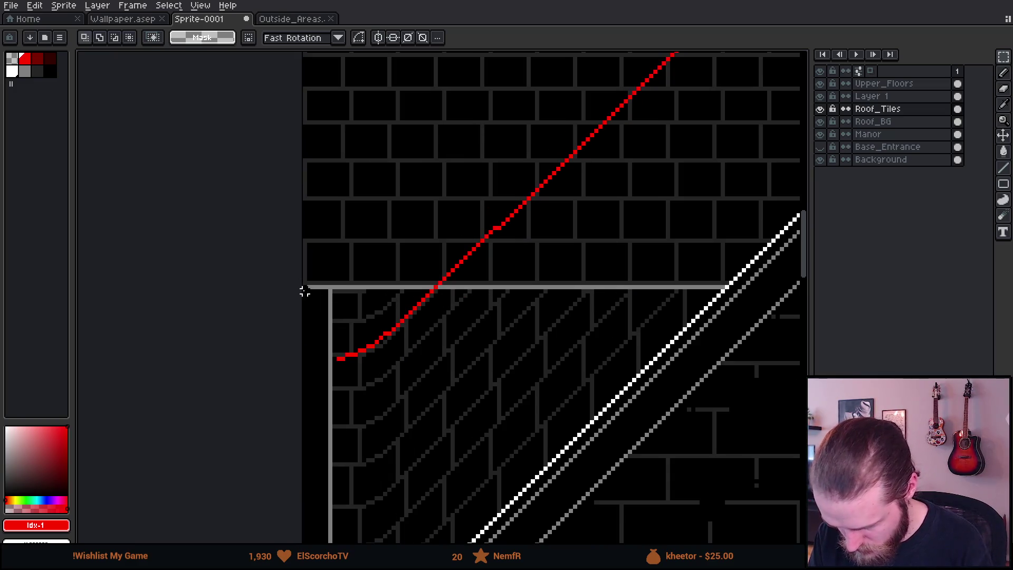
{"action": "scroll", "coordinate": [778, 470], "scroll_direction": "down", "scroll_amount": 5}
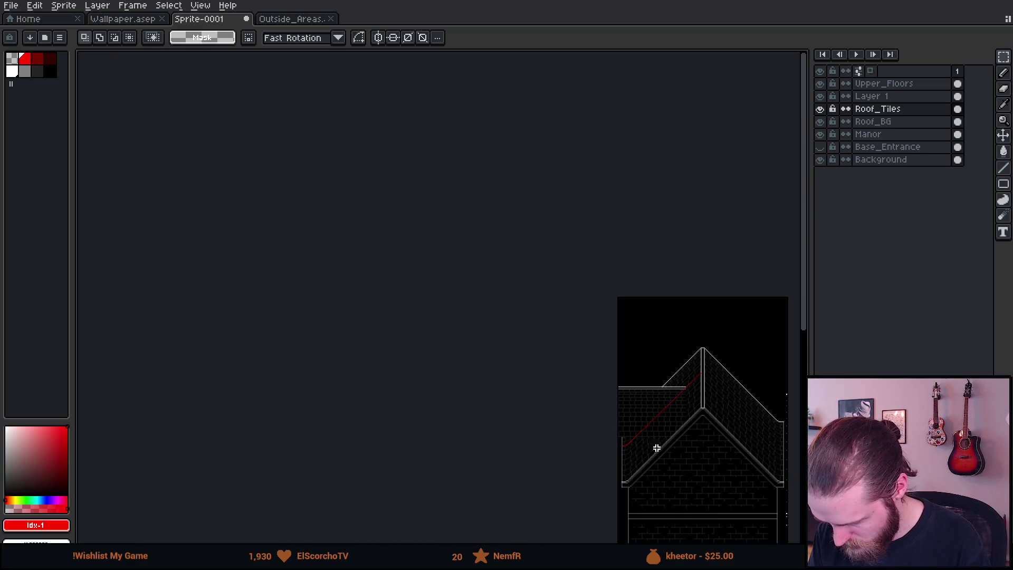
{"action": "scroll", "coordinate": [676, 453], "scroll_direction": "up", "scroll_amount": 5}
{"action": "scroll", "coordinate": [527, 322], "scroll_direction": "down", "scroll_amount": 1}
{"action": "scroll", "coordinate": [189, 227], "scroll_direction": "down", "scroll_amount": 1}
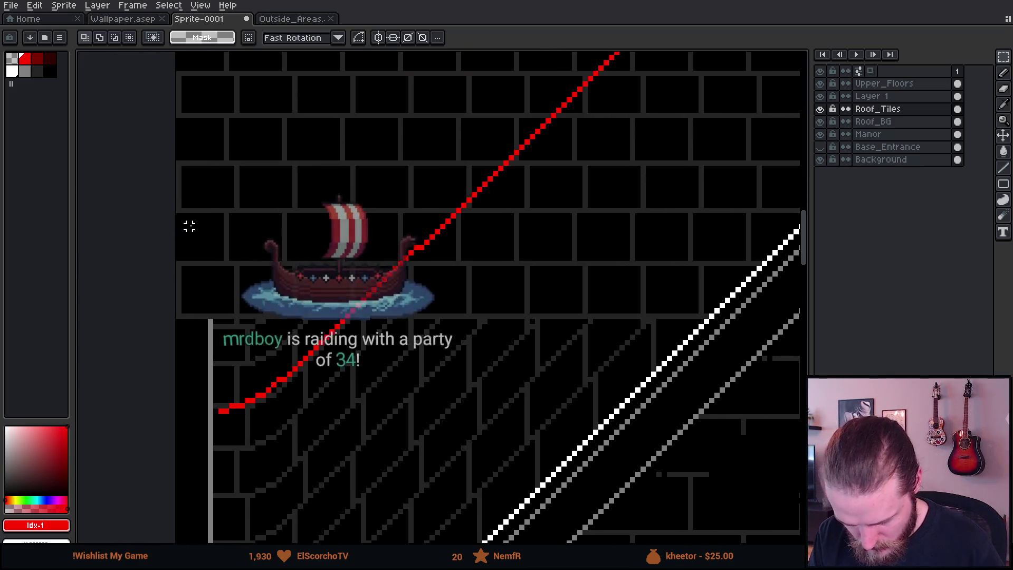
{"action": "mouse_move", "coordinate": [179, 211]}
{"action": "left_mouse_down"}
{"action": "mouse_move", "coordinate": [301, 301]}
{"action": "mouse_move", "coordinate": [385, 290]}
{"action": "mouse_move", "coordinate": [704, 385]}
{"action": "mouse_move", "coordinate": [763, 378]}
{"action": "mouse_move", "coordinate": [592, 403]}
{"action": "left_mouse_up"}
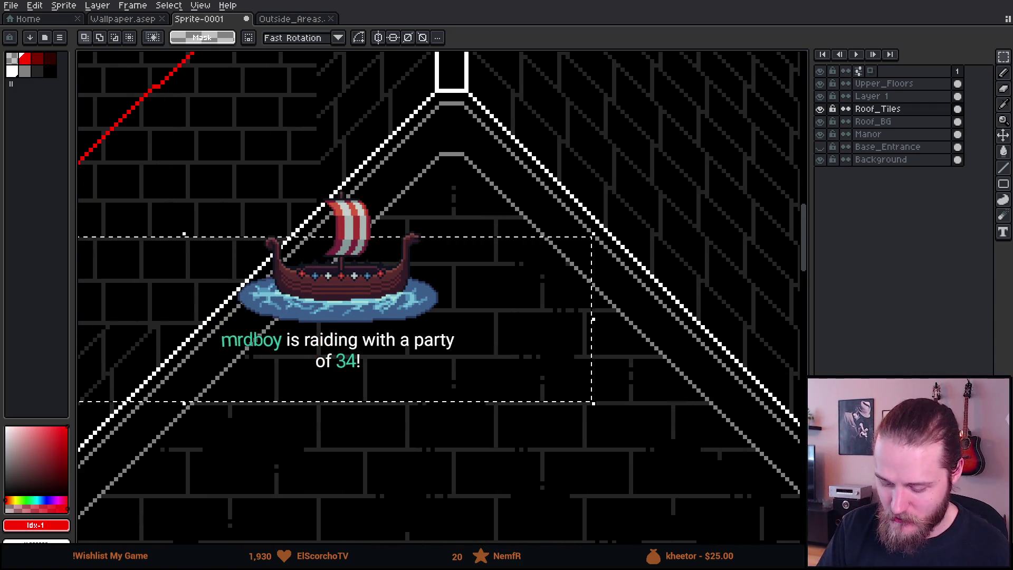
{"action": "scroll", "coordinate": [490, 308], "scroll_direction": "down", "scroll_amount": 3}
{"action": "scroll", "coordinate": [482, 263], "scroll_direction": "up", "scroll_amount": 2}
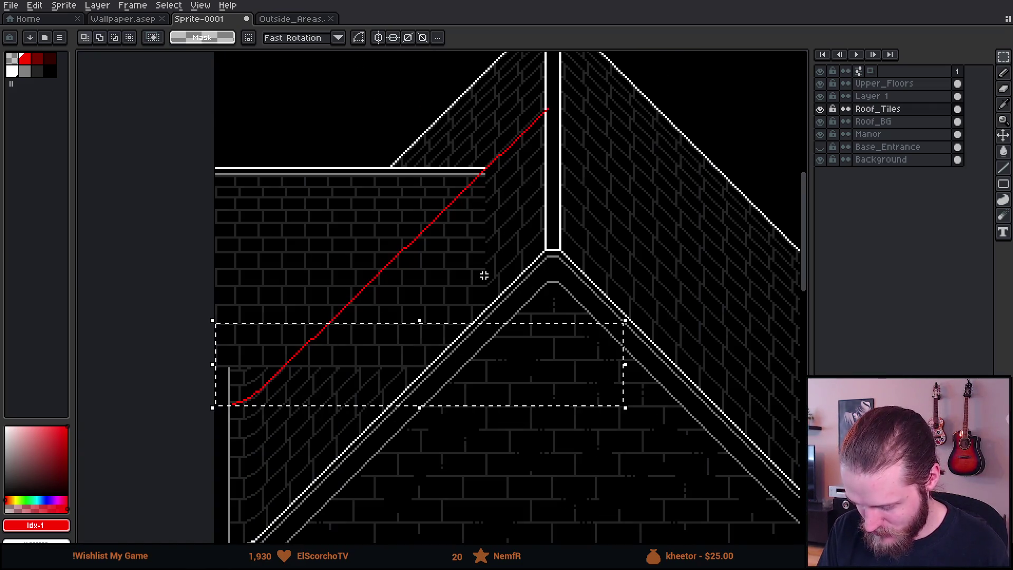
{"action": "key", "text": "ctrl+d"}
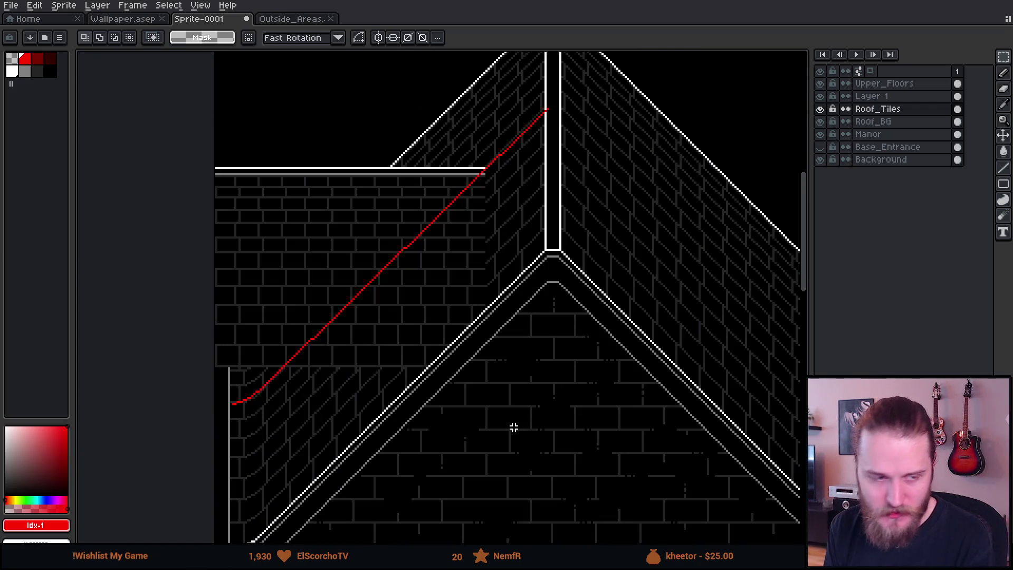
{"action": "scroll", "coordinate": [514, 330], "scroll_direction": "down", "scroll_amount": 3}
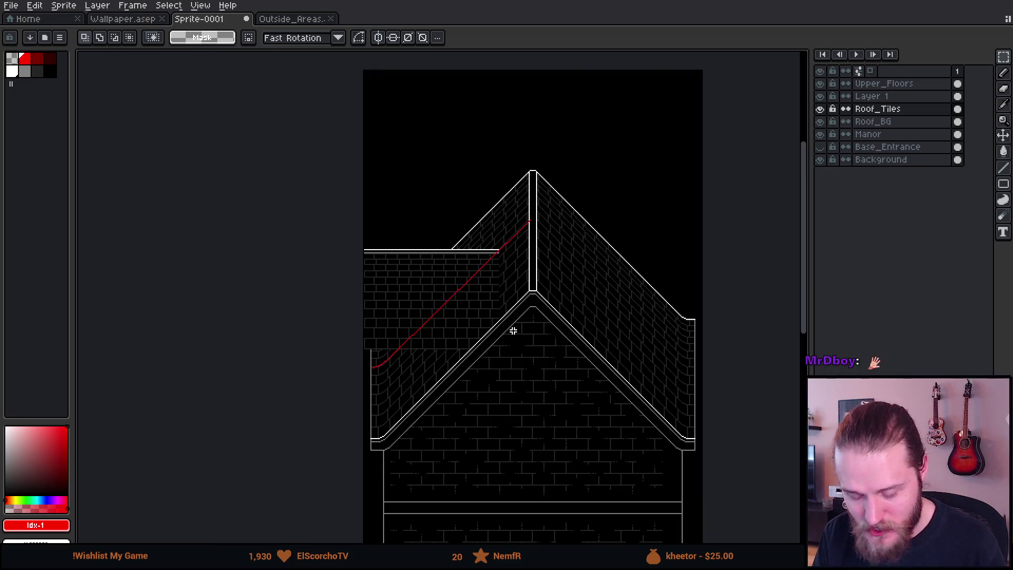
{"action": "scroll", "coordinate": [515, 278], "scroll_direction": "down", "scroll_amount": 2}
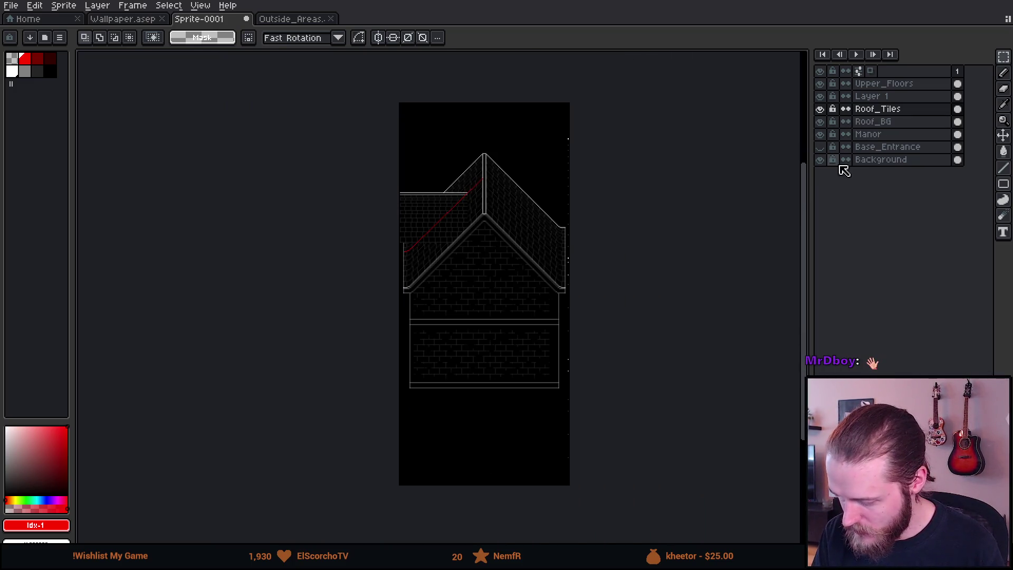
{"action": "left_click", "coordinate": [821, 159]}
{"action": "left_click", "coordinate": [820, 159]}
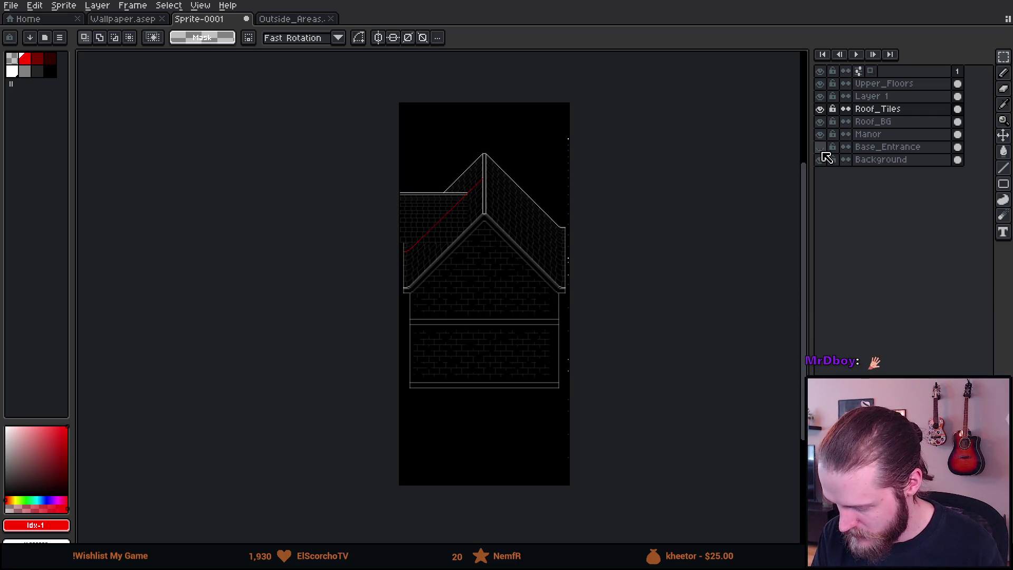
{"action": "left_click", "coordinate": [820, 134]}
{"action": "key", "text": "b"}
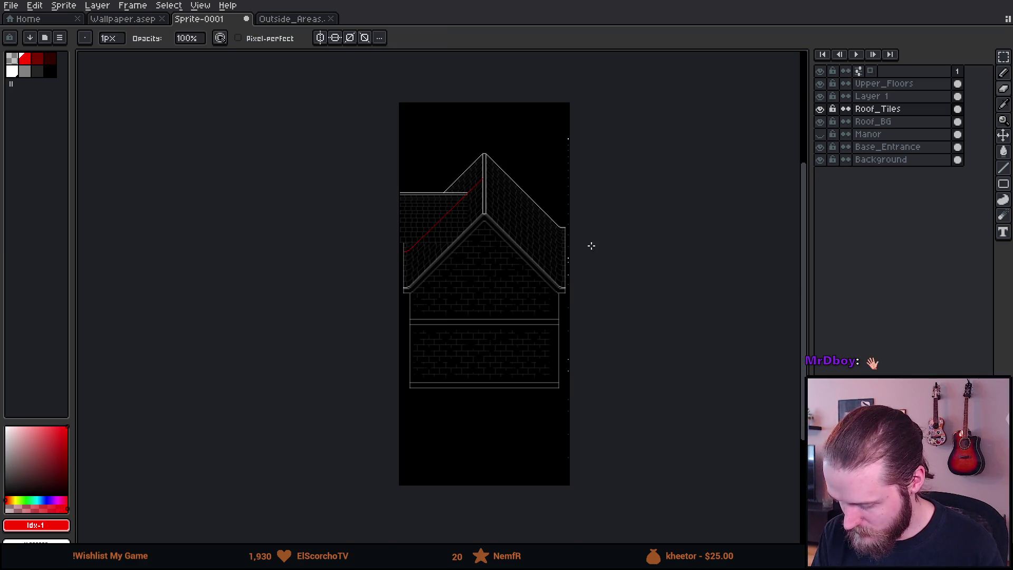
{"action": "scroll", "coordinate": [588, 240], "scroll_direction": "up", "scroll_amount": 3}
{"action": "scroll", "coordinate": [370, 260], "scroll_direction": "down", "scroll_amount": 3}
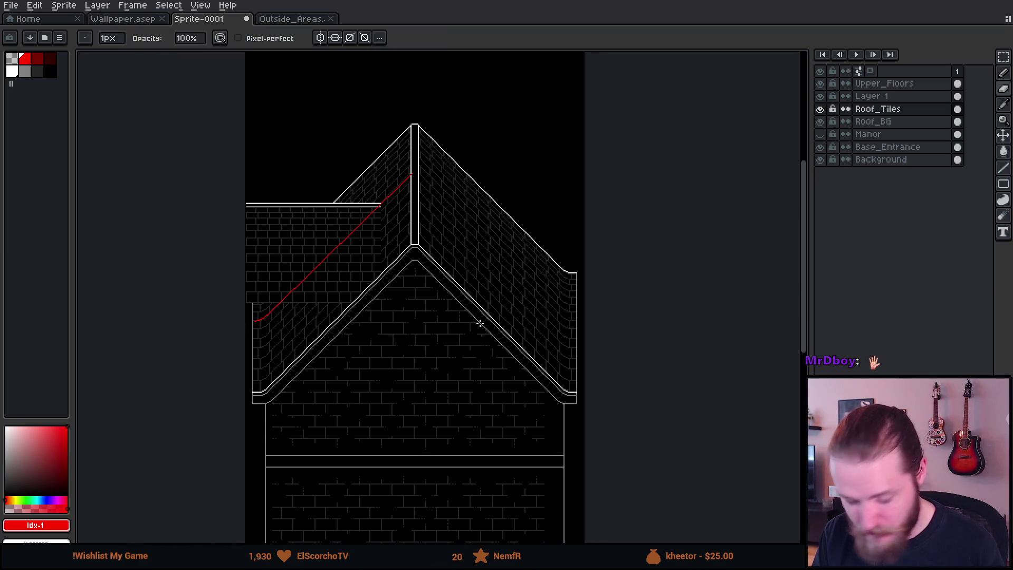
{"action": "mouse_move", "coordinate": [484, 295]}
{"action": "left_mouse_down"}
{"action": "mouse_move", "coordinate": [475, 430]}
{"action": "mouse_move", "coordinate": [457, 90]}
{"action": "mouse_move", "coordinate": [468, 210]}
{"action": "left_mouse_up"}
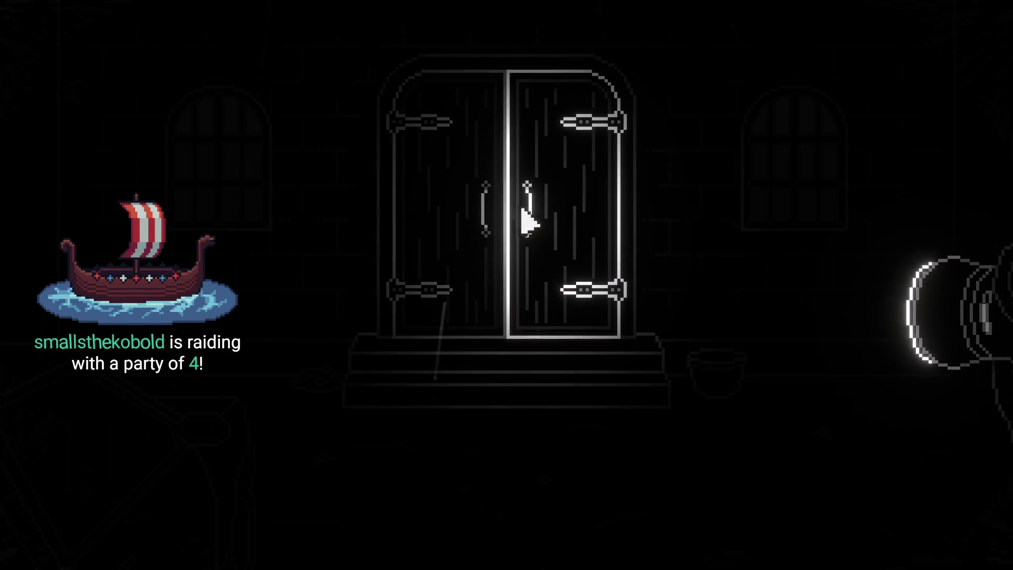
{"action": "left_click", "coordinate": [565, 217]}
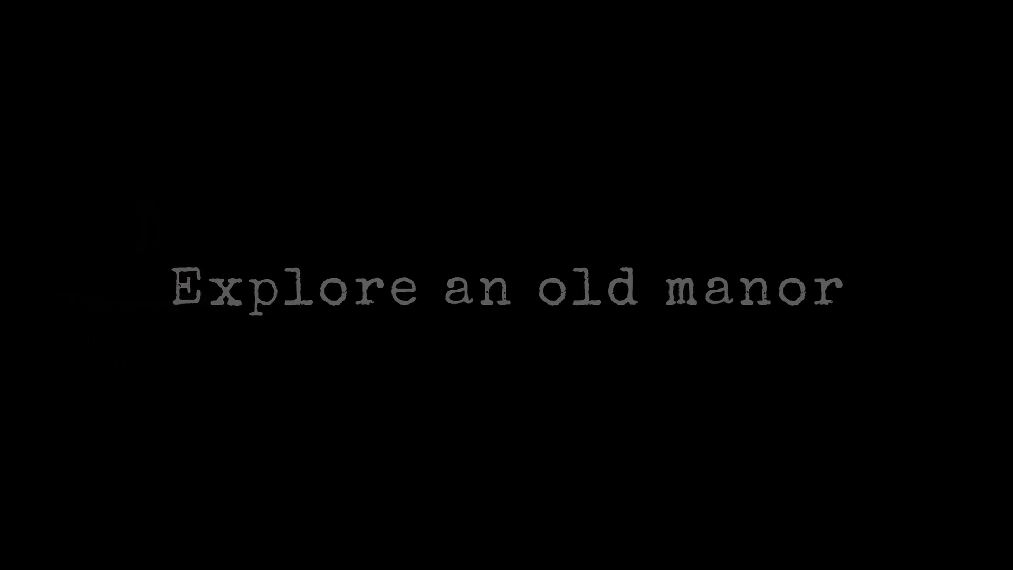
{"action": "left_click", "coordinate": [338, 348]}
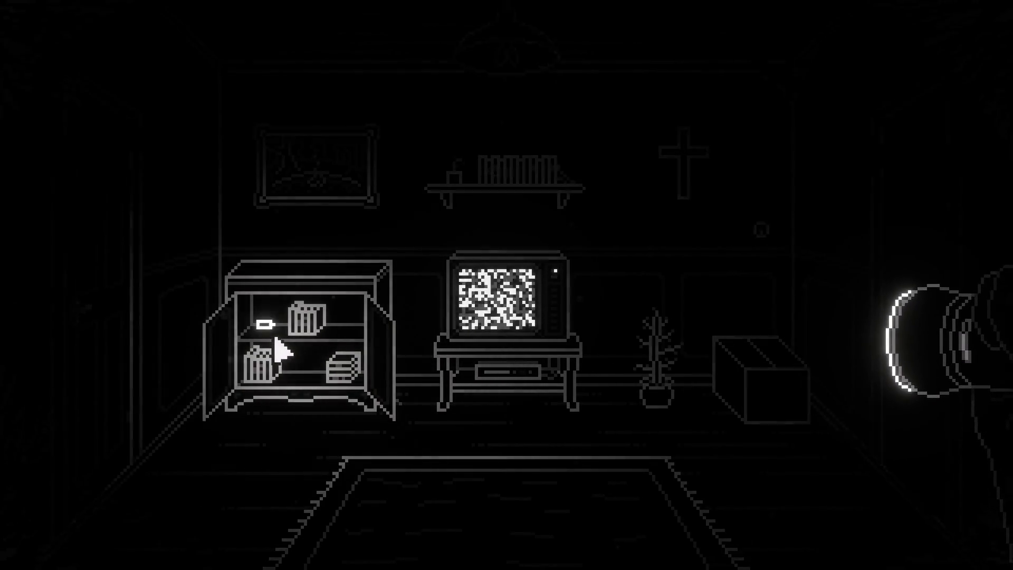
{"action": "left_click", "coordinate": [729, 370]}
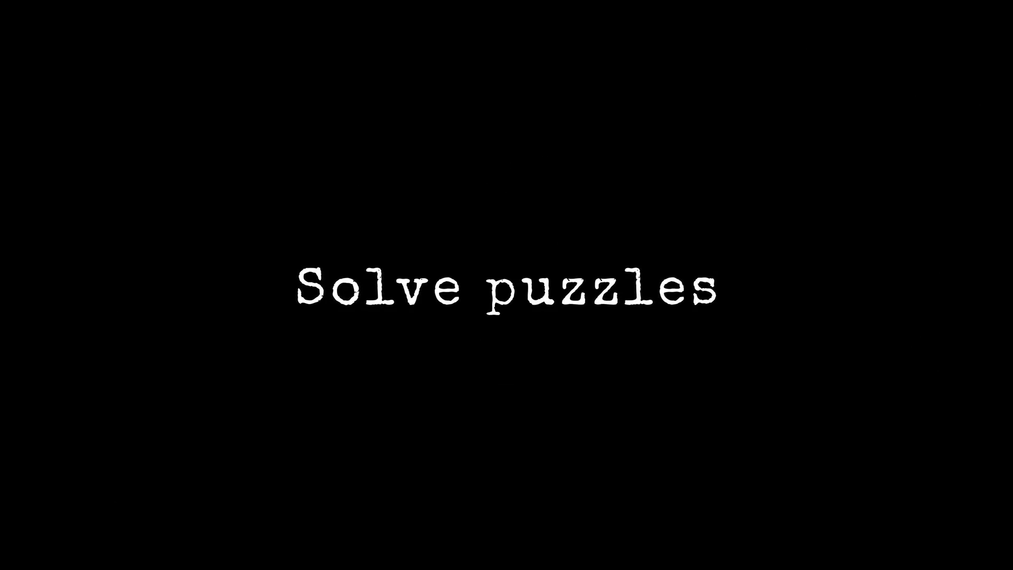
{"action": "left_click", "coordinate": [510, 437]}
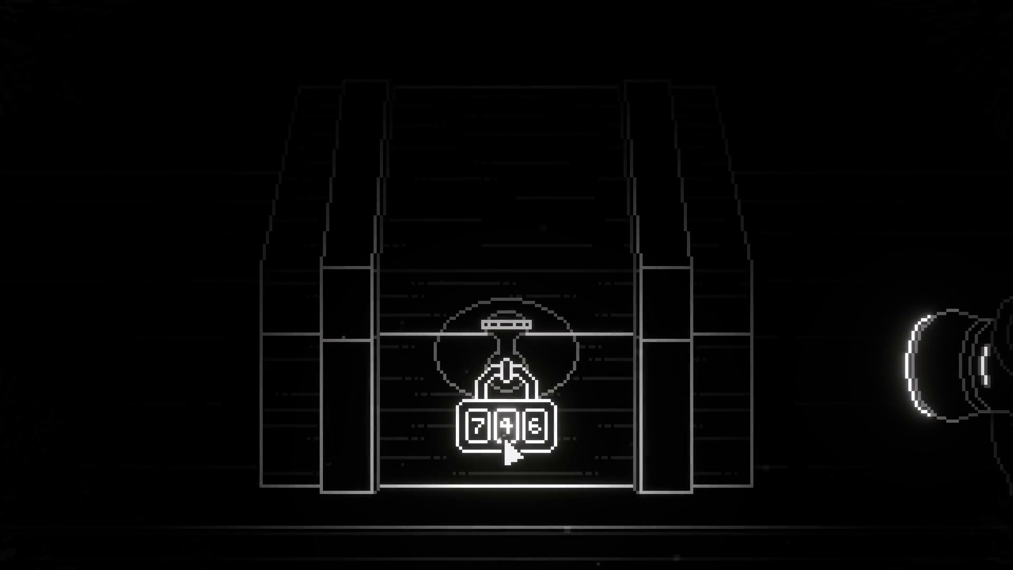
{"action": "left_click", "coordinate": [539, 436]}
{"action": "left_click_drag", "start_coordinate": [364, 287], "coordinate": [640, 153]}
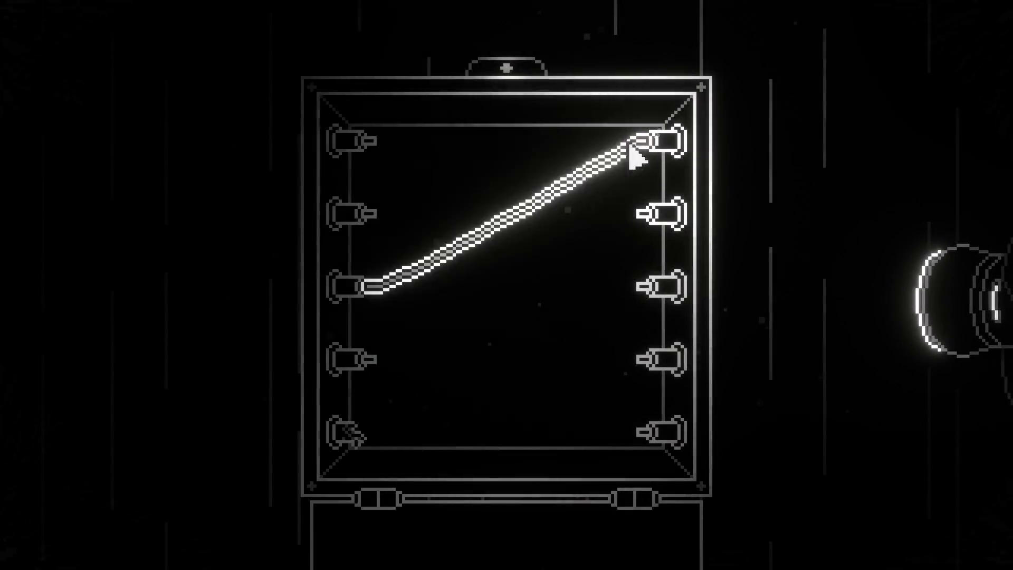
{"action": "left_click_drag", "start_coordinate": [369, 140], "coordinate": [626, 425]}
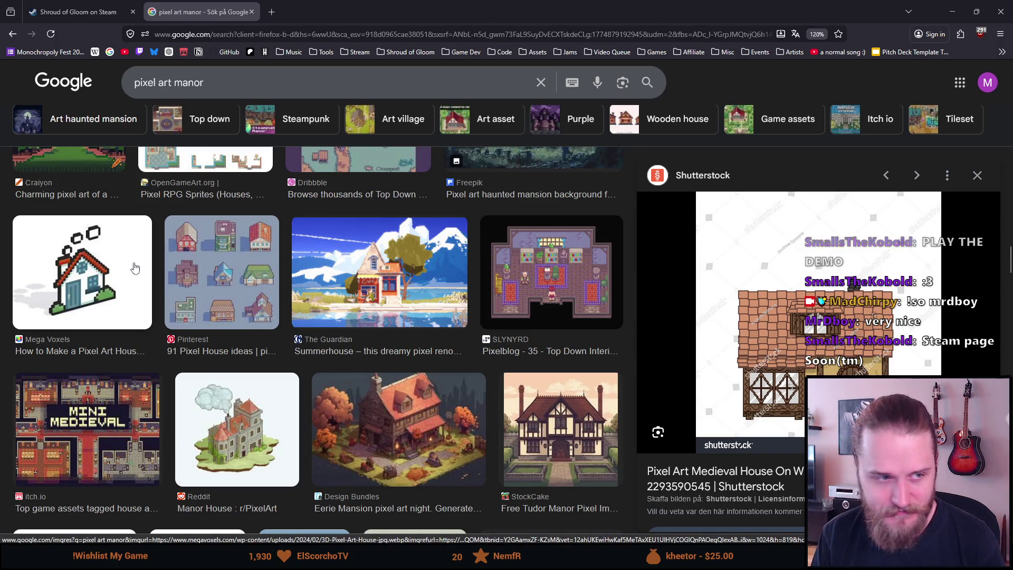
{"action": "key", "text": "alt+Tab"}
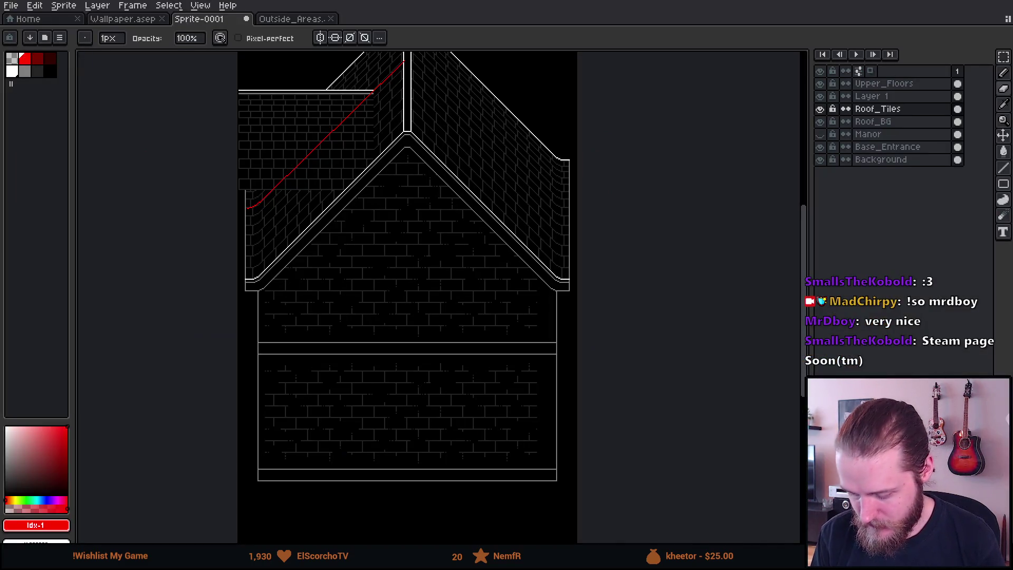
Step: Select the left side-wing roof section and lower it toward the end of the red guide line
{"action": "scroll", "coordinate": [365, 211], "scroll_direction": "down", "scroll_amount": 2}
{"action": "scroll", "coordinate": [364, 209], "scroll_direction": "up", "scroll_amount": 4}
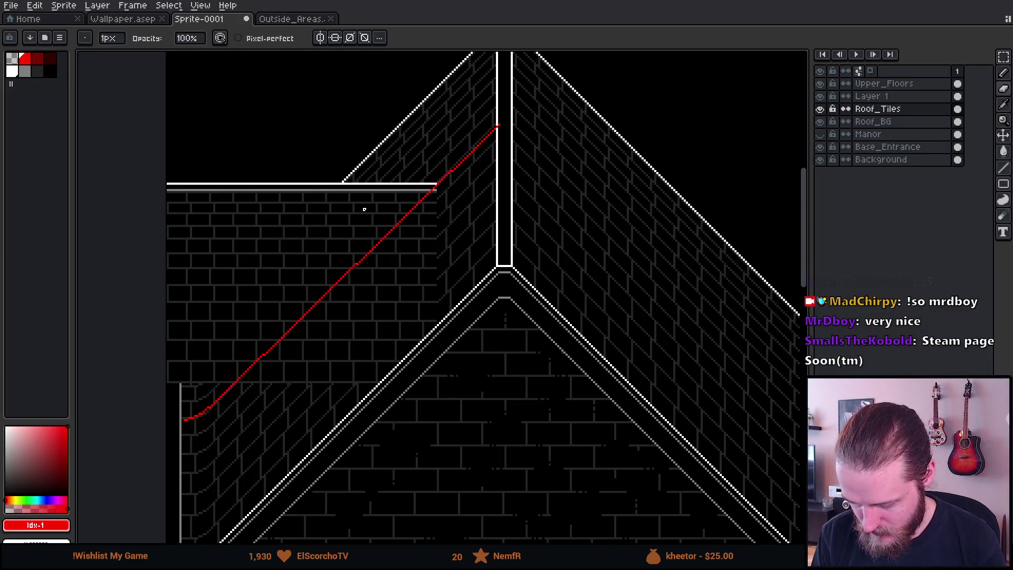
{"action": "scroll", "coordinate": [363, 211], "scroll_direction": "down", "scroll_amount": 3}
{"action": "scroll", "coordinate": [358, 215], "scroll_direction": "up", "scroll_amount": 3}
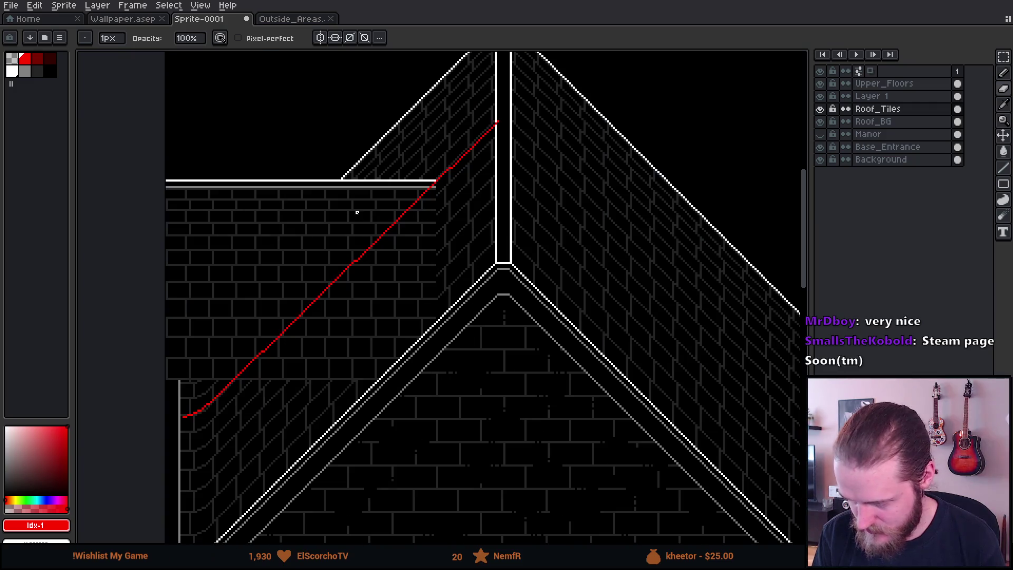
{"action": "scroll", "coordinate": [352, 238], "scroll_direction": "down", "scroll_amount": 3}
{"action": "scroll", "coordinate": [352, 240], "scroll_direction": "up", "scroll_amount": 3}
{"action": "left_click_drag", "start_coordinate": [291, 327], "coordinate": [327, 249]}
{"action": "scroll", "coordinate": [290, 294], "scroll_direction": "up", "scroll_amount": 1}
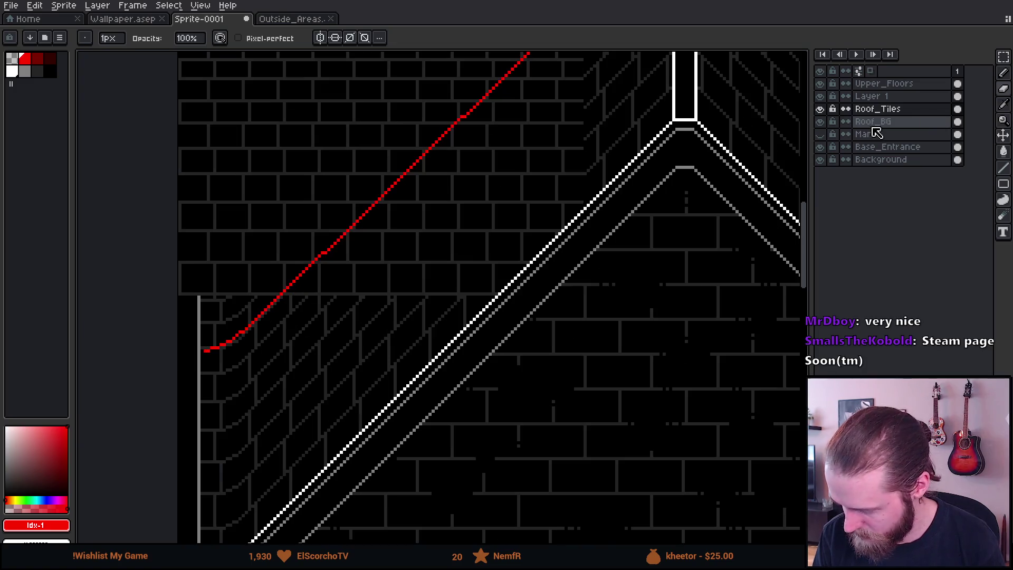
{"action": "scroll", "coordinate": [160, 240], "scroll_direction": "up", "scroll_amount": 1}
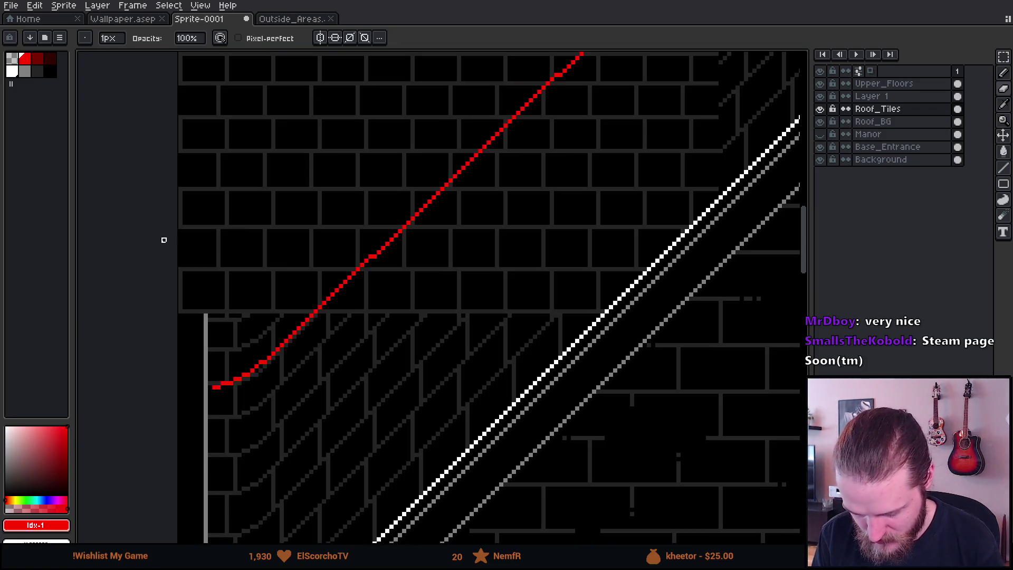
{"action": "key", "text": "m"}
{"action": "left_click_drag", "start_coordinate": [176, 227], "coordinate": [792, 446]}
{"action": "scroll", "coordinate": [509, 282], "scroll_direction": "left", "scroll_amount": 5}
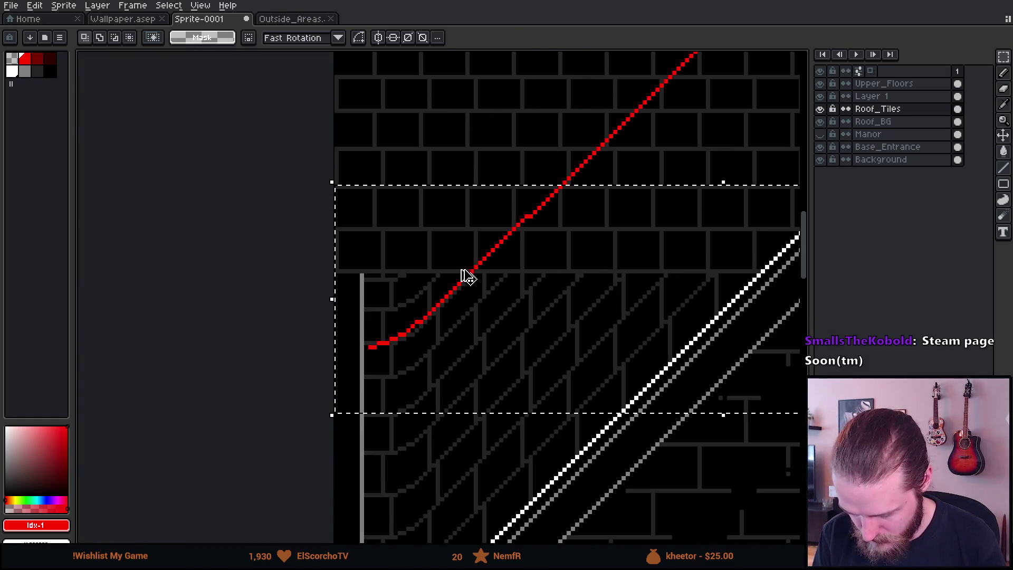
{"action": "left_click", "coordinate": [460, 285]}
{"action": "left_click_drag", "start_coordinate": [460, 285], "coordinate": [459, 350]}
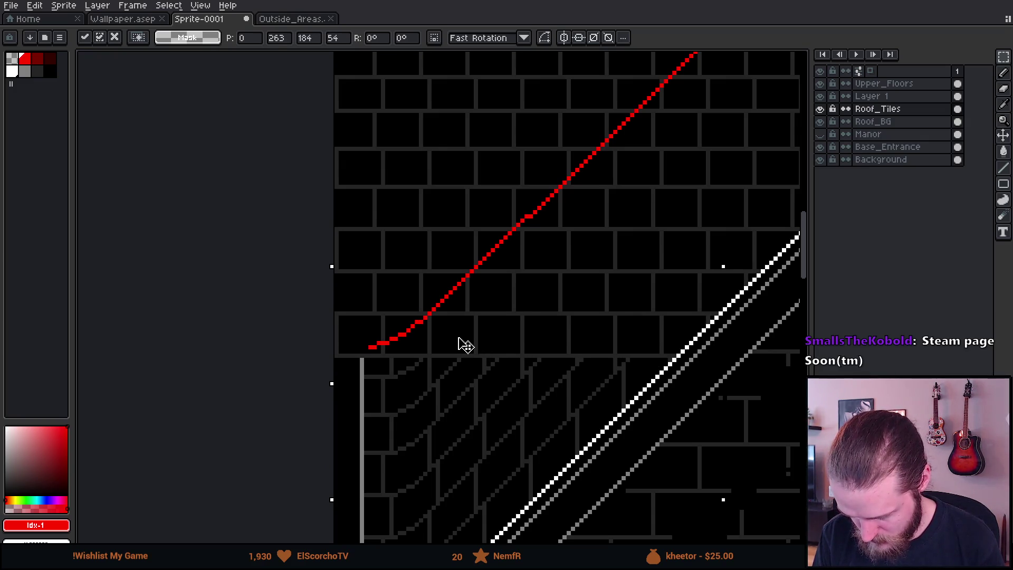
{"action": "key", "text": "ctrl+d"}
{"action": "scroll", "coordinate": [236, 308], "scroll_direction": "down", "scroll_amount": 1}
Step: Reselect the area from the sprite's left edge and commit a second small adjustment
{"action": "mouse_move", "coordinate": [193, 276]}
{"action": "left_mouse_down"}
{"action": "mouse_move", "coordinate": [468, 396]}
{"action": "mouse_move", "coordinate": [796, 468]}
{"action": "left_mouse_up"}
{"action": "scroll", "coordinate": [584, 330], "scroll_direction": "left", "scroll_amount": 5}
{"action": "scroll", "coordinate": [463, 312], "scroll_direction": "up", "scroll_amount": 1}
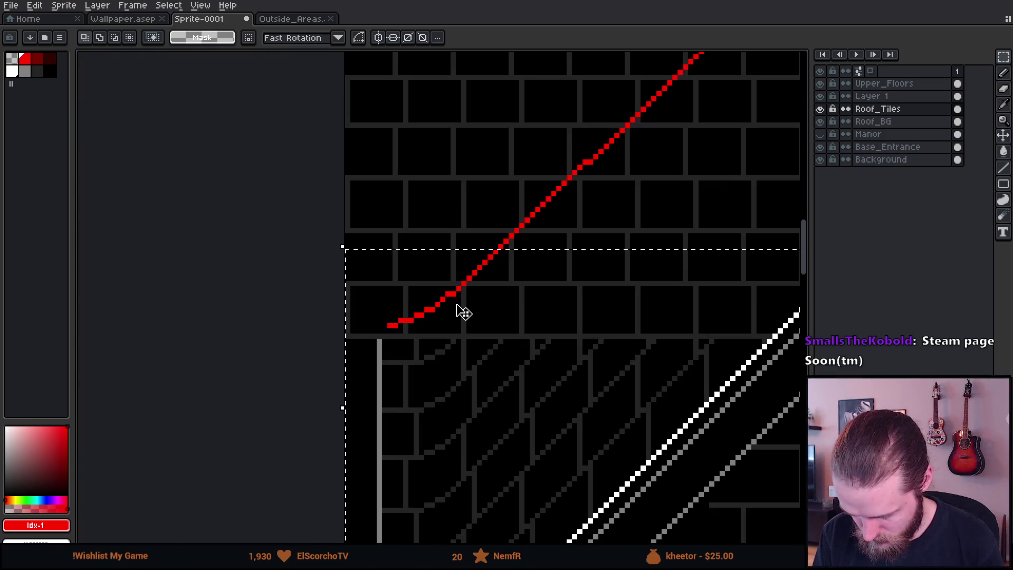
{"action": "left_click", "coordinate": [463, 313]}
{"action": "key", "text": "Return"}
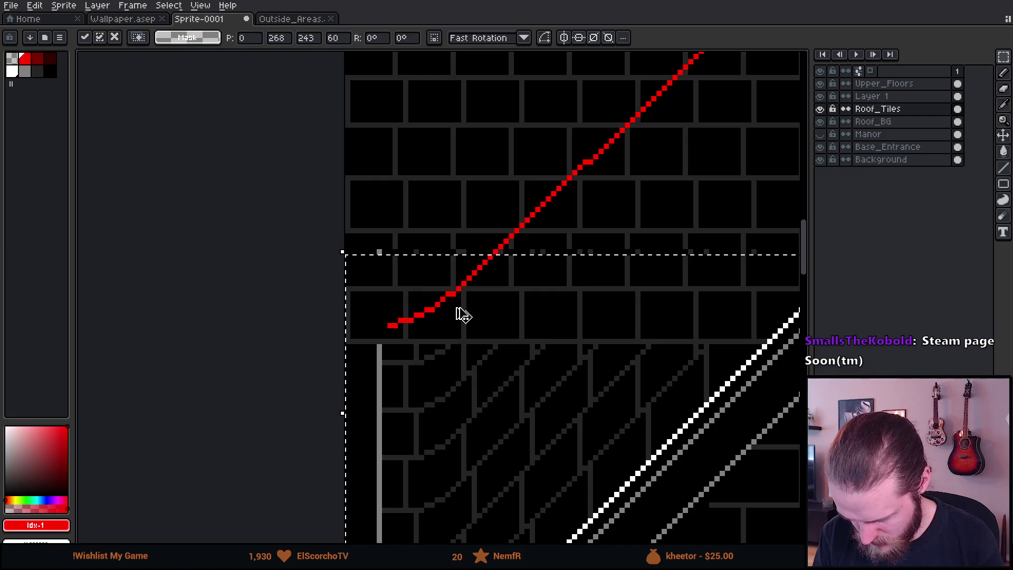
{"action": "scroll", "coordinate": [268, 278], "scroll_direction": "down", "scroll_amount": 4}
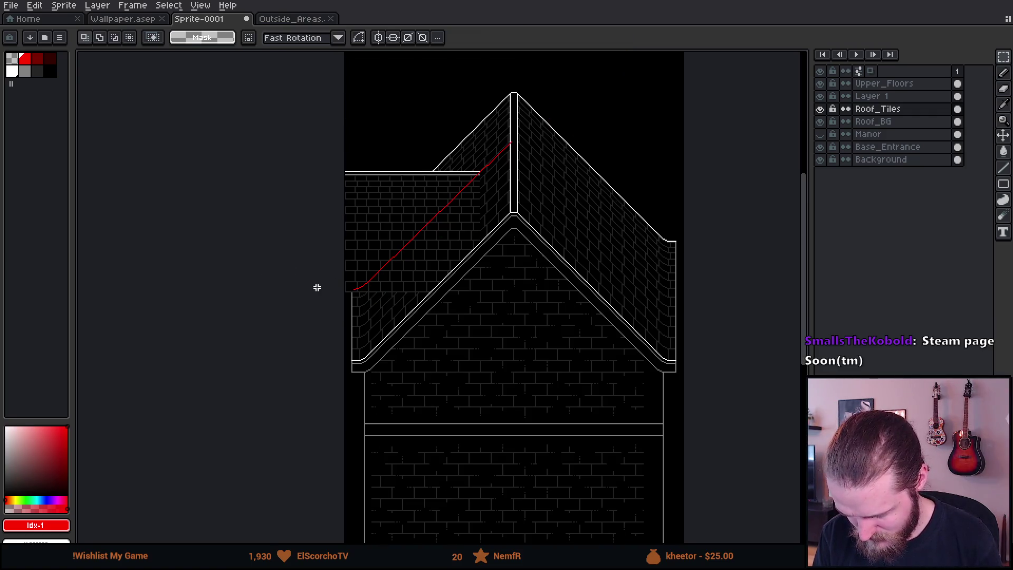
{"action": "scroll", "coordinate": [370, 300], "scroll_direction": "up", "scroll_amount": 3}
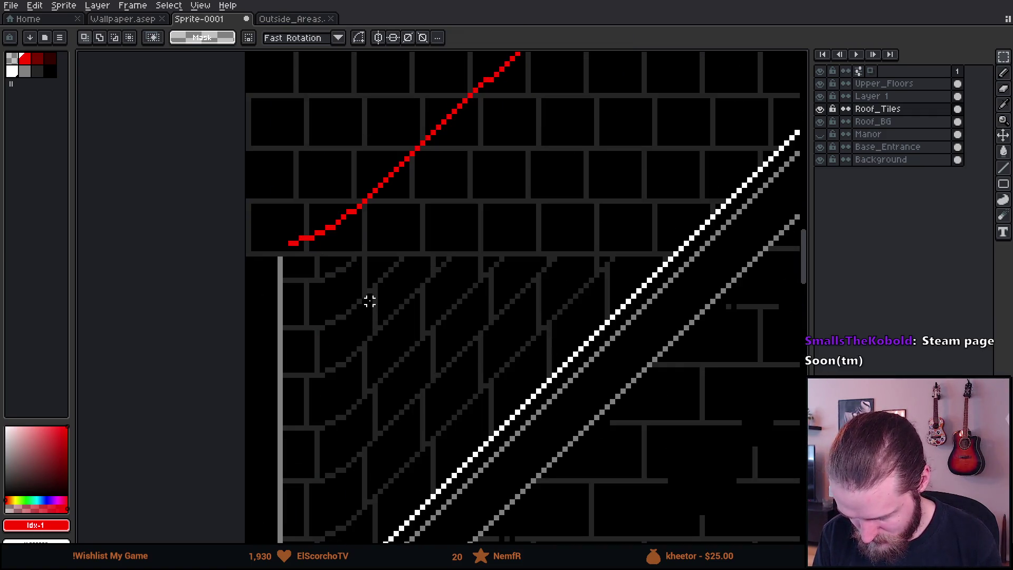
{"action": "scroll", "coordinate": [286, 264], "scroll_direction": "down", "scroll_amount": 1}
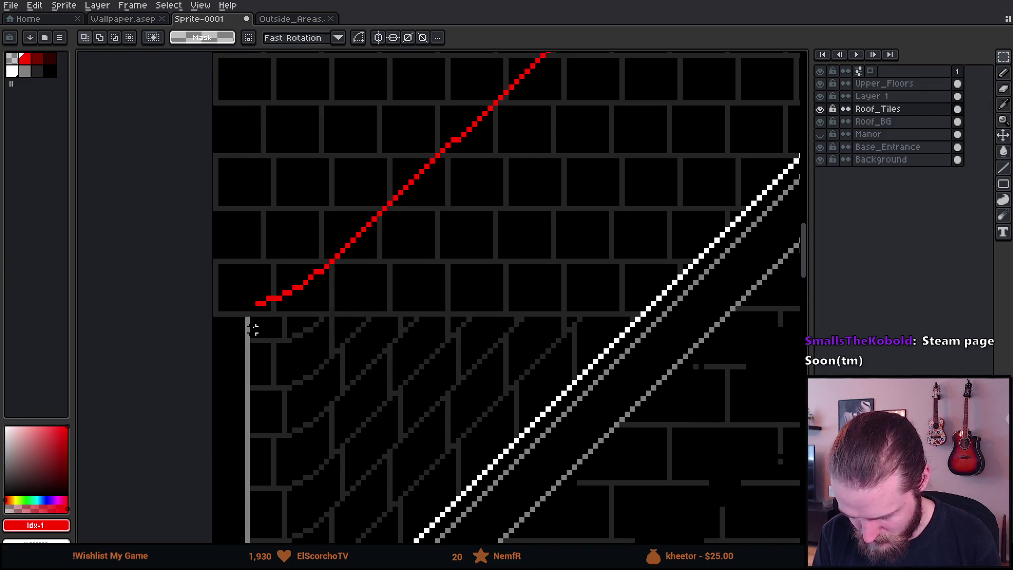
{"action": "scroll", "coordinate": [253, 321], "scroll_direction": "down", "scroll_amount": 2}
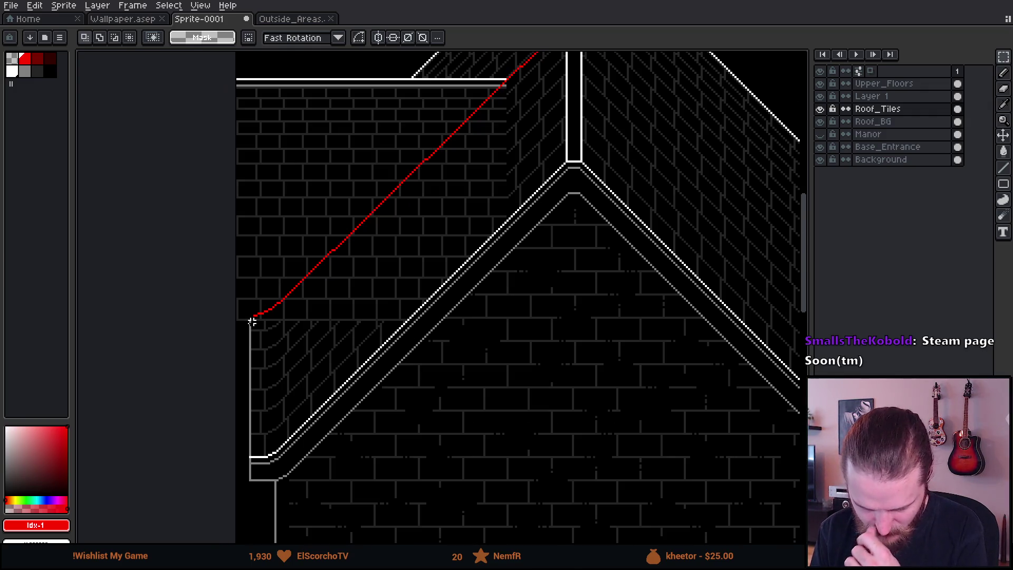
{"action": "left_click_drag", "start_coordinate": [295, 205], "coordinate": [301, 219]}
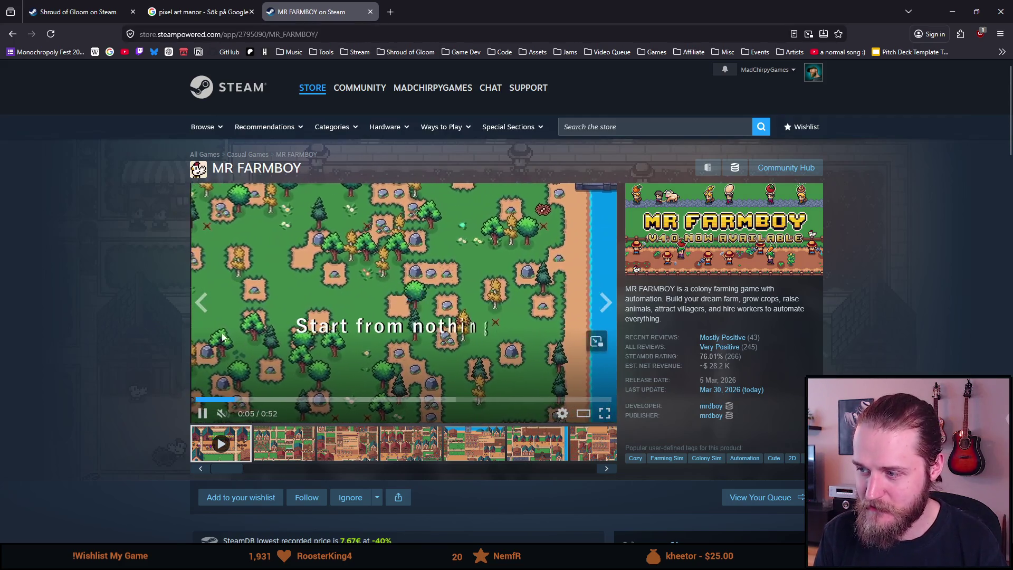
Step: Unmute the MR FARMBOY trailer, raise its volume, and watch it full screen
{"action": "scroll", "coordinate": [156, 307], "scroll_direction": "down", "scroll_amount": 1}
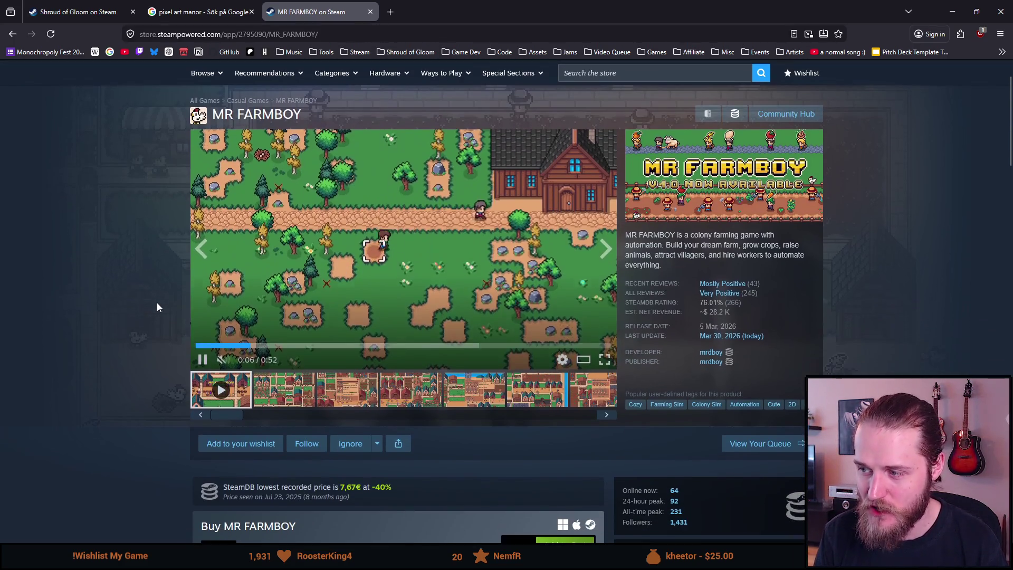
{"action": "scroll", "coordinate": [157, 307], "scroll_direction": "down", "scroll_amount": 1}
{"action": "scroll", "coordinate": [502, 309], "scroll_direction": "up", "scroll_amount": 1}
{"action": "left_click", "coordinate": [224, 359]}
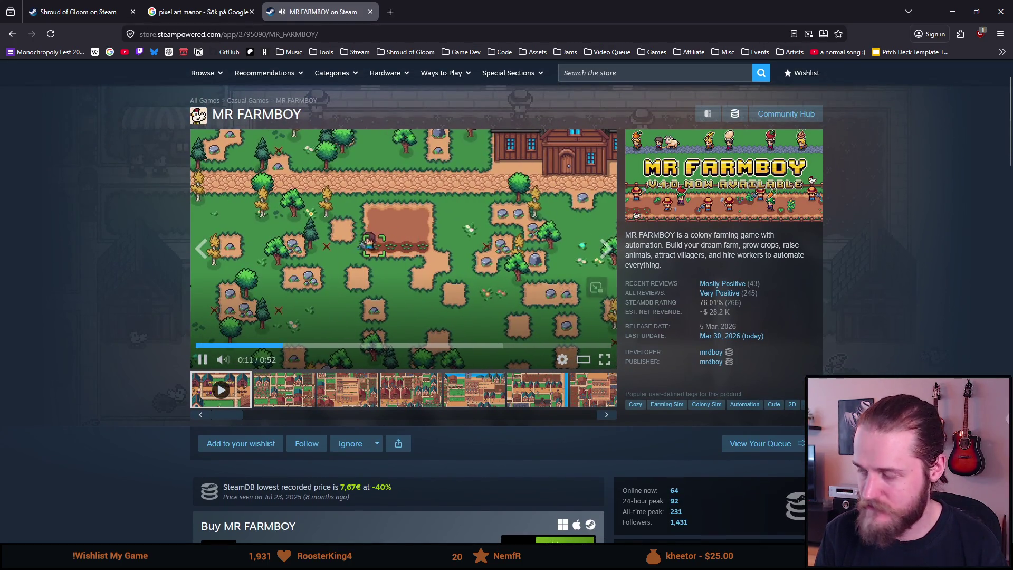
{"action": "left_click", "coordinate": [245, 360]}
{"action": "left_click_drag", "start_coordinate": [247, 364], "coordinate": [275, 364]}
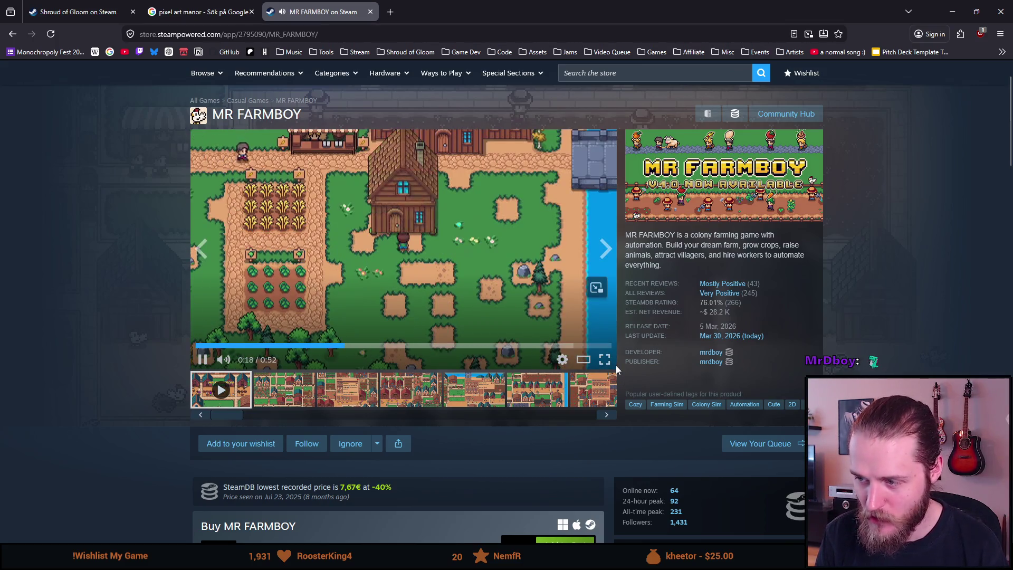
{"action": "left_click", "coordinate": [604, 359]}
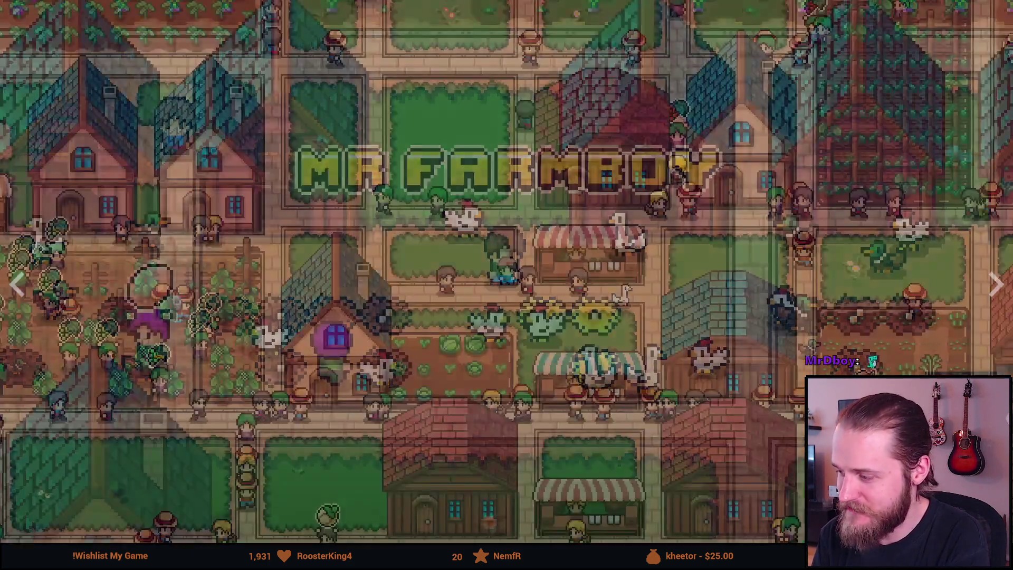
{"action": "key", "text": "Escape"}
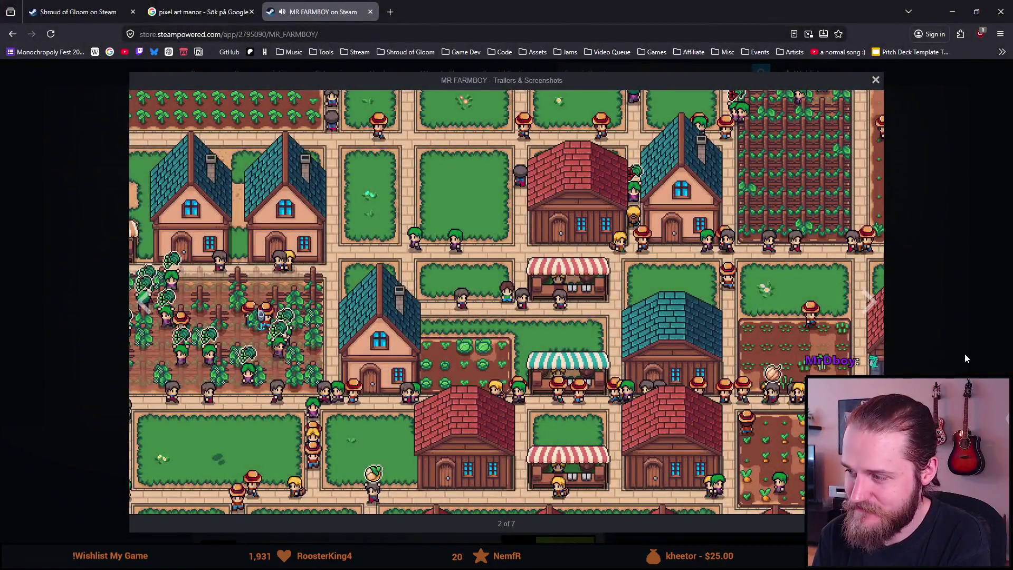
Step: Close the screenshot viewer and scroll down the MR FARMBOY store page
{"action": "left_click", "coordinate": [965, 353]}
{"action": "scroll", "coordinate": [511, 286], "scroll_direction": "down", "scroll_amount": 3}
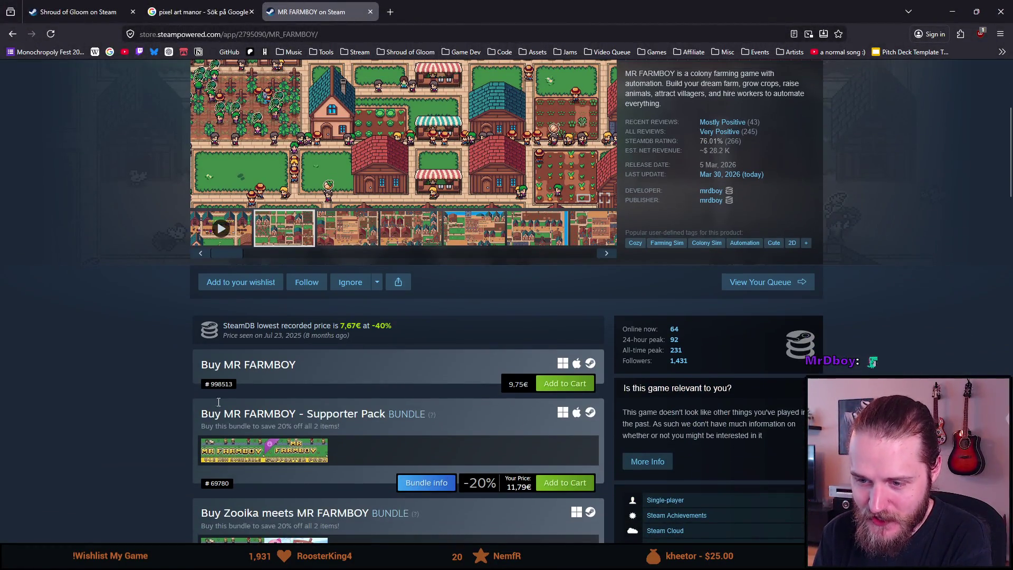
{"action": "scroll", "coordinate": [181, 392], "scroll_direction": "down", "scroll_amount": 3}
{"action": "scroll", "coordinate": [180, 392], "scroll_direction": "down", "scroll_amount": 10}
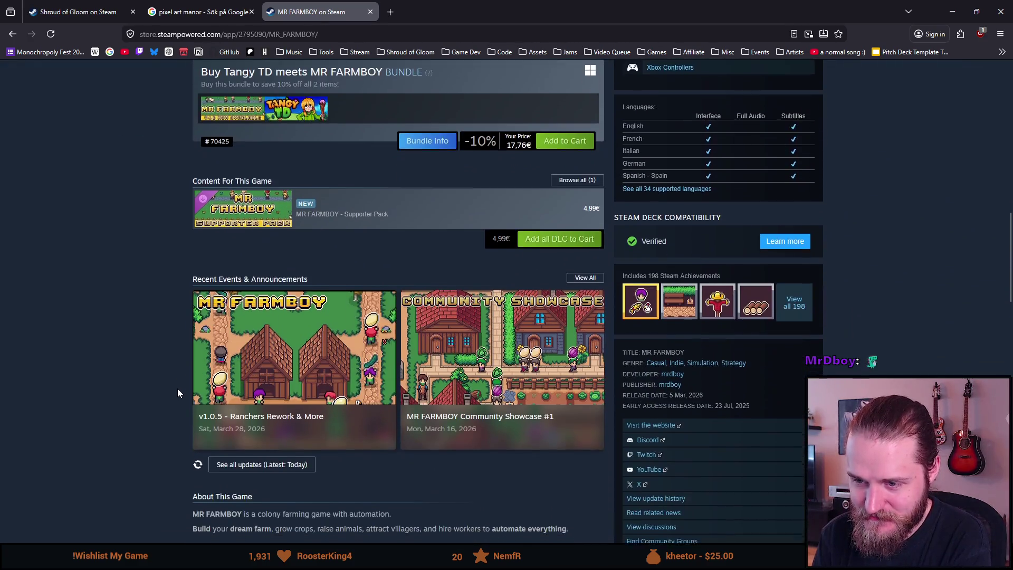
{"action": "scroll", "coordinate": [178, 389], "scroll_direction": "down", "scroll_amount": 2}
{"action": "scroll", "coordinate": [213, 376], "scroll_direction": "down", "scroll_amount": 1}
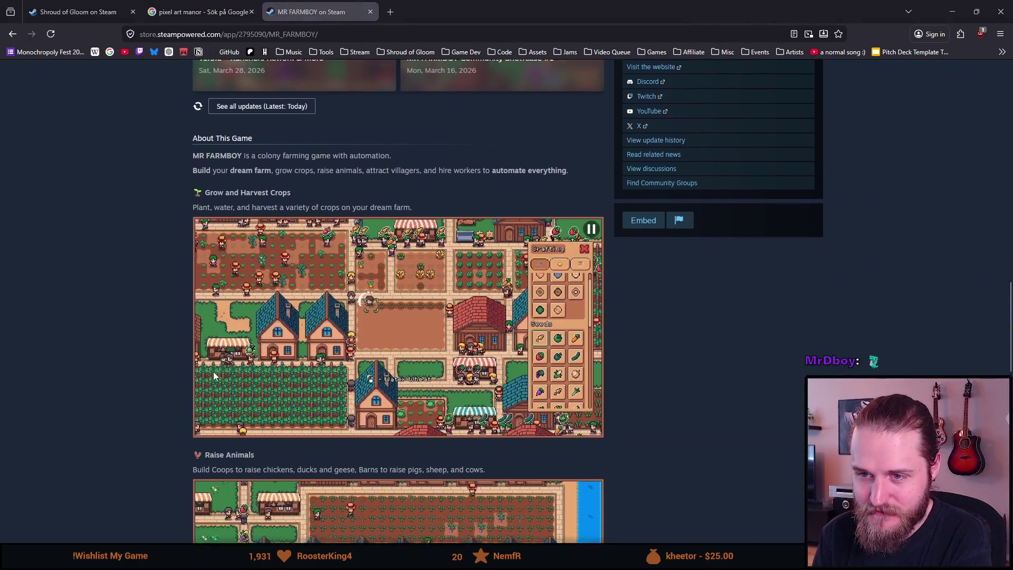
{"action": "scroll", "coordinate": [125, 363], "scroll_direction": "down", "scroll_amount": 5}
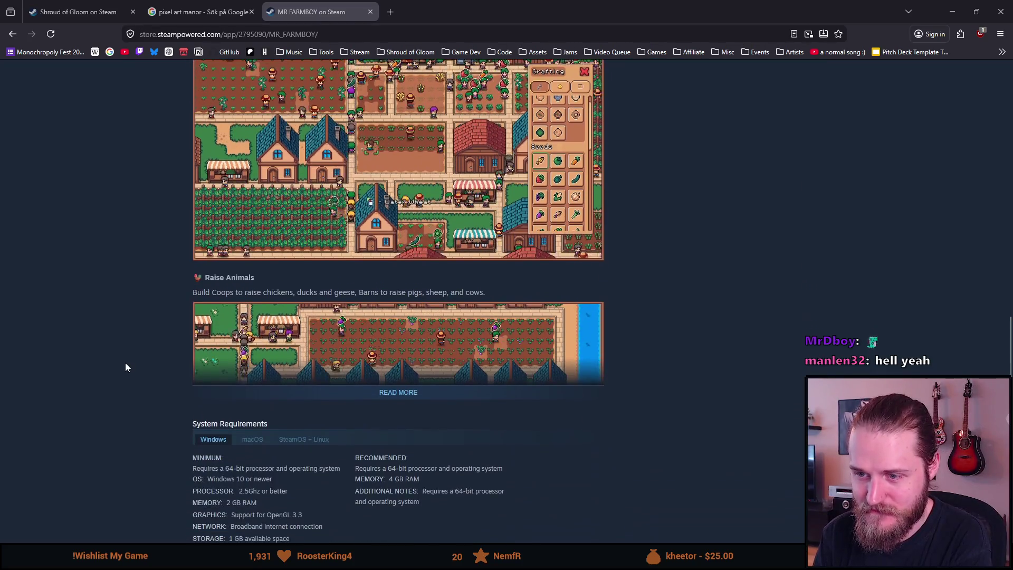
Step: Select the store page URL in the address bar and switch back to Aseprite
{"action": "scroll", "coordinate": [119, 338], "scroll_direction": "up", "scroll_amount": 8}
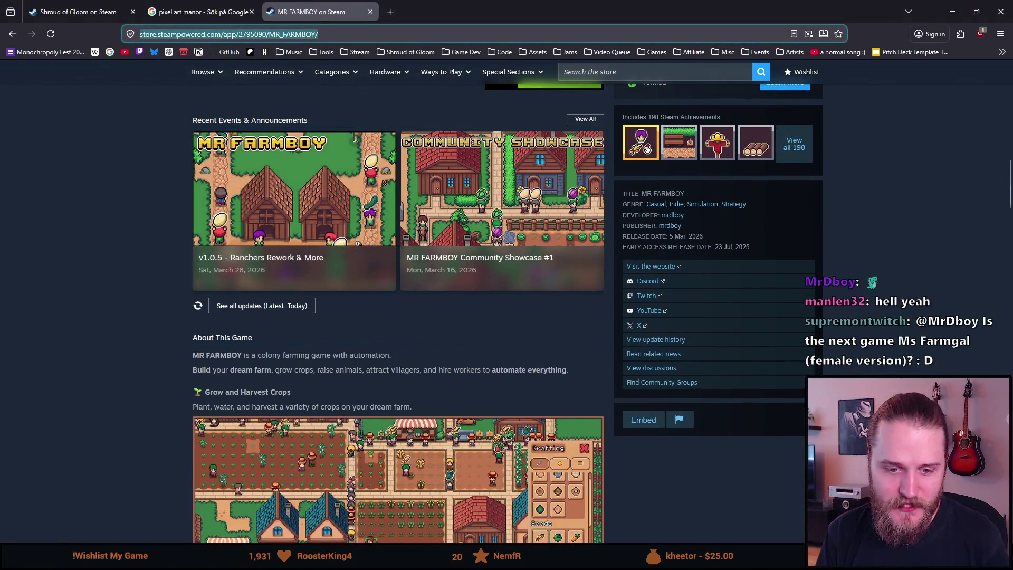
{"action": "left_click", "coordinate": [228, 34]}
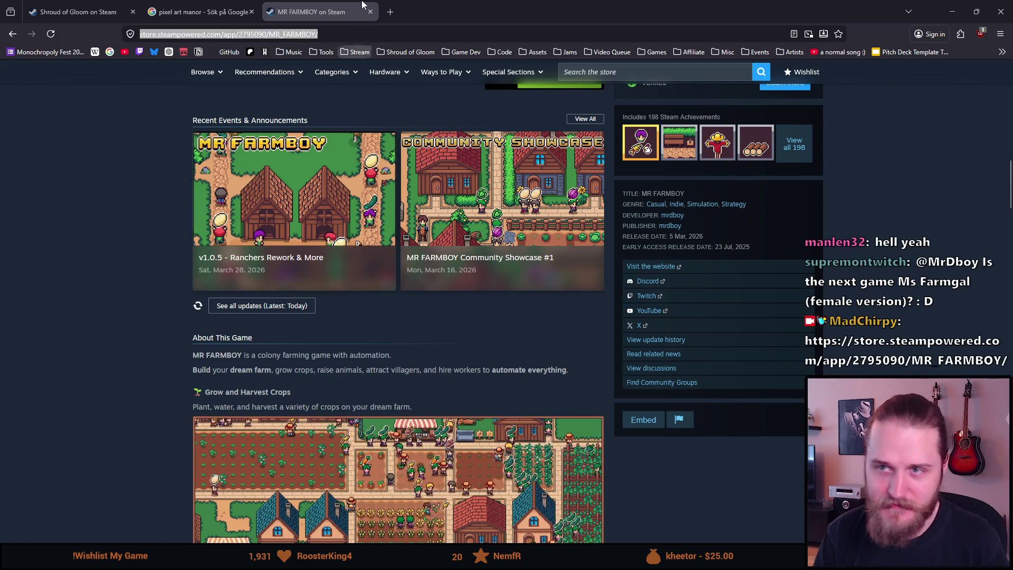
{"action": "key", "text": "alt+Tab"}
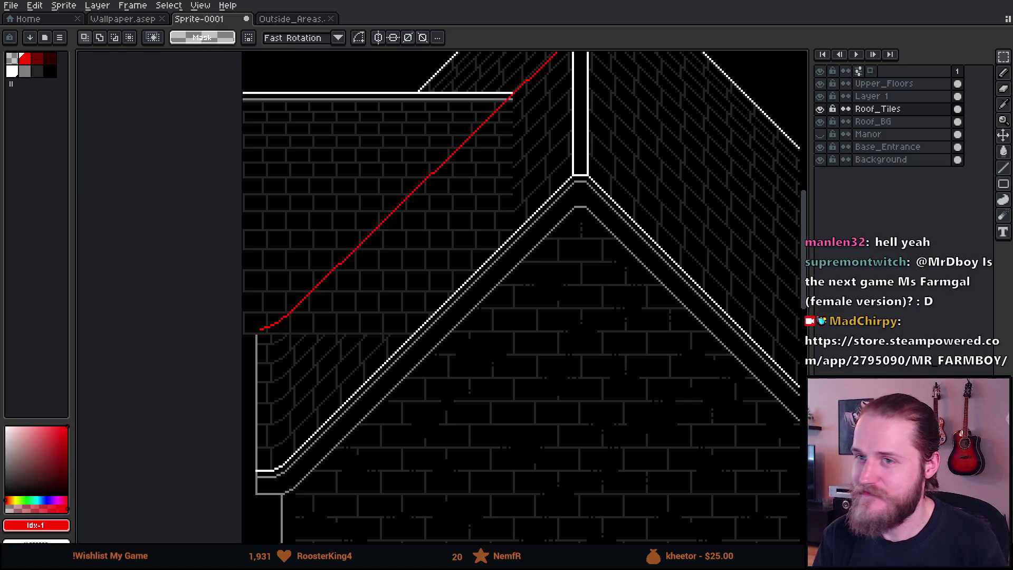
Step: Hide Layer 1 so the red guide line no longer shows over the gable
{"action": "scroll", "coordinate": [536, 127], "scroll_direction": "down", "scroll_amount": 3}
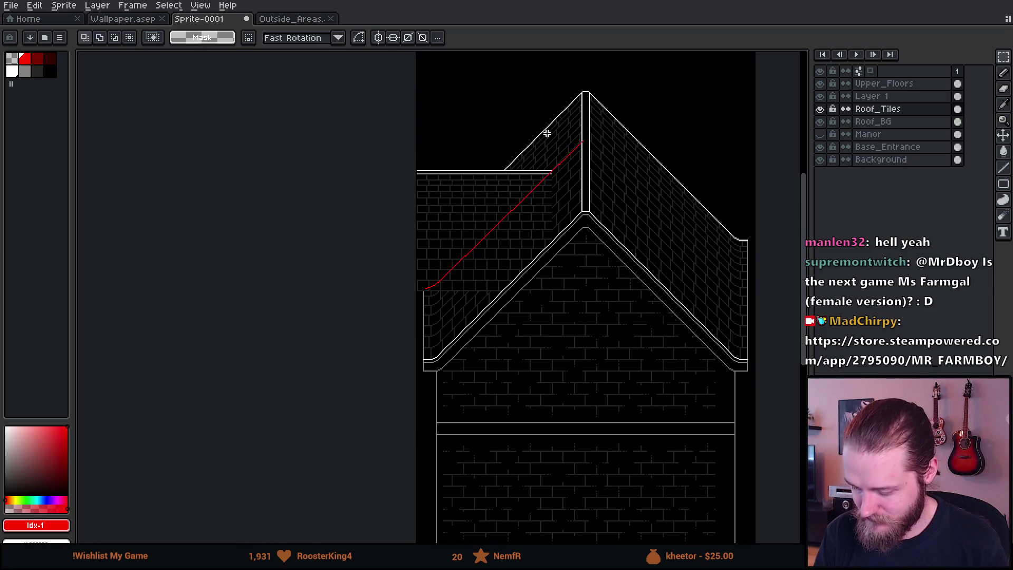
{"action": "scroll", "coordinate": [549, 235], "scroll_direction": "up", "scroll_amount": 4}
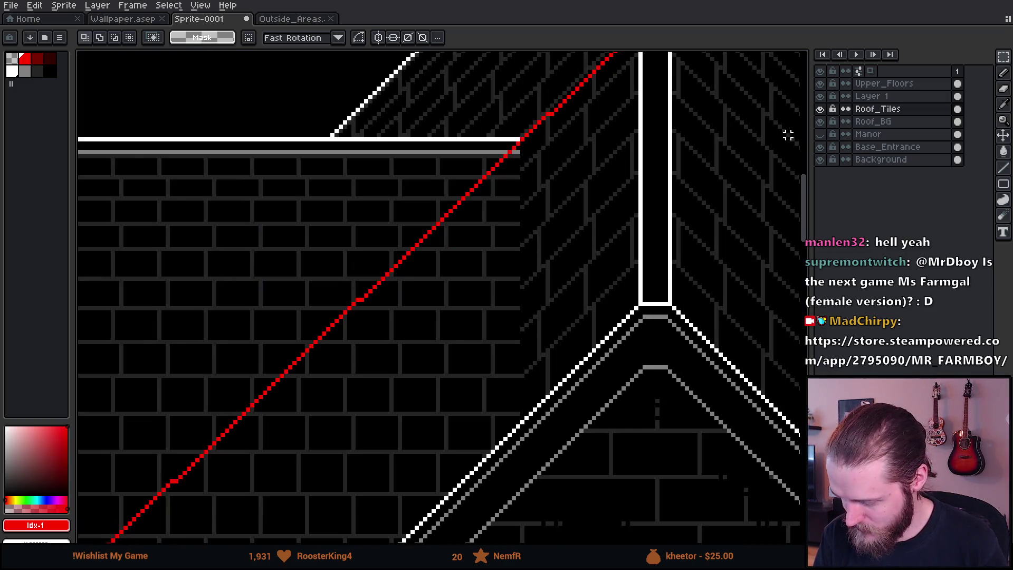
{"action": "scroll", "coordinate": [609, 208], "scroll_direction": "down", "scroll_amount": 1}
{"action": "scroll", "coordinate": [473, 224], "scroll_direction": "down", "scroll_amount": 1}
{"action": "mouse_move", "coordinate": [427, 274]}
{"action": "left_mouse_down"}
{"action": "mouse_move", "coordinate": [497, 226]}
{"action": "mouse_move", "coordinate": [475, 242]}
{"action": "left_mouse_up"}
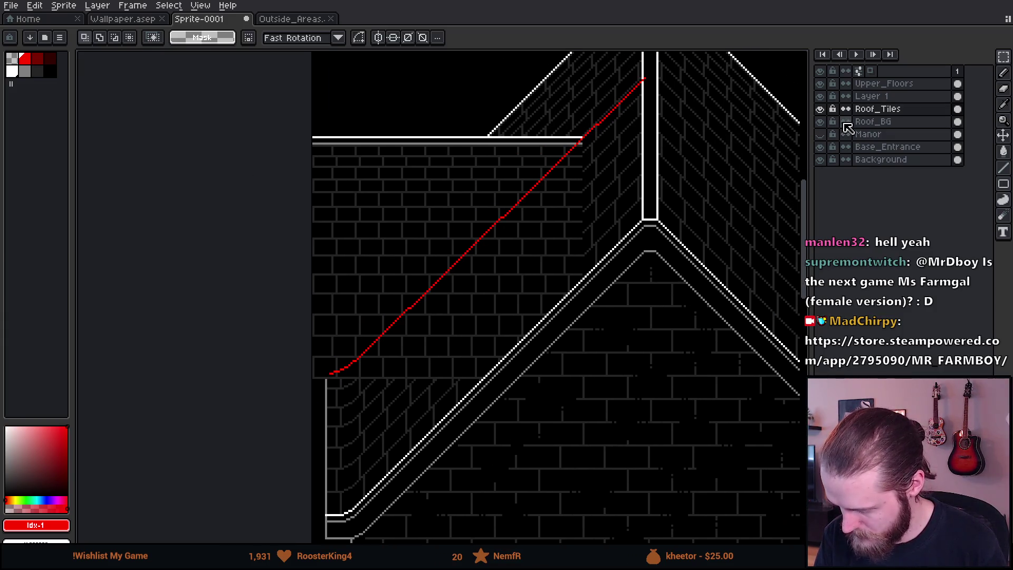
{"action": "left_click", "coordinate": [821, 97]}
{"action": "left_click", "coordinate": [821, 97]}
{"action": "left_click", "coordinate": [821, 97]}
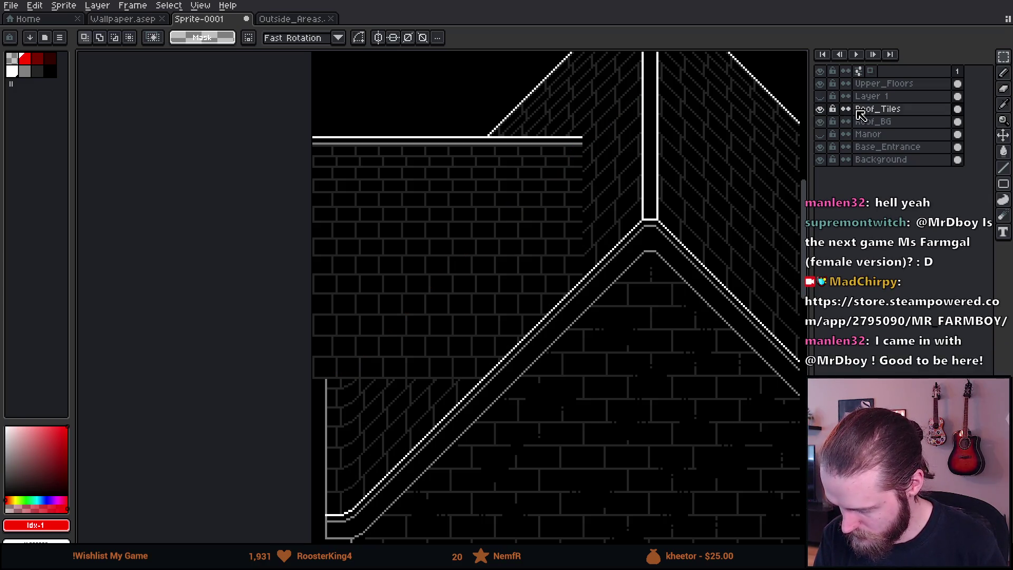
Step: Toggle Roof_Tiles to compare, make it active, and pick wall grey for the 1px pencil
{"action": "left_click", "coordinate": [817, 114]}
{"action": "left_click", "coordinate": [817, 114]}
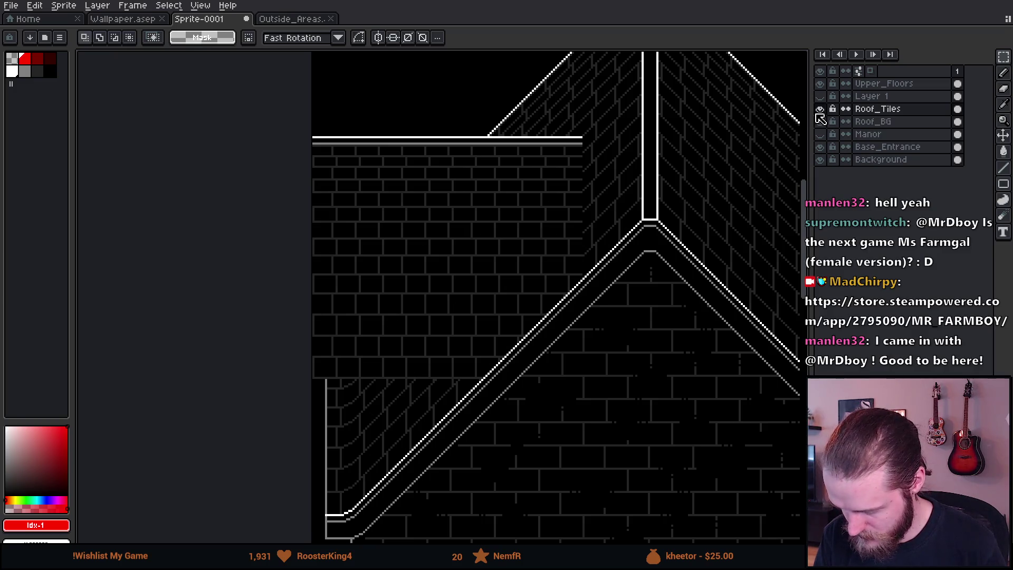
{"action": "left_click", "coordinate": [817, 115]}
{"action": "left_click", "coordinate": [817, 114]}
{"action": "left_click", "coordinate": [879, 108]}
{"action": "left_click", "coordinate": [819, 110]}
{"action": "left_click", "coordinate": [819, 109]}
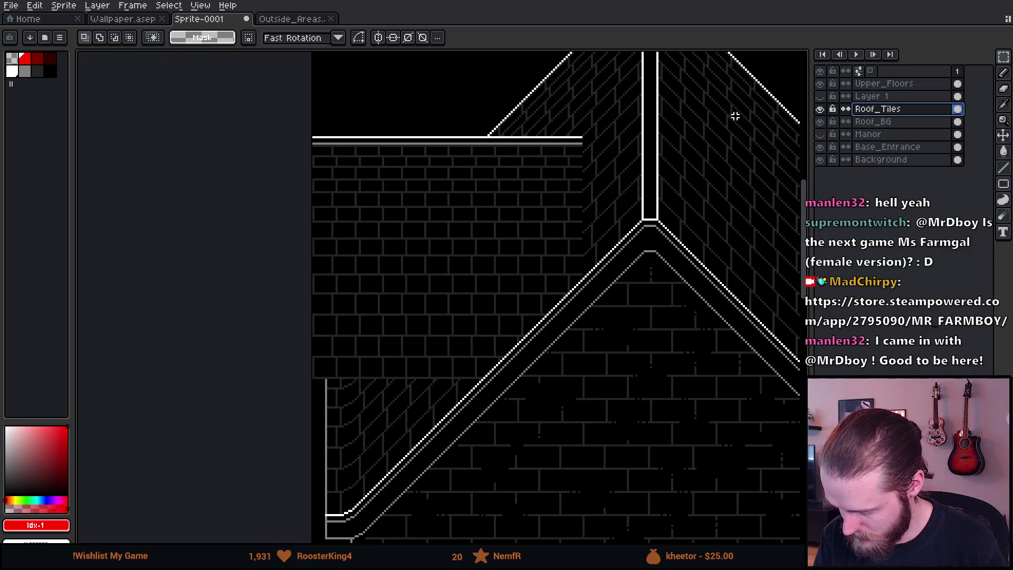
{"action": "scroll", "coordinate": [612, 126], "scroll_direction": "up", "scroll_amount": 3}
{"action": "key", "text": "b"}
{"action": "left_click", "coordinate": [481, 193], "text": "alt"}
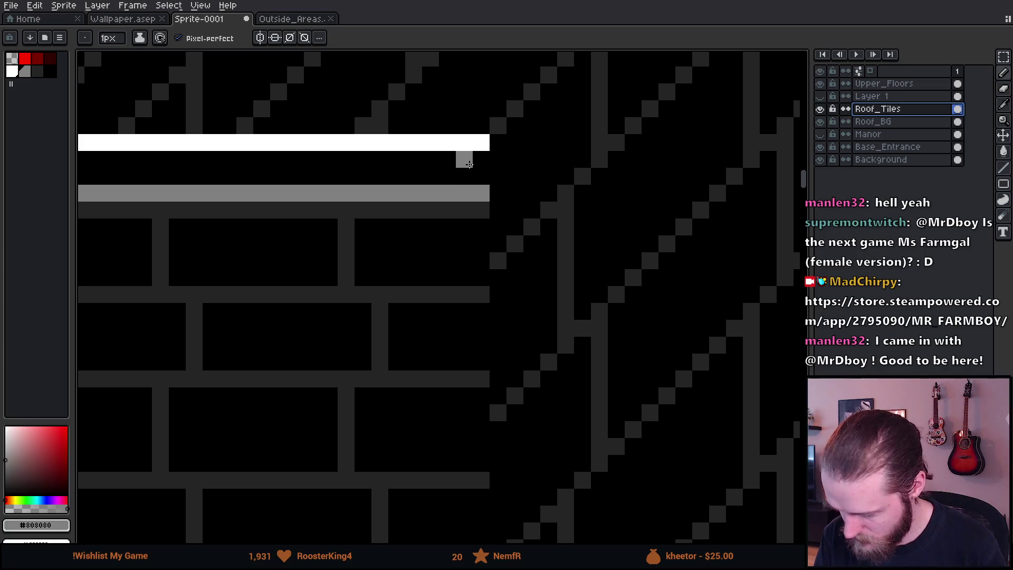
Step: On a new Layer 2, draw a grey diagonal down the wing roof ending in a horizontal step
{"action": "key", "text": "shift+n"}
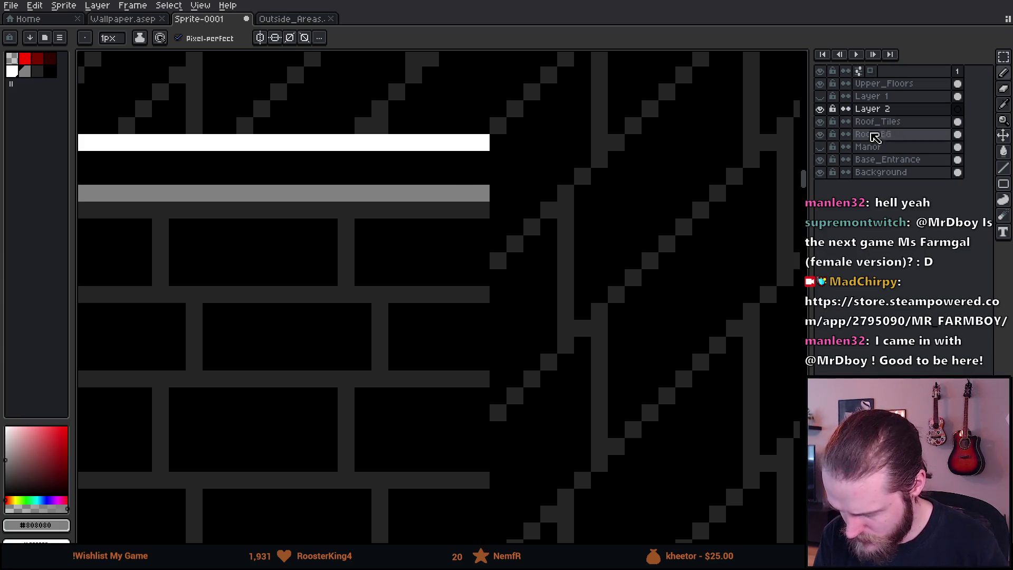
{"action": "left_click", "coordinate": [464, 159]}
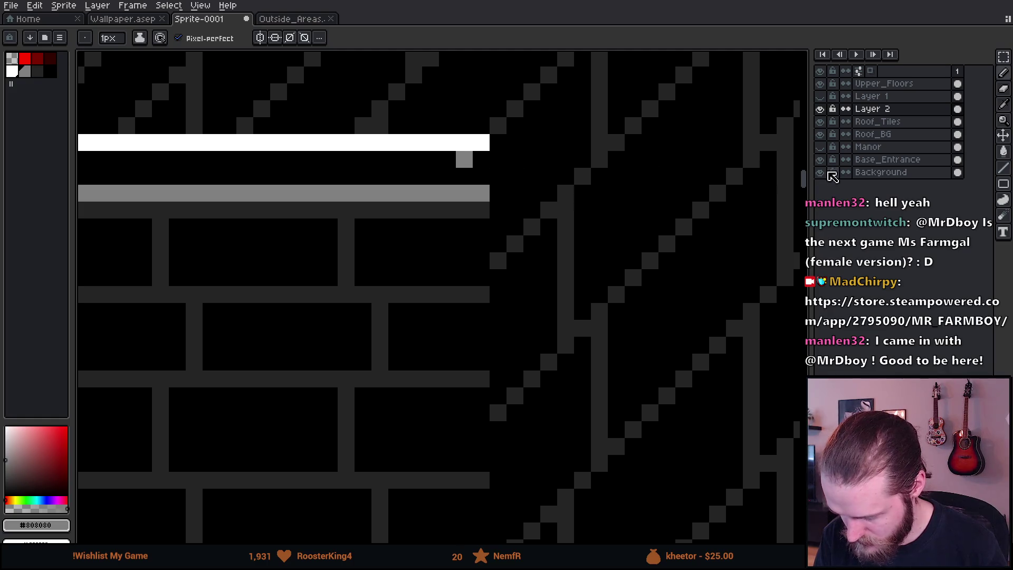
{"action": "left_click", "coordinate": [821, 121]}
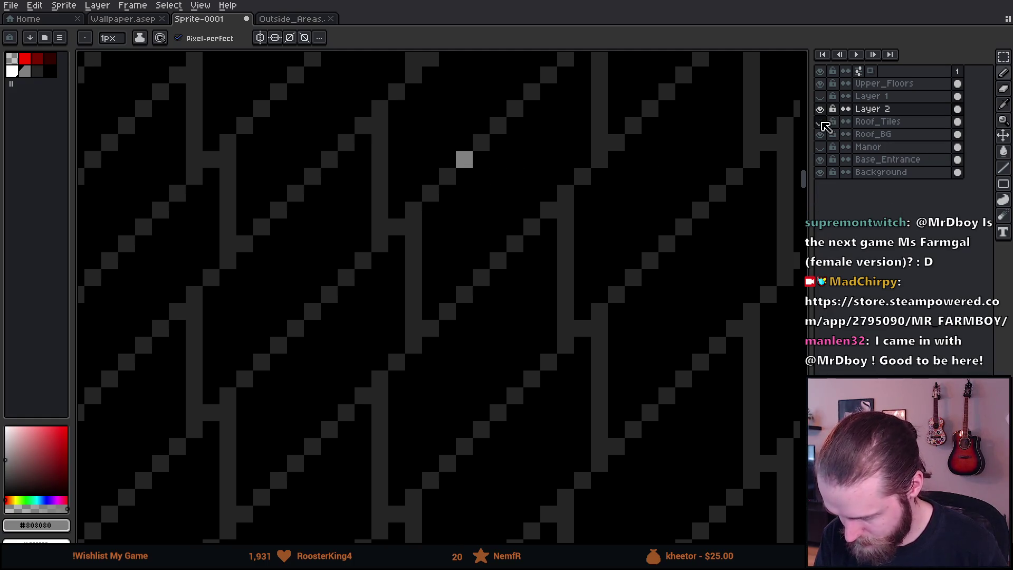
{"action": "scroll", "coordinate": [446, 181], "scroll_direction": "down", "scroll_amount": 3}
{"action": "scroll", "coordinate": [244, 301], "scroll_direction": "down", "scroll_amount": 1}
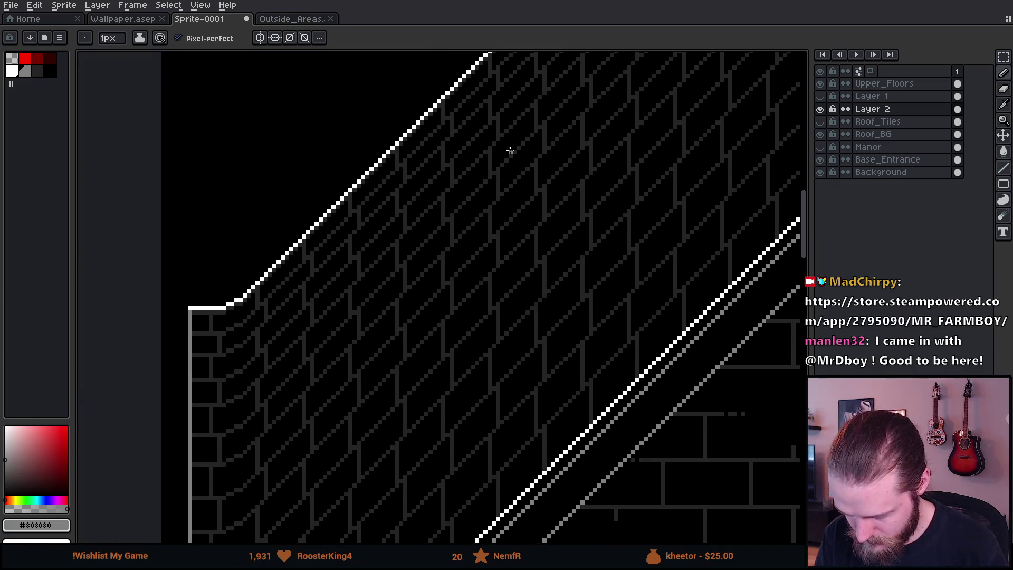
{"action": "scroll", "coordinate": [441, 274], "scroll_direction": "down", "scroll_amount": 1}
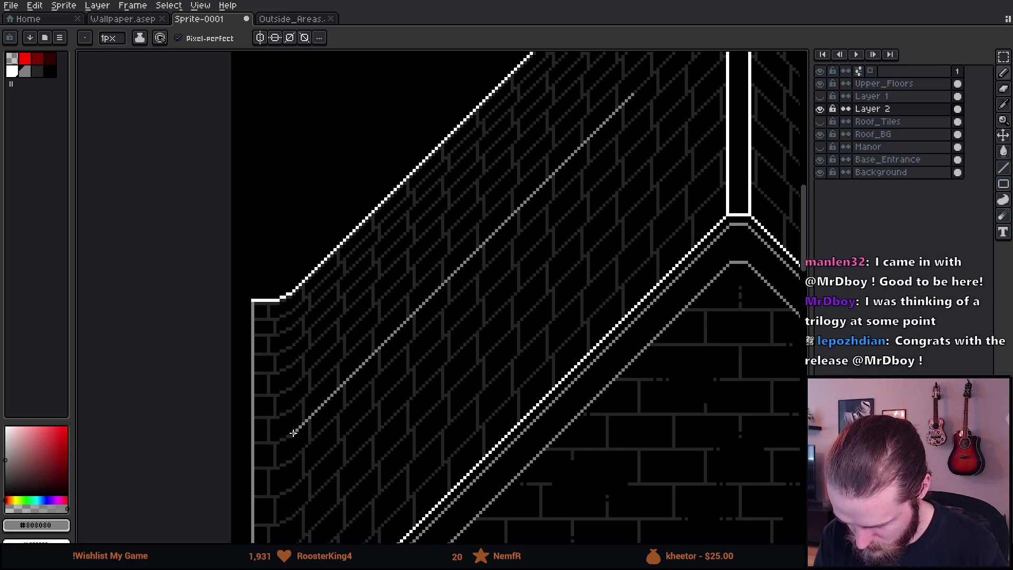
{"action": "scroll", "coordinate": [281, 443], "scroll_direction": "up", "scroll_amount": 5}
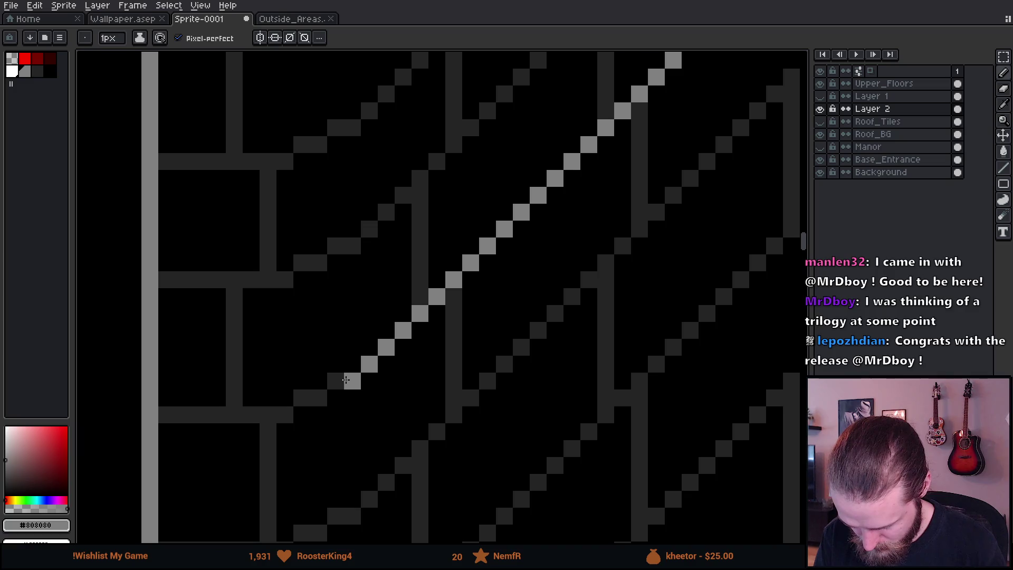
{"action": "left_click", "coordinate": [309, 401]}
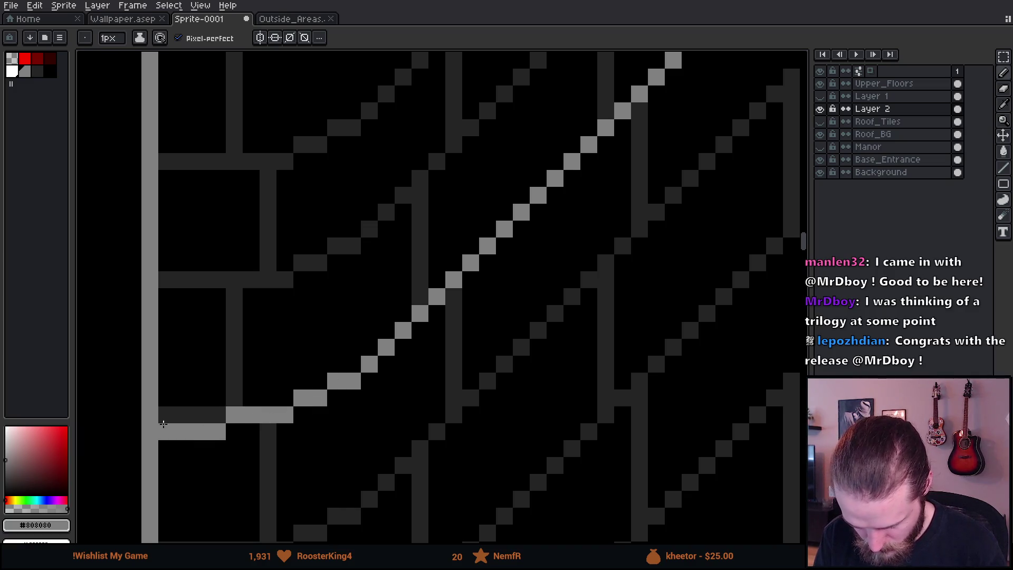
{"action": "left_click", "coordinate": [165, 419]}
Step: Show Roof_Tiles again and extend the grey line left to the wall edge
{"action": "scroll", "coordinate": [165, 419], "scroll_direction": "down", "scroll_amount": 5}
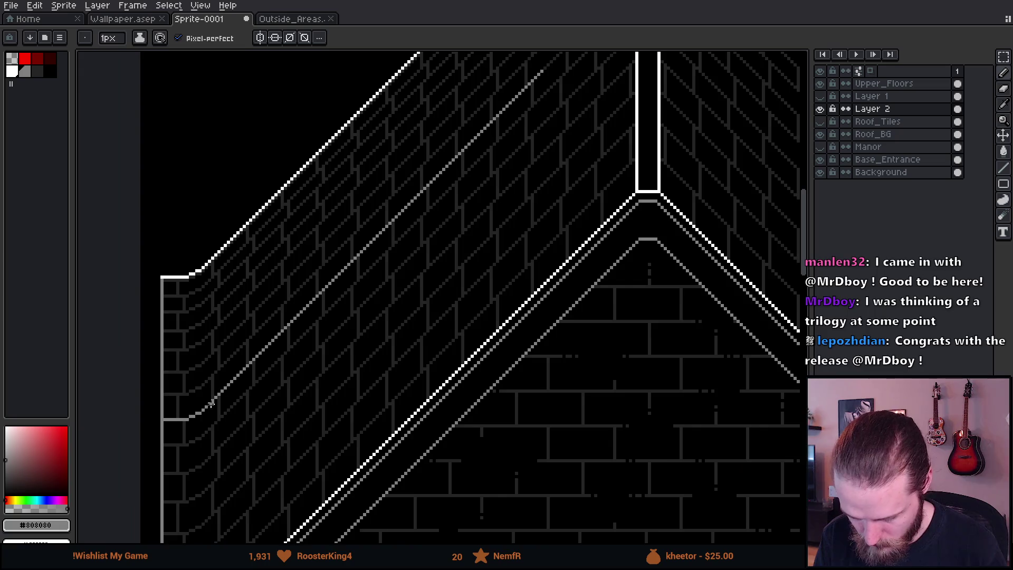
{"action": "left_click", "coordinate": [819, 122]}
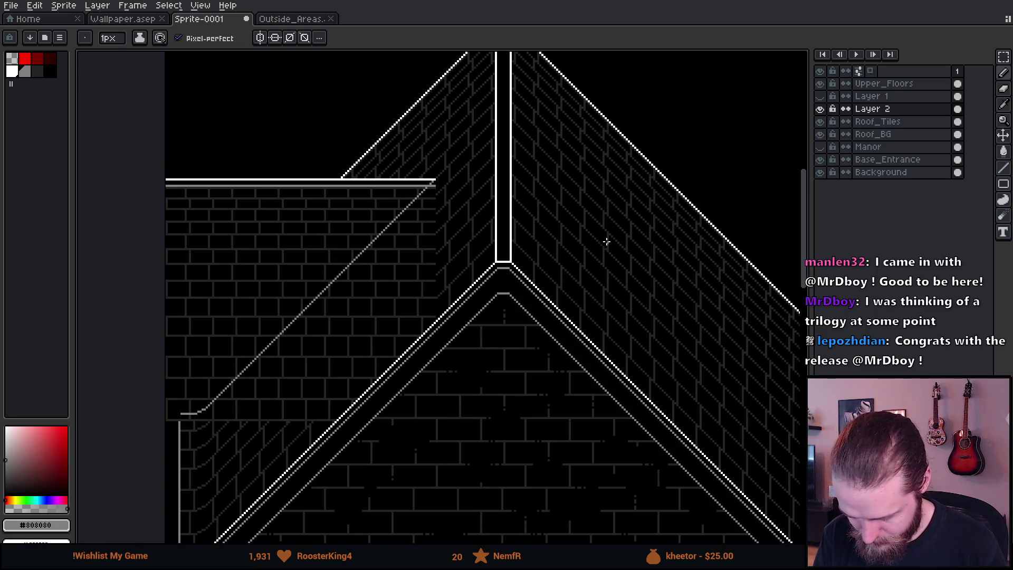
{"action": "left_click_drag", "start_coordinate": [404, 322], "coordinate": [486, 266]}
{"action": "scroll", "coordinate": [263, 374], "scroll_direction": "up", "scroll_amount": 3}
{"action": "scroll", "coordinate": [263, 374], "scroll_direction": "down", "scroll_amount": 1}
{"action": "scroll", "coordinate": [265, 365], "scroll_direction": "up", "scroll_amount": 1}
{"action": "scroll", "coordinate": [265, 366], "scroll_direction": "up", "scroll_amount": 1}
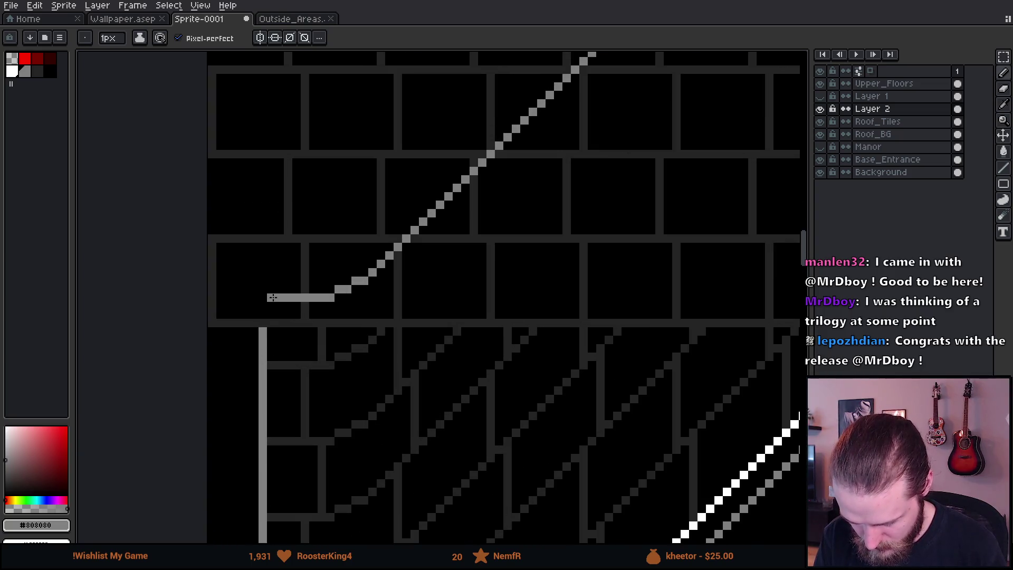
{"action": "left_click_drag", "start_coordinate": [272, 297], "coordinate": [214, 297]}
{"action": "key", "text": "e"}
{"action": "scroll", "coordinate": [218, 340], "scroll_direction": "down", "scroll_amount": 3}
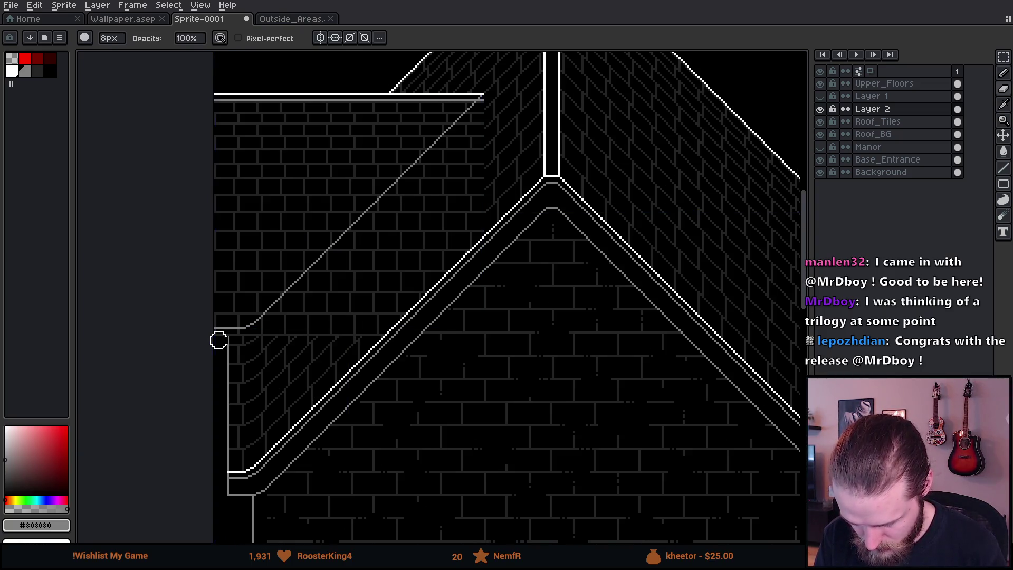
Step: Erase the stray brick line on Roof_Tiles at the side-wing wall corner
{"action": "scroll", "coordinate": [219, 340], "scroll_direction": "up", "scroll_amount": 2}
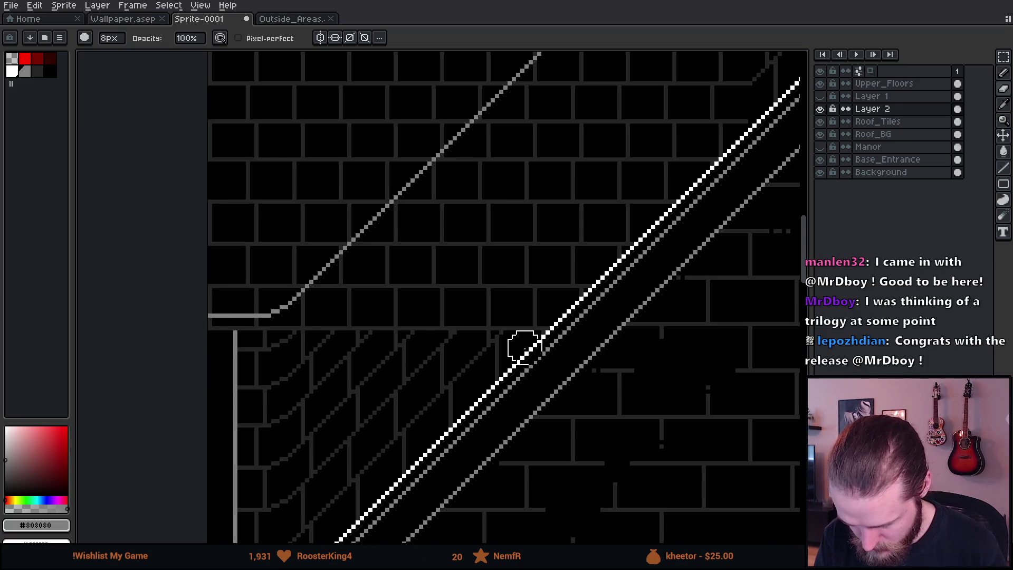
{"action": "left_click", "coordinate": [897, 125]}
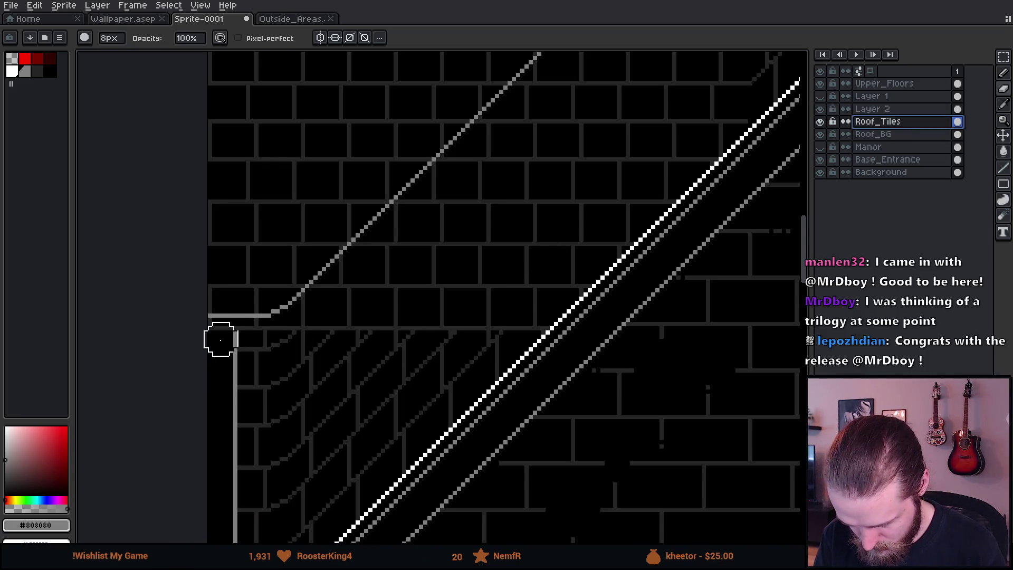
{"action": "left_click_drag", "start_coordinate": [210, 335], "coordinate": [630, 335]}
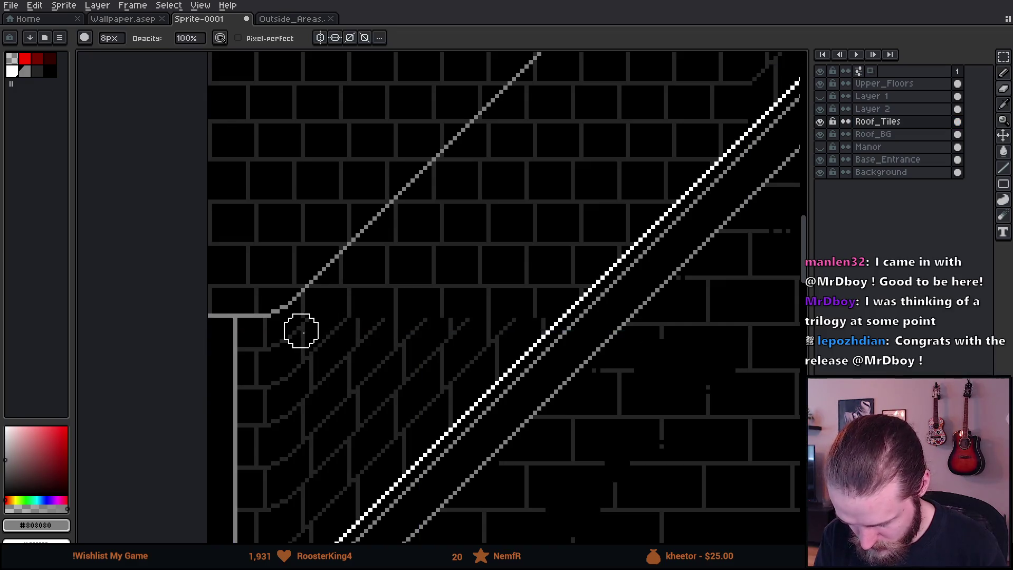
{"action": "scroll", "coordinate": [306, 335], "scroll_direction": "up", "scroll_amount": 1}
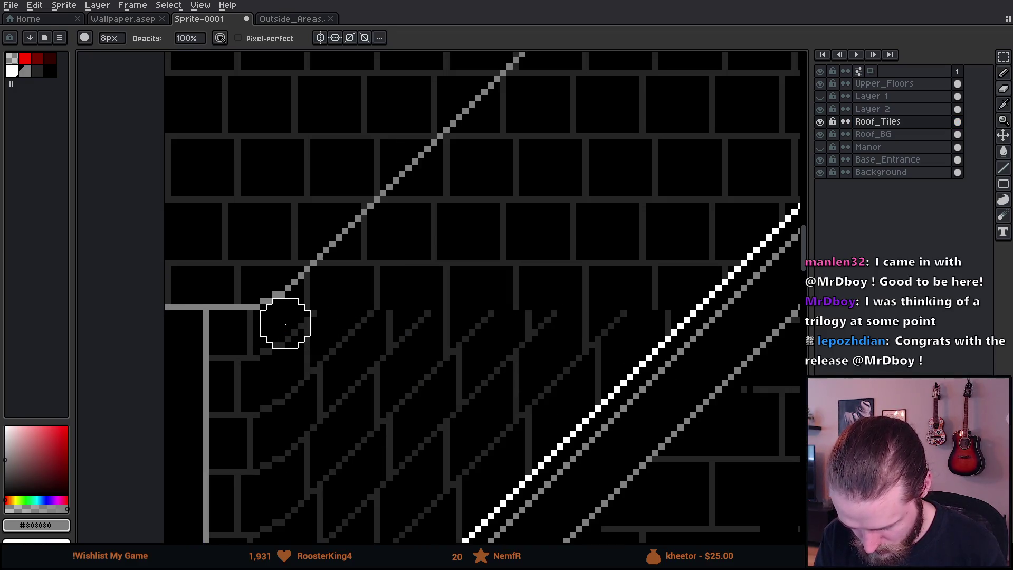
{"action": "scroll", "coordinate": [540, 206], "scroll_direction": "down", "scroll_amount": 3}
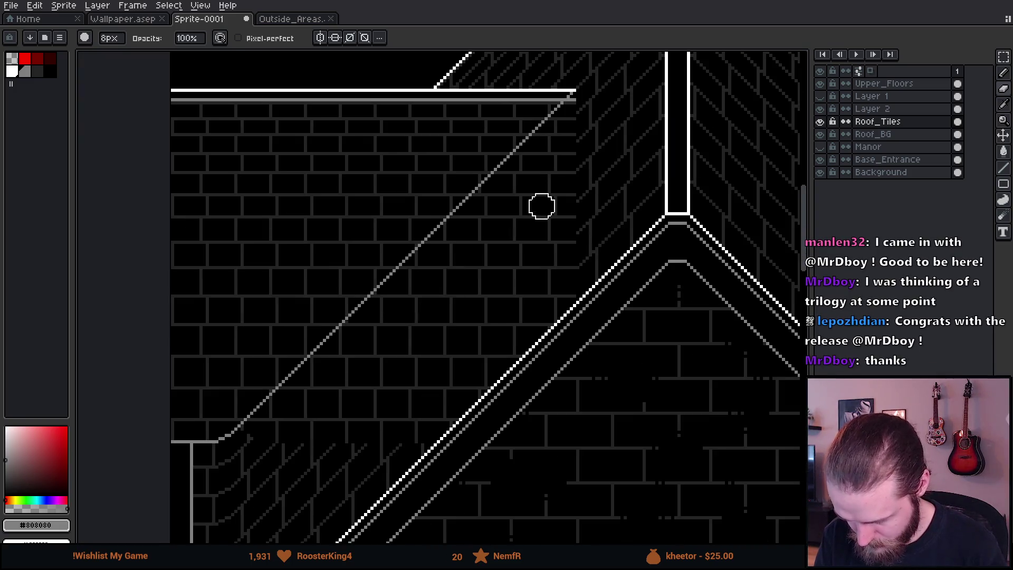
{"action": "scroll", "coordinate": [473, 247], "scroll_direction": "up", "scroll_amount": 4}
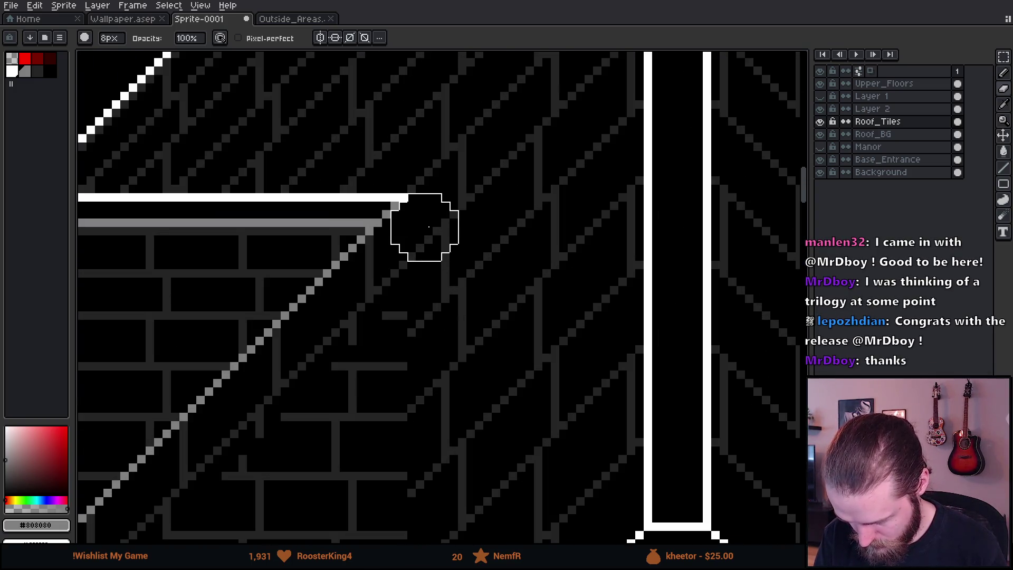
{"action": "scroll", "coordinate": [430, 253], "scroll_direction": "down", "scroll_amount": 5}
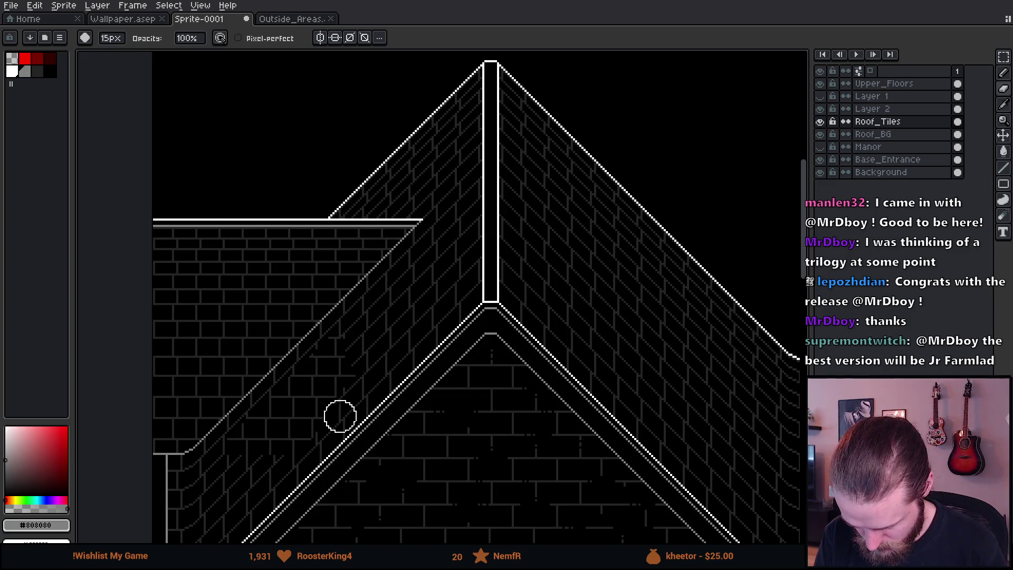
{"action": "scroll", "coordinate": [252, 474], "scroll_direction": "up", "scroll_amount": 3}
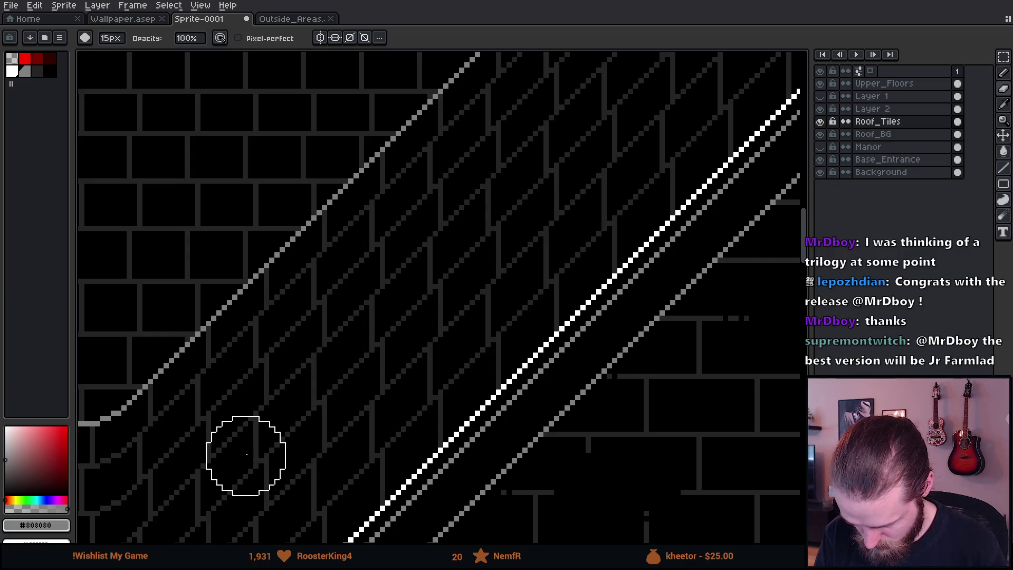
{"action": "scroll", "coordinate": [247, 449], "scroll_direction": "down", "scroll_amount": 4}
{"action": "left_click_drag", "start_coordinate": [380, 455], "coordinate": [436, 368]}
{"action": "scroll", "coordinate": [579, 341], "scroll_direction": "down", "scroll_amount": 1}
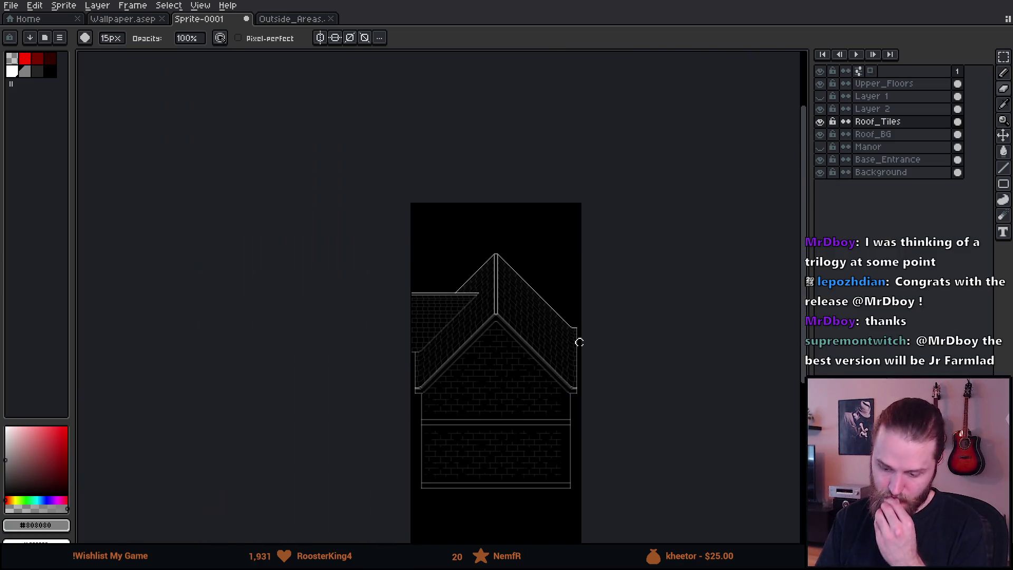
{"action": "scroll", "coordinate": [565, 346], "scroll_direction": "up", "scroll_amount": 1}
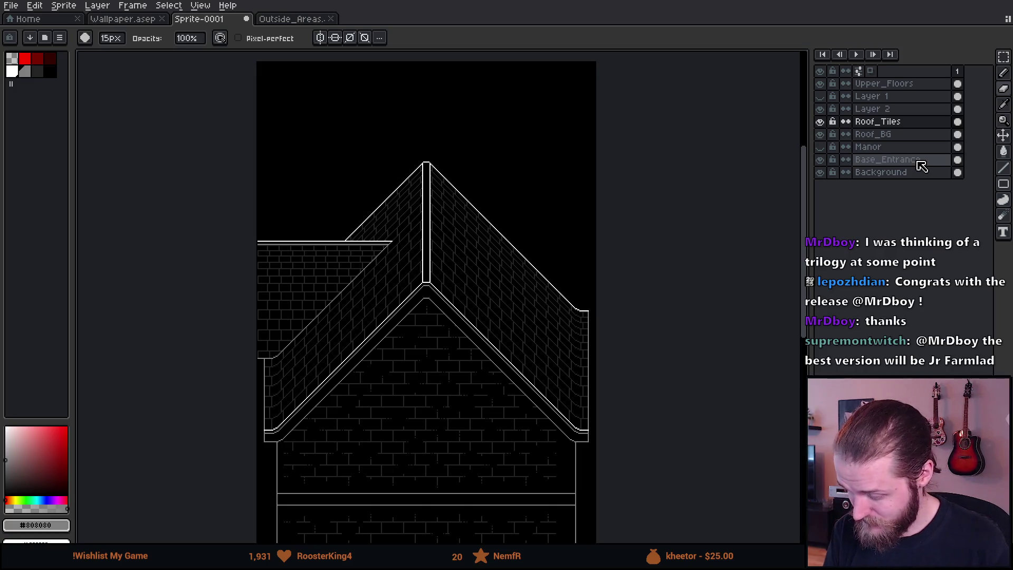
{"action": "key", "text": "v"}
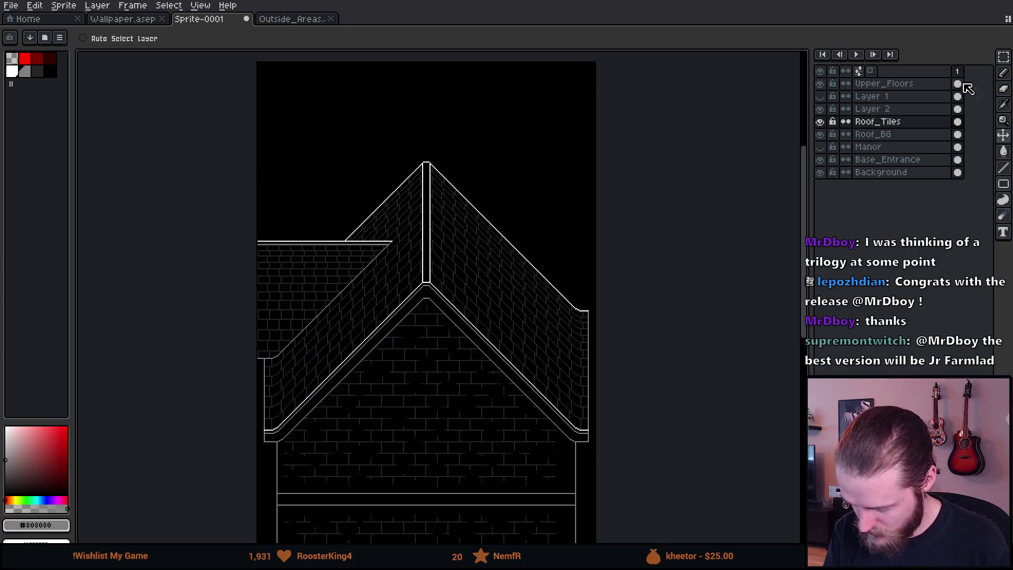
Step: Merge Layer 2 down into Roof_Tiles and shift the left roof section slightly down
{"action": "right_click", "coordinate": [896, 112]}
{"action": "left_click", "coordinate": [942, 189]}
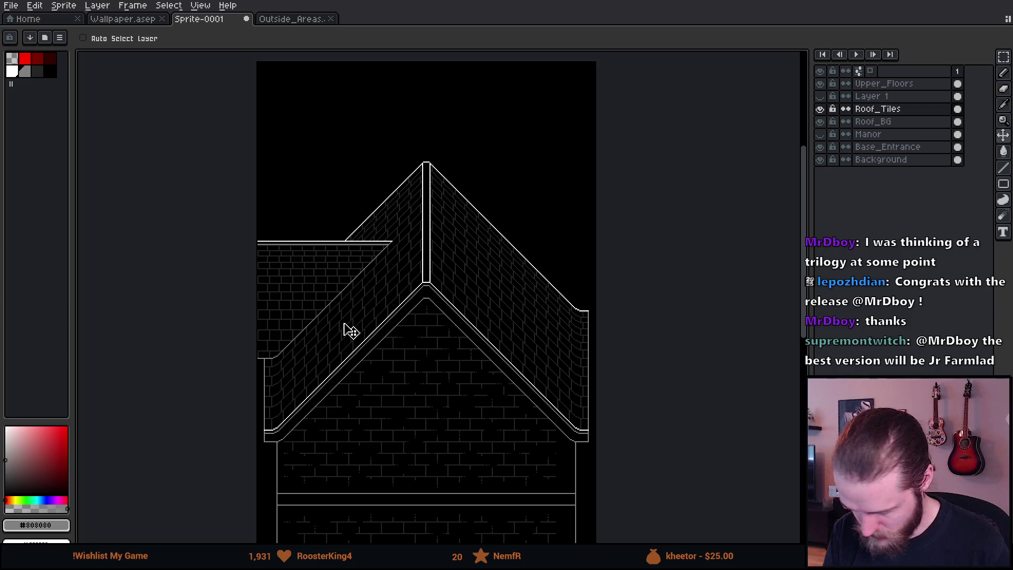
{"action": "mouse_move", "coordinate": [344, 324]}
{"action": "left_mouse_down"}
{"action": "mouse_move", "coordinate": [336, 383]}
{"action": "mouse_move", "coordinate": [335, 323]}
{"action": "mouse_move", "coordinate": [330, 388]}
{"action": "mouse_move", "coordinate": [335, 332]}
{"action": "mouse_move", "coordinate": [341, 337]}
{"action": "left_mouse_up"}
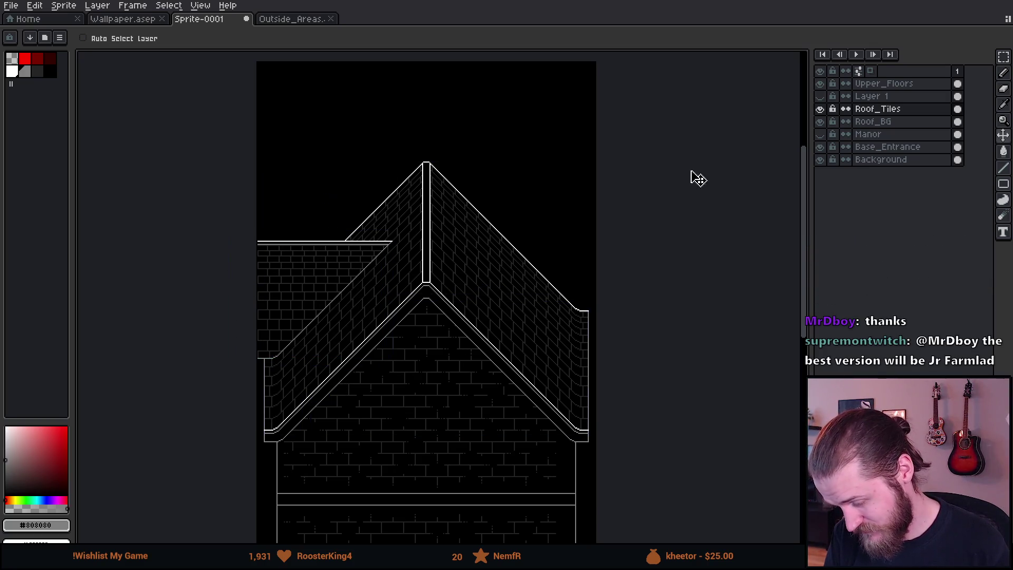
Step: Merge Roof_Tiles into Roof_BG, test moving the result, then undo the moves
{"action": "right_click", "coordinate": [900, 113]}
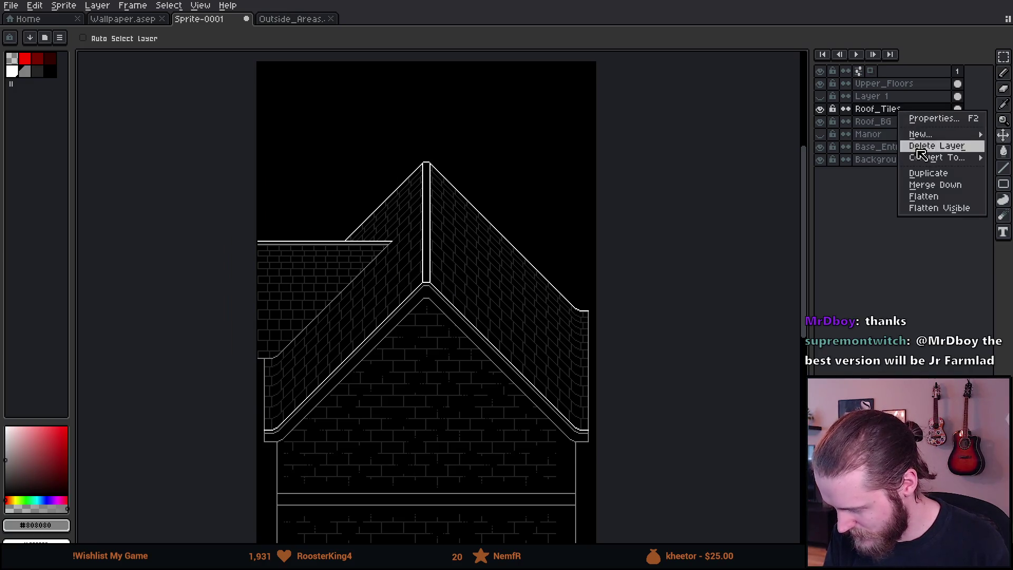
{"action": "left_click", "coordinate": [955, 185]}
{"action": "scroll", "coordinate": [343, 237], "scroll_direction": "down", "scroll_amount": 2}
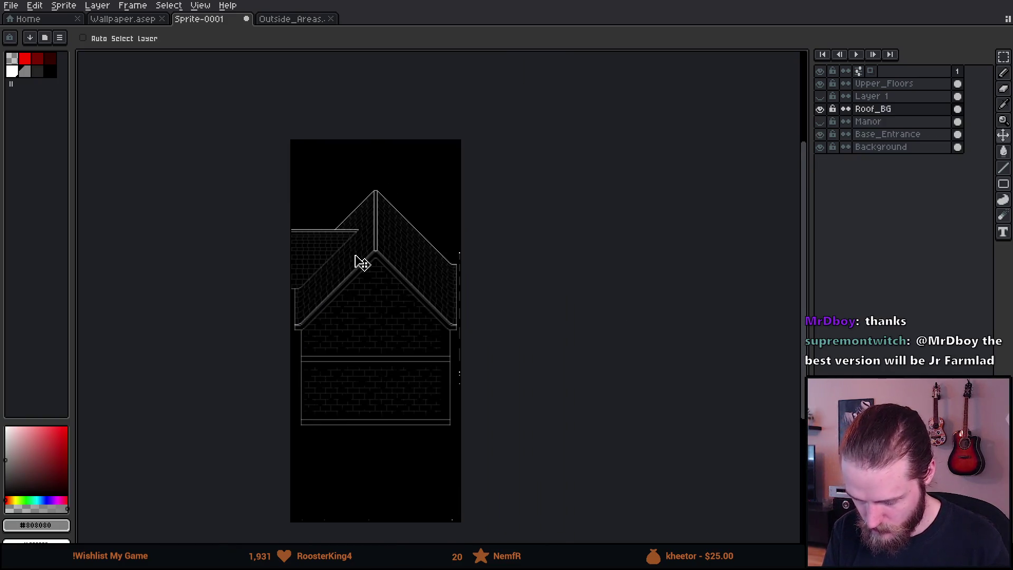
{"action": "scroll", "coordinate": [361, 262], "scroll_direction": "up", "scroll_amount": 2}
{"action": "mouse_move", "coordinate": [389, 276]}
{"action": "left_mouse_down"}
{"action": "mouse_move", "coordinate": [394, 371]}
{"action": "mouse_move", "coordinate": [414, 252]}
{"action": "mouse_move", "coordinate": [386, 278]}
{"action": "mouse_move", "coordinate": [395, 379]}
{"action": "mouse_move", "coordinate": [387, 357]}
{"action": "left_mouse_up"}
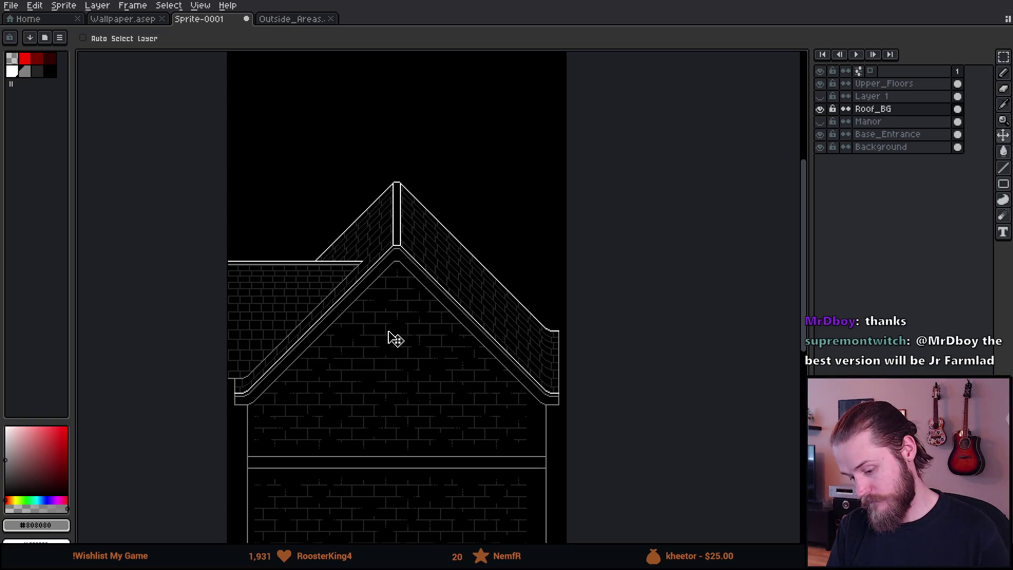
{"action": "mouse_move", "coordinate": [388, 305]}
{"action": "left_mouse_down"}
{"action": "mouse_move", "coordinate": [389, 283]}
{"action": "mouse_move", "coordinate": [388, 398]}
{"action": "left_mouse_up"}
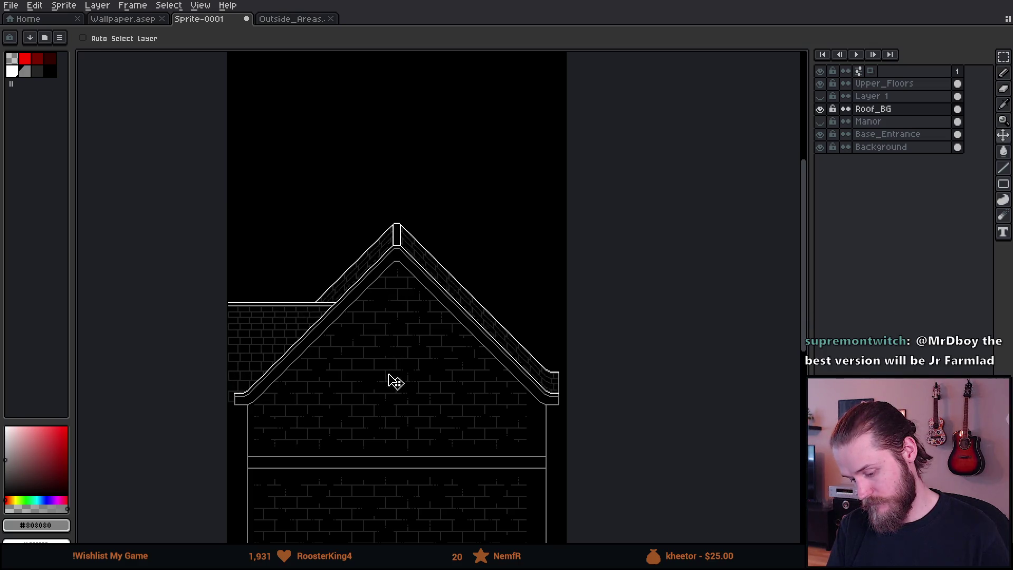
{"action": "mouse_move", "coordinate": [395, 323]}
{"action": "left_mouse_down"}
{"action": "mouse_move", "coordinate": [396, 301]}
{"action": "mouse_move", "coordinate": [388, 411]}
{"action": "mouse_move", "coordinate": [400, 327]}
{"action": "mouse_move", "coordinate": [387, 404]}
{"action": "mouse_move", "coordinate": [396, 343]}
{"action": "mouse_move", "coordinate": [375, 292]}
{"action": "mouse_move", "coordinate": [436, 247]}
{"action": "mouse_move", "coordinate": [438, 215]}
{"action": "left_mouse_up"}
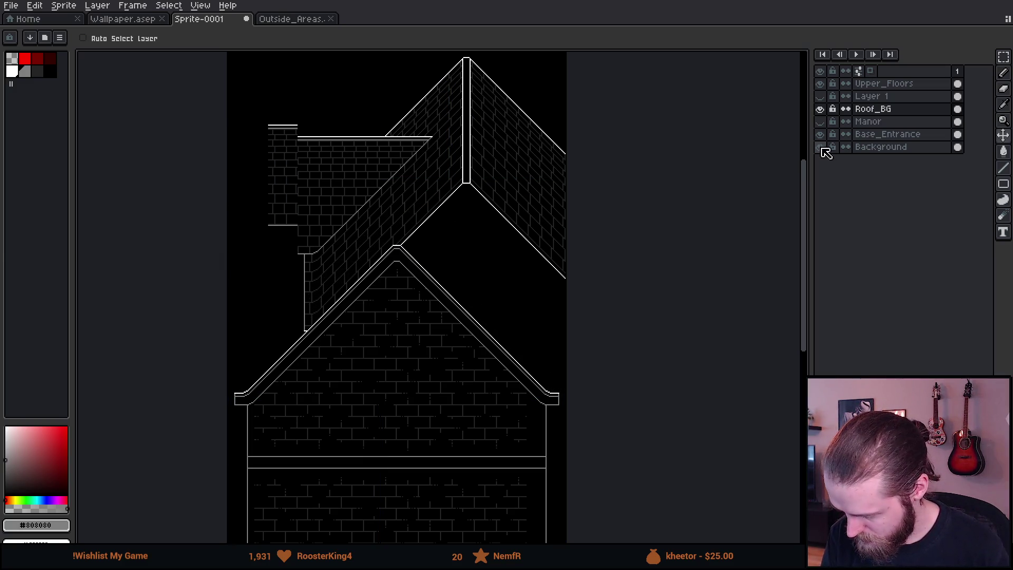
{"action": "key", "text": "ctrl+z"}
{"action": "key", "text": "ctrl+z"}
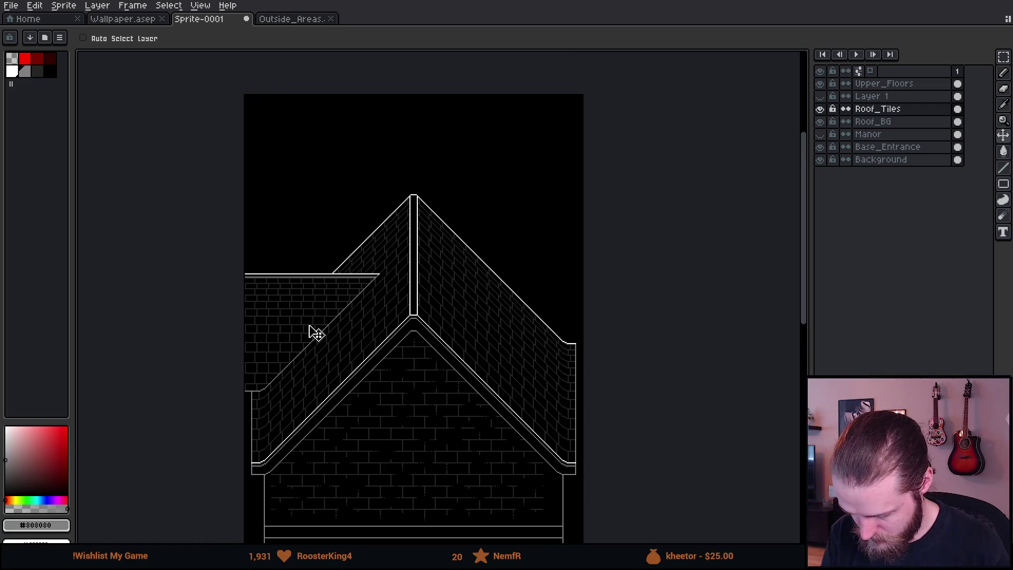
Step: Select and delete the chimney area on the left of the facade
{"action": "scroll", "coordinate": [371, 262], "scroll_direction": "up", "scroll_amount": 2}
{"action": "mouse_move", "coordinate": [371, 263]}
{"action": "left_mouse_down"}
{"action": "mouse_move", "coordinate": [346, 310]}
{"action": "mouse_move", "coordinate": [435, 251]}
{"action": "left_mouse_up"}
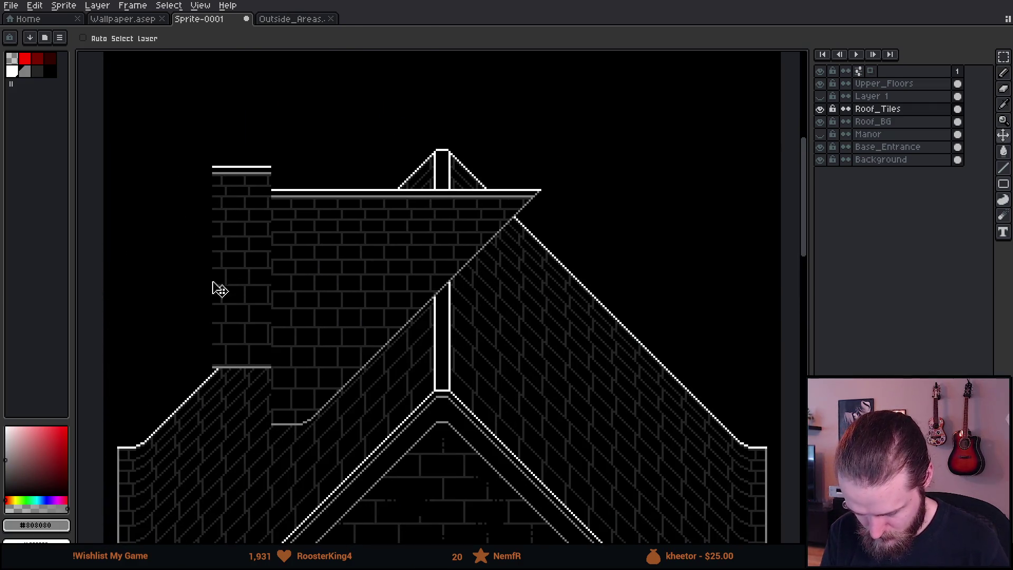
{"action": "key", "text": "m"}
{"action": "left_click_drag", "start_coordinate": [152, 122], "coordinate": [270, 472]}
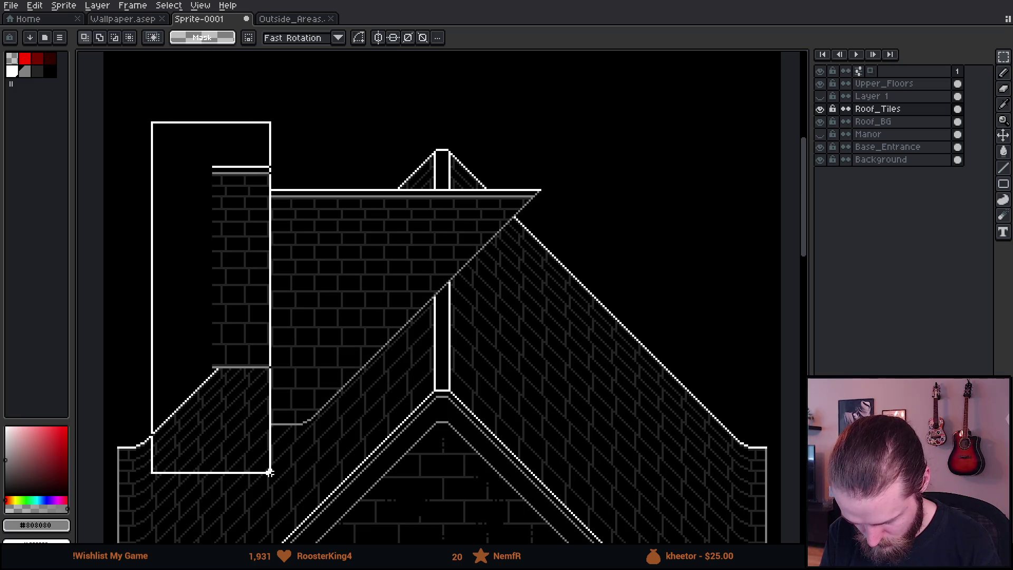
{"action": "key", "text": "Delete"}
Step: Select a large roof-and-wall block and try moving it, then cancel the move
{"action": "mouse_move", "coordinate": [216, 139]}
{"action": "left_mouse_down"}
{"action": "mouse_move", "coordinate": [616, 527]}
{"action": "mouse_move", "coordinate": [646, 541]}
{"action": "left_mouse_up"}
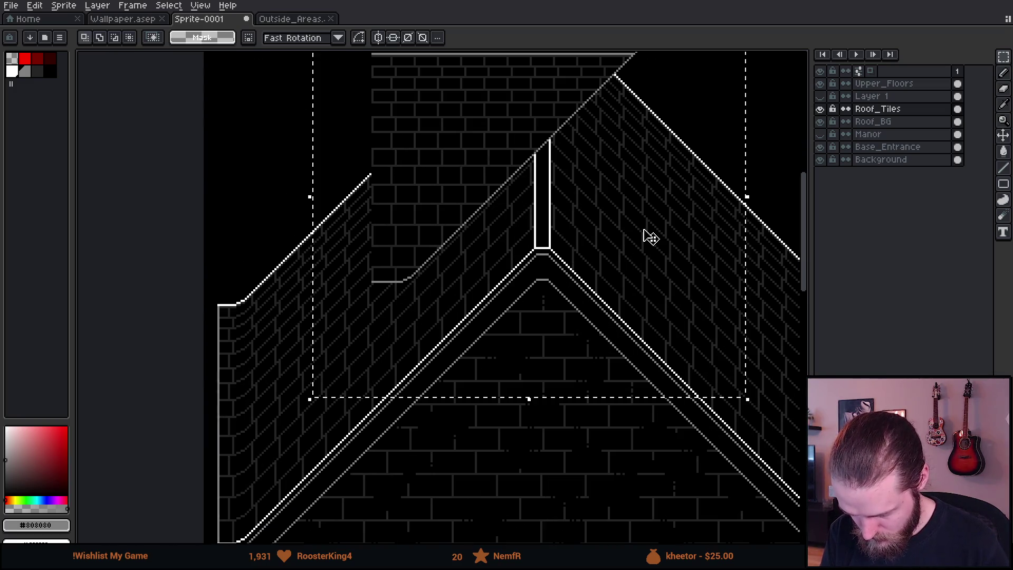
{"action": "mouse_move", "coordinate": [559, 236]}
{"action": "left_mouse_down"}
{"action": "mouse_move", "coordinate": [391, 369]}
{"action": "mouse_move", "coordinate": [385, 391]}
{"action": "left_mouse_up"}
{"action": "scroll", "coordinate": [514, 260], "scroll_direction": "up", "scroll_amount": 1}
{"action": "left_click_drag", "start_coordinate": [512, 261], "coordinate": [510, 228]}
{"action": "key", "text": "Down"}
{"action": "scroll", "coordinate": [511, 228], "scroll_direction": "down", "scroll_amount": 1}
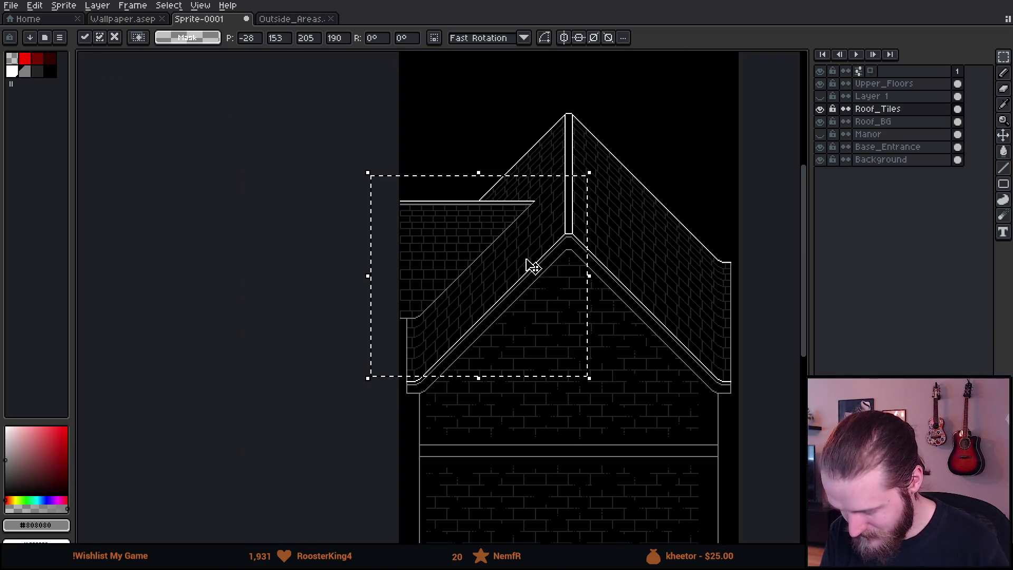
{"action": "scroll", "coordinate": [524, 263], "scroll_direction": "down", "scroll_amount": 1}
{"action": "left_click_drag", "start_coordinate": [488, 315], "coordinate": [482, 299]}
{"action": "key", "text": "Escape"}
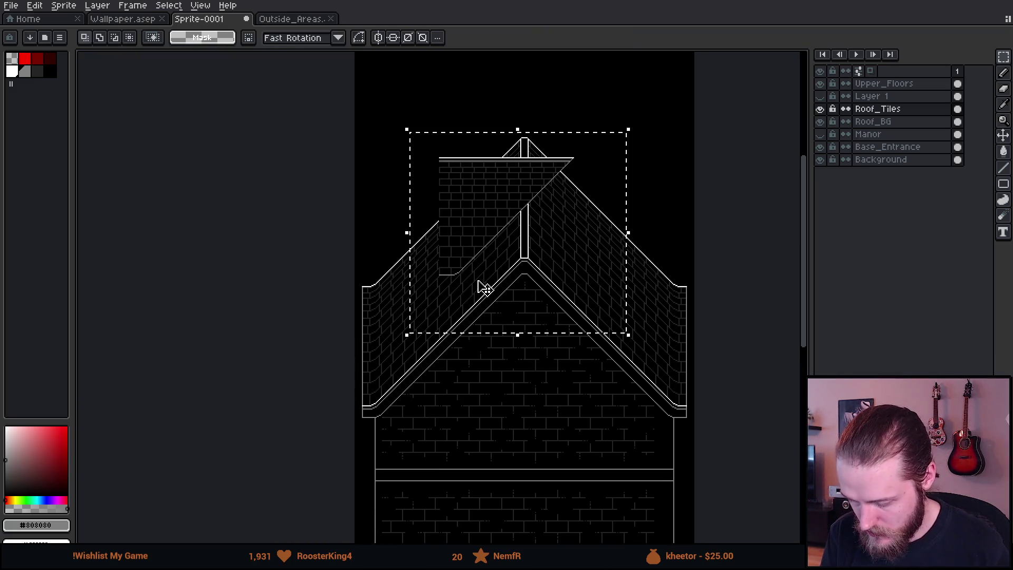
Step: Move the side-wing piece down-left against the gable, then raise the wall and ledge about 48 pixels
{"action": "scroll", "coordinate": [490, 251], "scroll_direction": "up", "scroll_amount": 3}
{"action": "mouse_move", "coordinate": [466, 262]}
{"action": "left_mouse_down"}
{"action": "mouse_move", "coordinate": [366, 385]}
{"action": "mouse_move", "coordinate": [265, 459]}
{"action": "mouse_move", "coordinate": [248, 455]}
{"action": "mouse_move", "coordinate": [245, 415]}
{"action": "mouse_move", "coordinate": [242, 423]}
{"action": "left_mouse_up"}
{"action": "scroll", "coordinate": [242, 423], "scroll_direction": "down", "scroll_amount": 3}
{"action": "key", "text": "Return"}
{"action": "scroll", "coordinate": [362, 373], "scroll_direction": "down", "scroll_amount": 5}
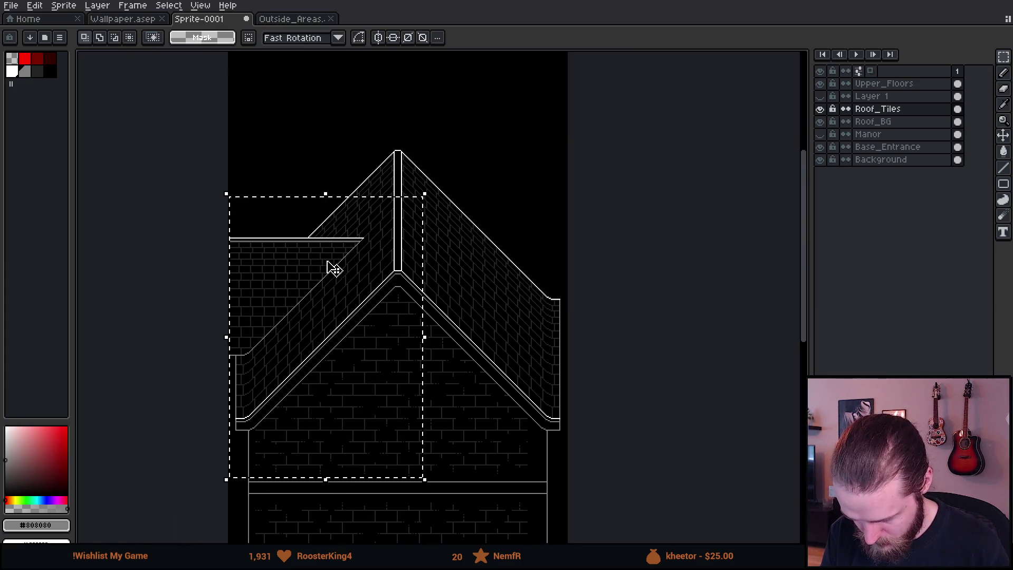
{"action": "scroll", "coordinate": [328, 267], "scroll_direction": "up", "scroll_amount": 3}
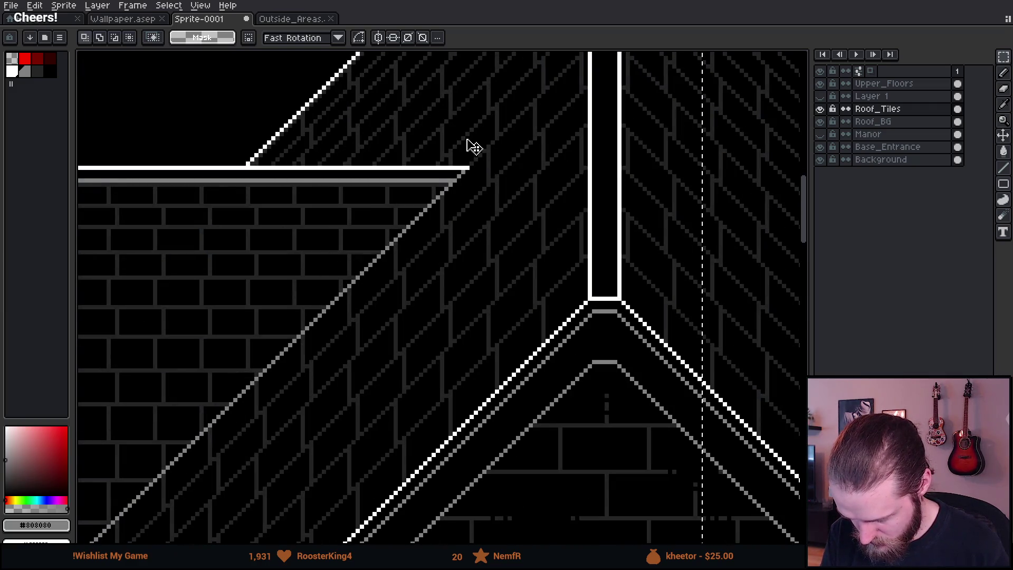
{"action": "left_click_drag", "start_coordinate": [468, 152], "coordinate": [464, 233]}
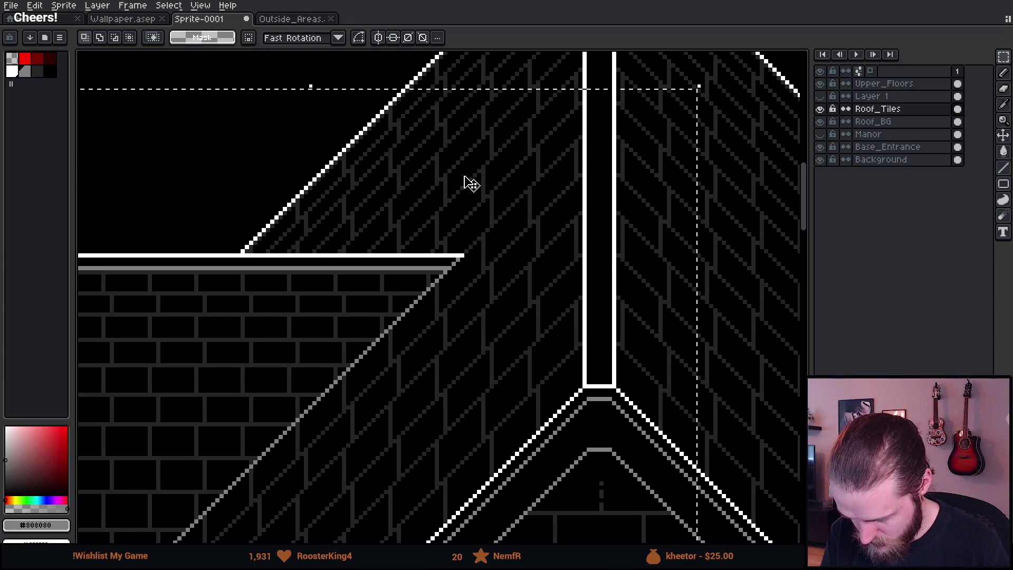
{"action": "left_click_drag", "start_coordinate": [430, 297], "coordinate": [435, 271]}
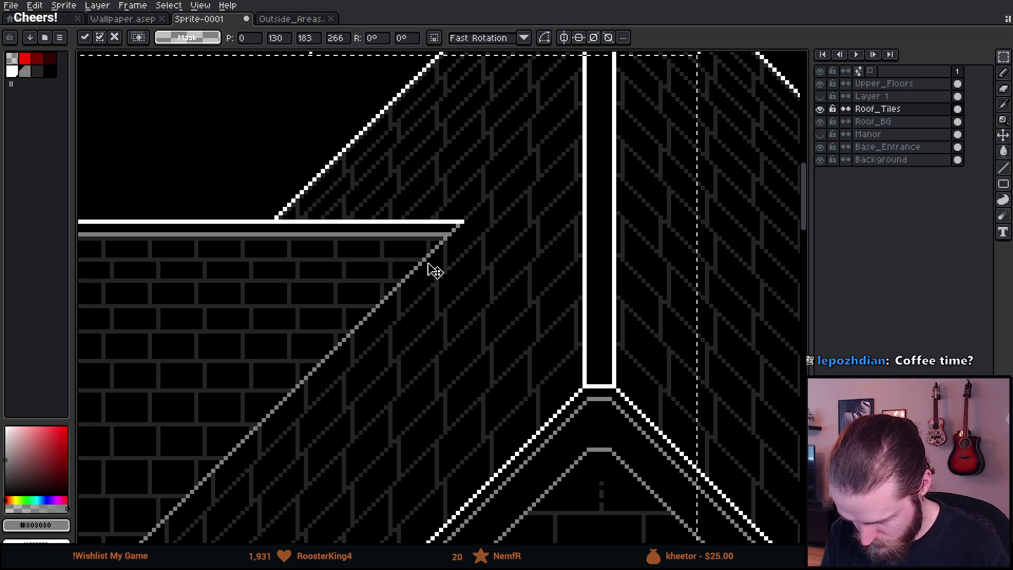
{"action": "scroll", "coordinate": [434, 270], "scroll_direction": "down", "scroll_amount": 2}
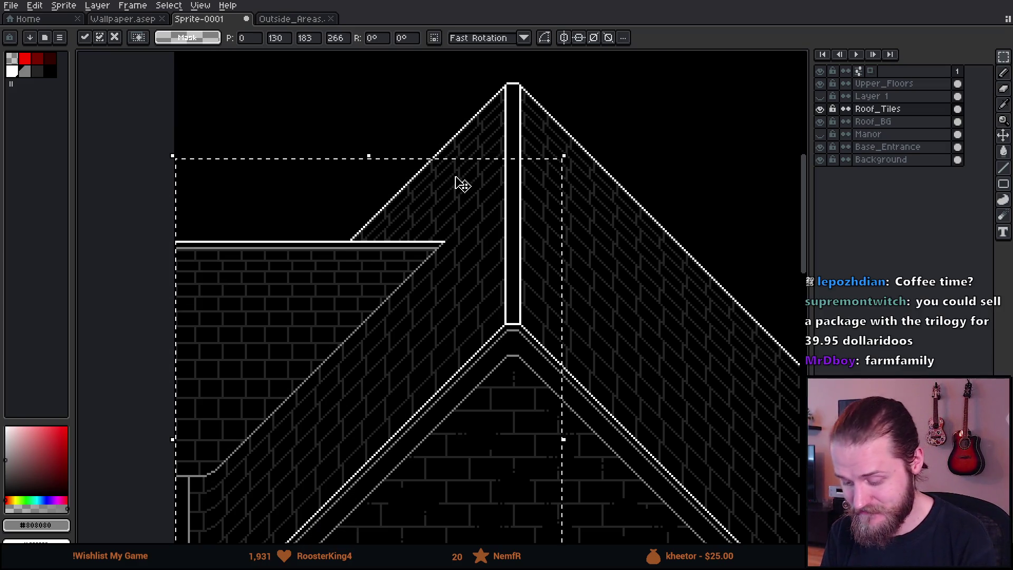
Step: Commit the moved roof piece and deselect it
{"action": "scroll", "coordinate": [462, 183], "scroll_direction": "down", "scroll_amount": 2}
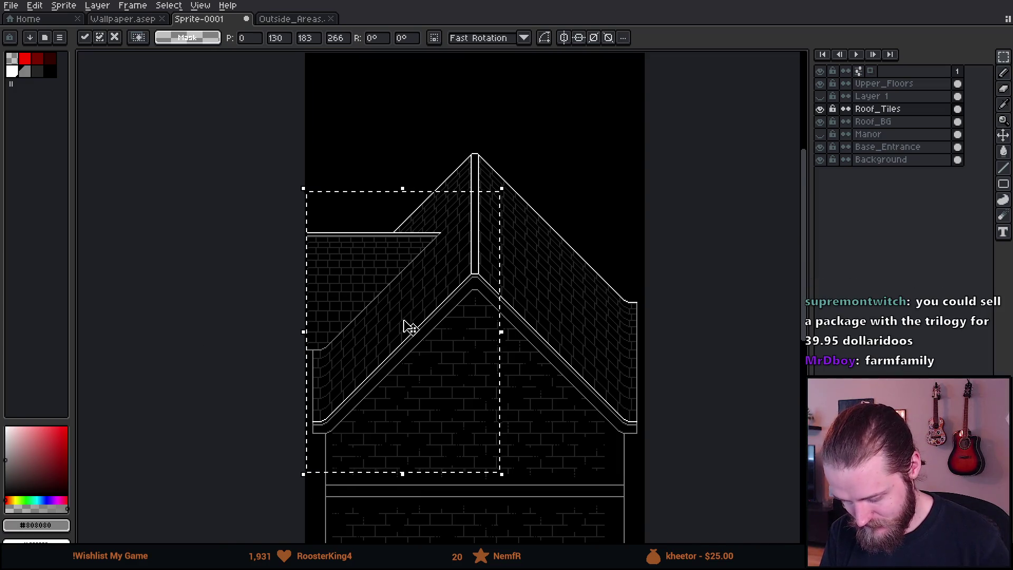
{"action": "scroll", "coordinate": [409, 327], "scroll_direction": "up", "scroll_amount": 2}
{"action": "scroll", "coordinate": [353, 378], "scroll_direction": "down", "scroll_amount": 2}
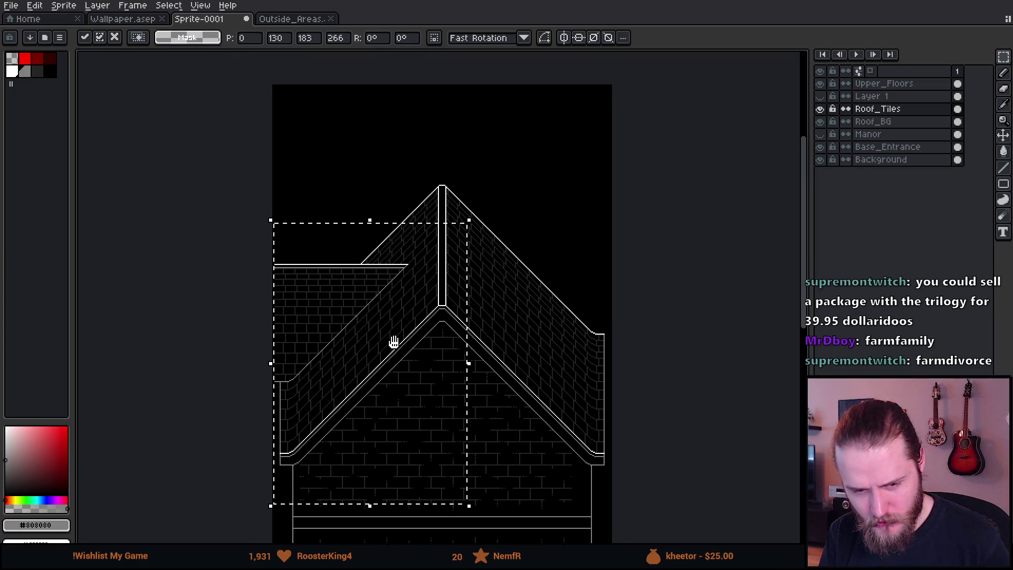
{"action": "left_click_drag", "start_coordinate": [394, 342], "coordinate": [384, 344]}
{"action": "scroll", "coordinate": [384, 343], "scroll_direction": "up", "scroll_amount": 2}
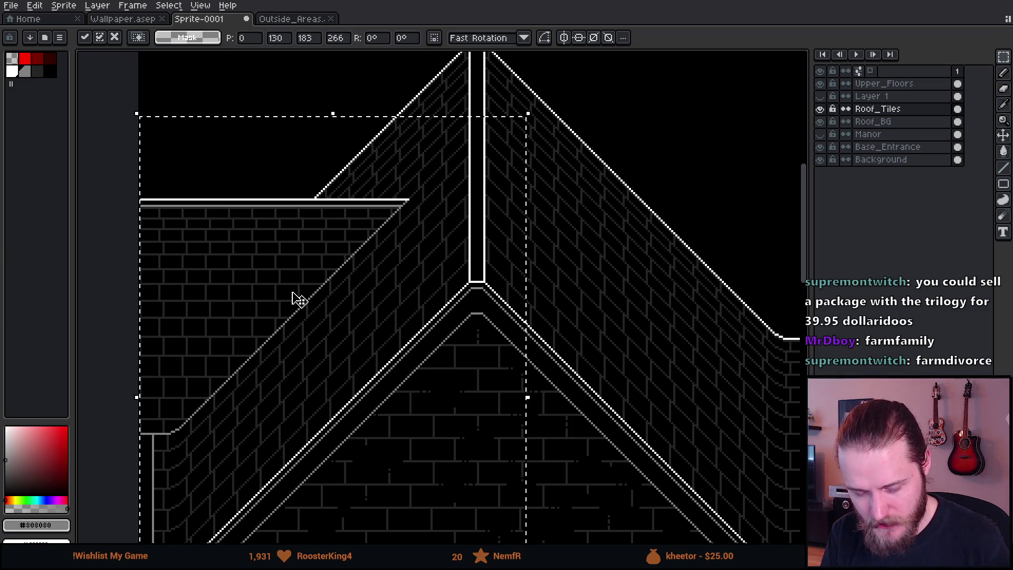
{"action": "key", "text": "ctrl+d"}
Step: Copy the left side-wing roof to the right, flip it horizontally, and set it against the gable
{"action": "left_click_drag", "start_coordinate": [497, 92], "coordinate": [140, 530]}
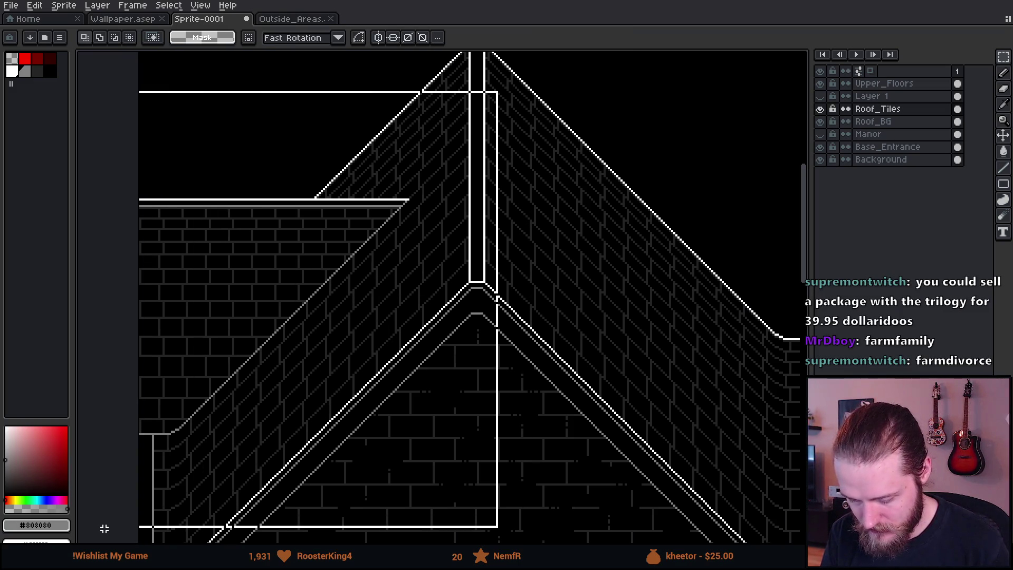
{"action": "scroll", "coordinate": [243, 335], "scroll_direction": "down", "scroll_amount": 2}
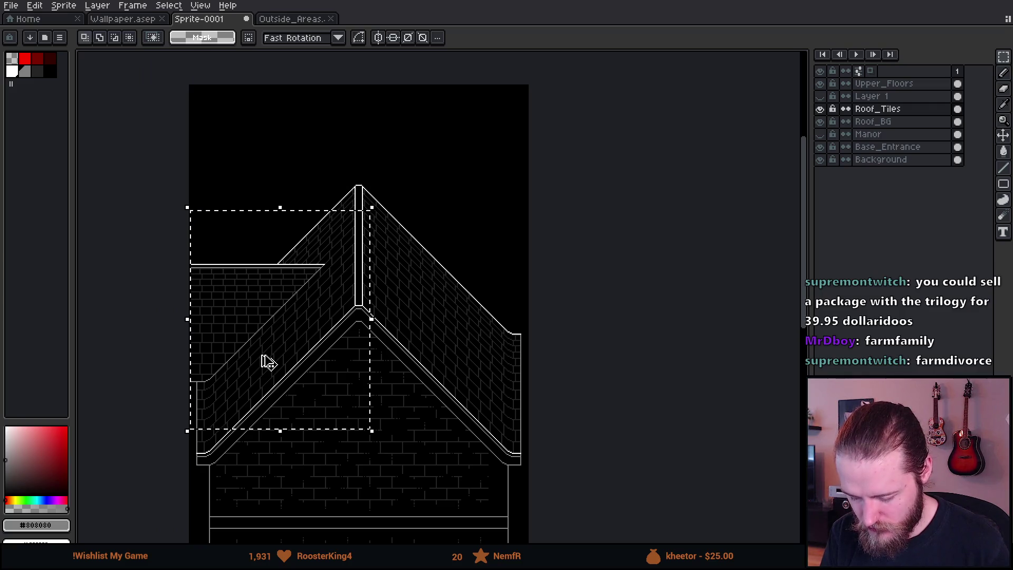
{"action": "mouse_move", "coordinate": [269, 369]}
{"action": "left_mouse_down"}
{"action": "mouse_move", "coordinate": [443, 278]}
{"action": "mouse_move", "coordinate": [470, 287]}
{"action": "mouse_move", "coordinate": [446, 362]}
{"action": "mouse_move", "coordinate": [473, 391]}
{"action": "mouse_move", "coordinate": [421, 311]}
{"action": "left_mouse_up"}
{"action": "key", "text": "shift+h"}
{"action": "scroll", "coordinate": [464, 253], "scroll_direction": "up", "scroll_amount": 2}
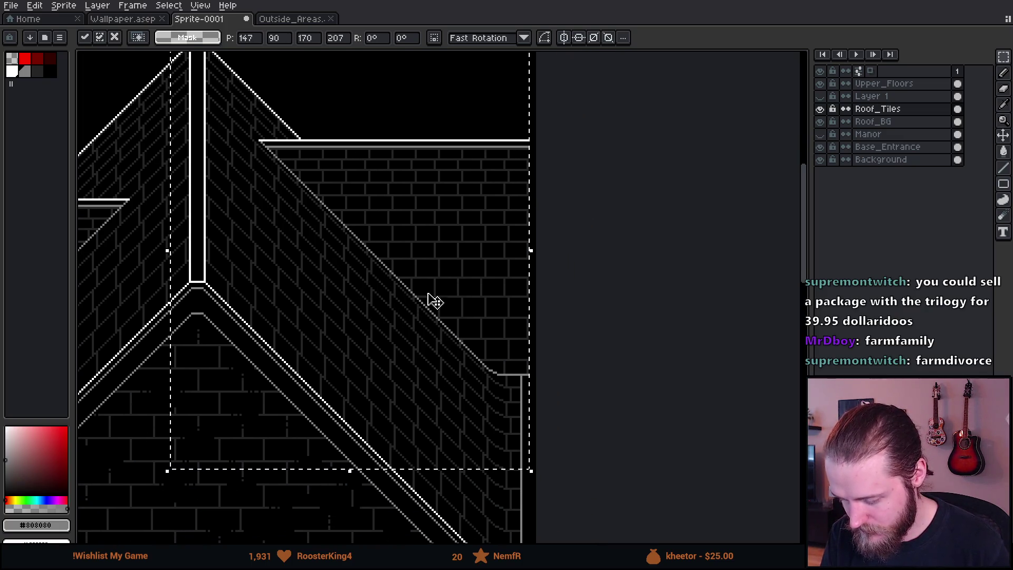
{"action": "mouse_move", "coordinate": [425, 257]}
{"action": "left_mouse_down"}
{"action": "mouse_move", "coordinate": [407, 254]}
{"action": "mouse_move", "coordinate": [391, 276]}
{"action": "mouse_move", "coordinate": [393, 289]}
{"action": "mouse_move", "coordinate": [429, 292]}
{"action": "left_mouse_up"}
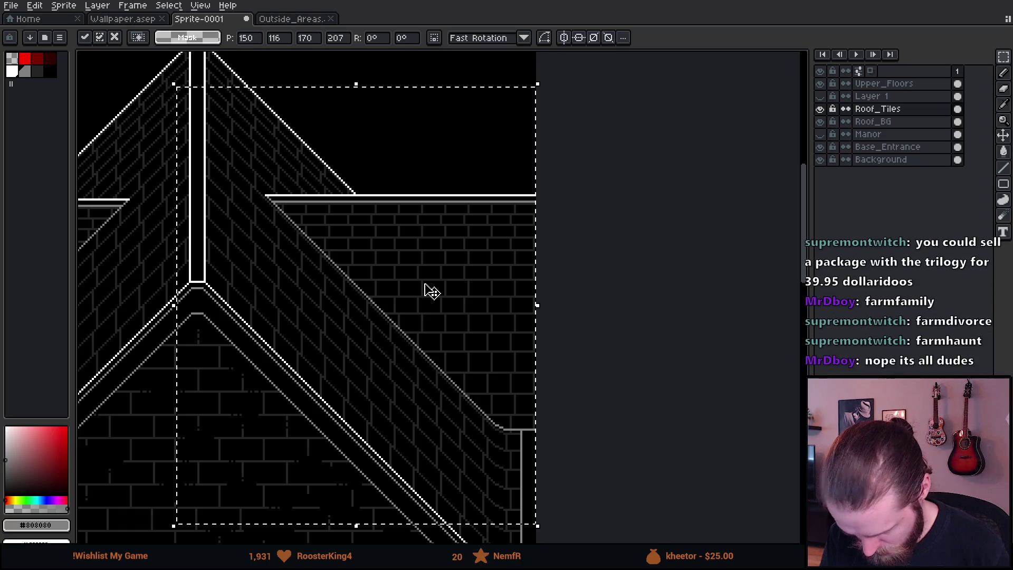
Step: Nudge the mirrored right wing roof into symmetric position and confirm it
{"action": "scroll", "coordinate": [282, 224], "scroll_direction": "up", "scroll_amount": 2}
{"action": "left_click_drag", "start_coordinate": [283, 223], "coordinate": [532, 224]}
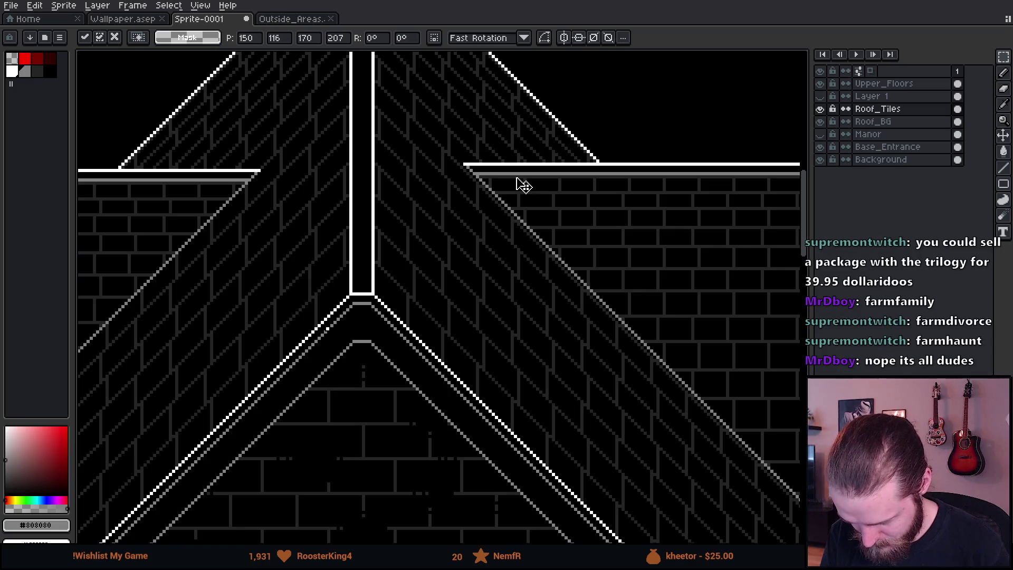
{"action": "left_click_drag", "start_coordinate": [517, 179], "coordinate": [518, 184]}
{"action": "scroll", "coordinate": [516, 190], "scroll_direction": "up", "scroll_amount": 1}
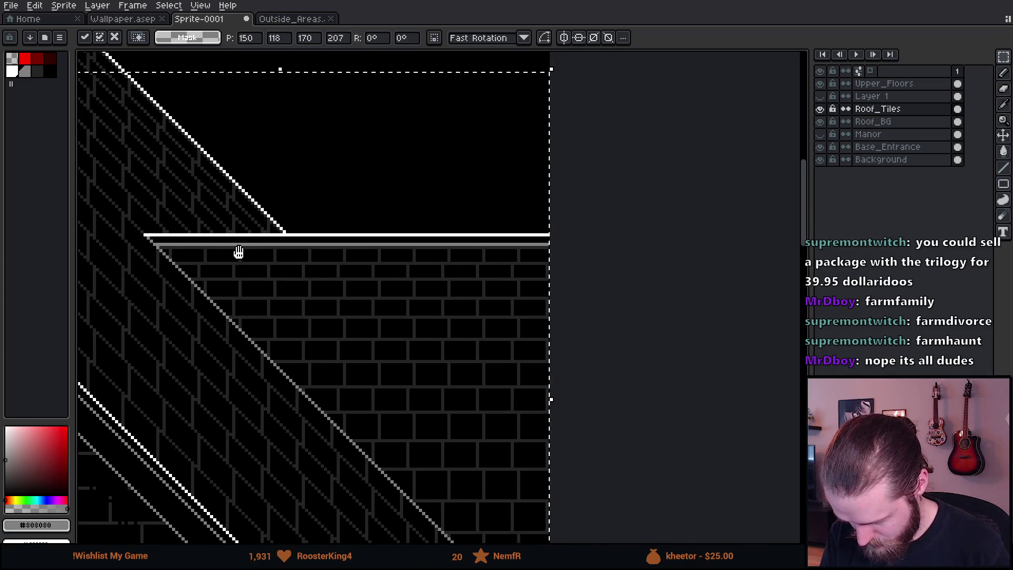
{"action": "scroll", "coordinate": [640, 276], "scroll_direction": "down", "scroll_amount": 1}
{"action": "key", "text": "Return"}
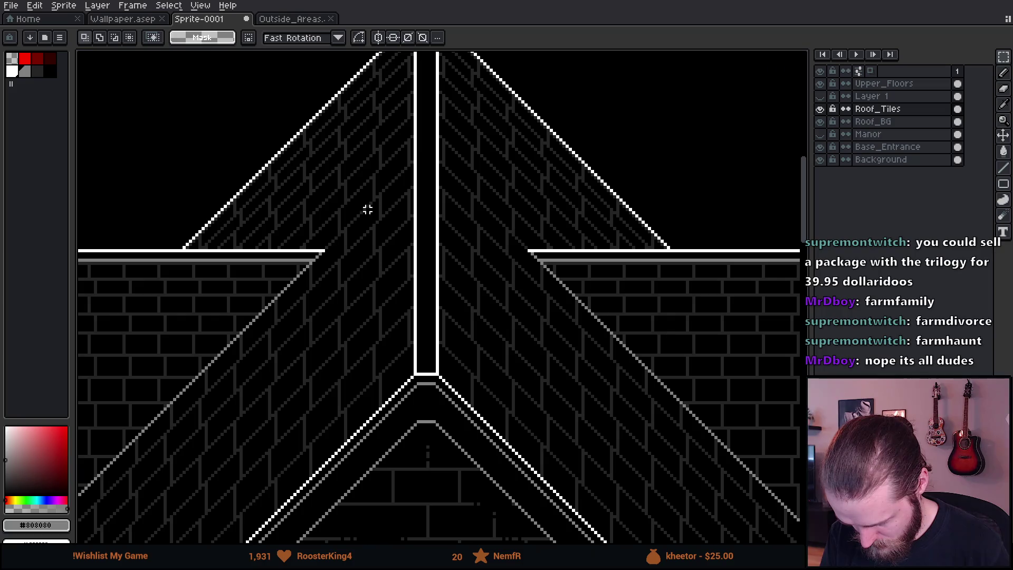
{"action": "scroll", "coordinate": [500, 235], "scroll_direction": "down", "scroll_amount": 3}
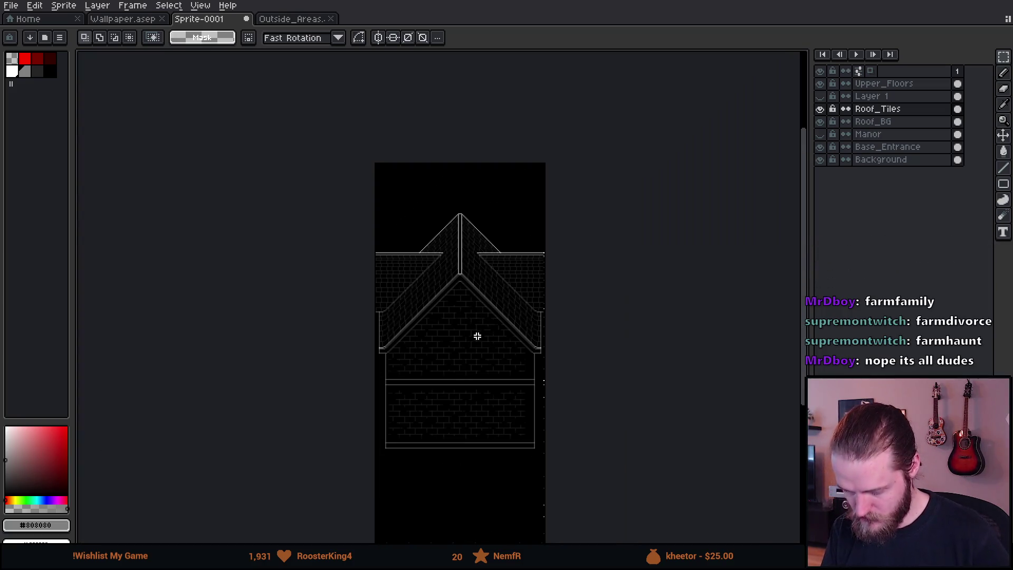
Step: Try shifting the roof layer upward with the Move tool, then undo the move
{"action": "scroll", "coordinate": [395, 340], "scroll_direction": "up", "scroll_amount": 1}
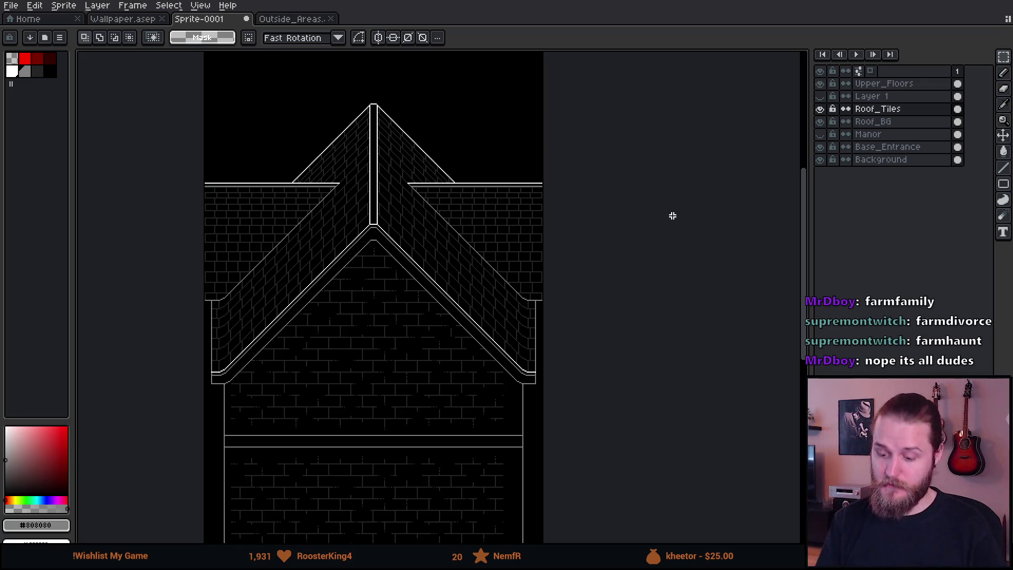
{"action": "scroll", "coordinate": [592, 226], "scroll_direction": "down", "scroll_amount": 1}
{"action": "scroll", "coordinate": [534, 215], "scroll_direction": "up", "scroll_amount": 1}
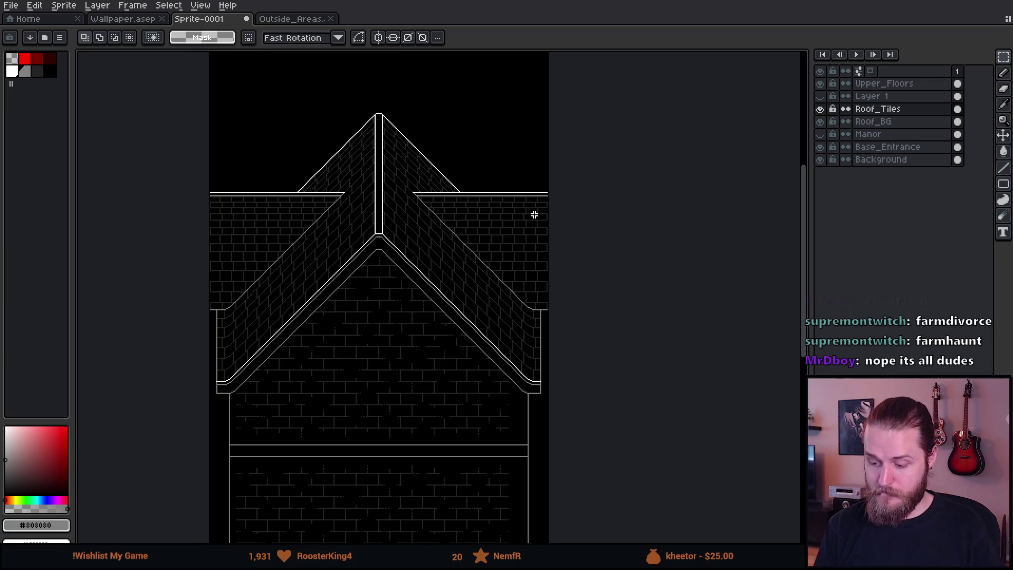
{"action": "key", "text": "v"}
{"action": "left_click_drag", "start_coordinate": [526, 237], "coordinate": [396, 174]}
{"action": "key", "text": "ctrl+z"}
Step: Hide the Background layer and briefly toggle the Upper_Floors layer's visibility
{"action": "scroll", "coordinate": [528, 356], "scroll_direction": "down", "scroll_amount": 1}
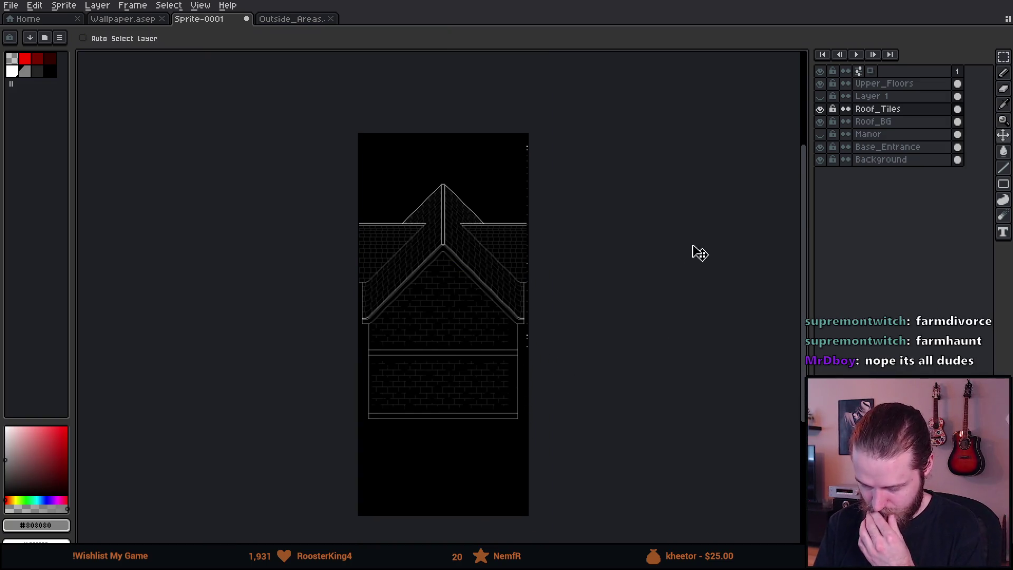
{"action": "scroll", "coordinate": [523, 363], "scroll_direction": "up", "scroll_amount": 3}
{"action": "scroll", "coordinate": [708, 231], "scroll_direction": "down", "scroll_amount": 2}
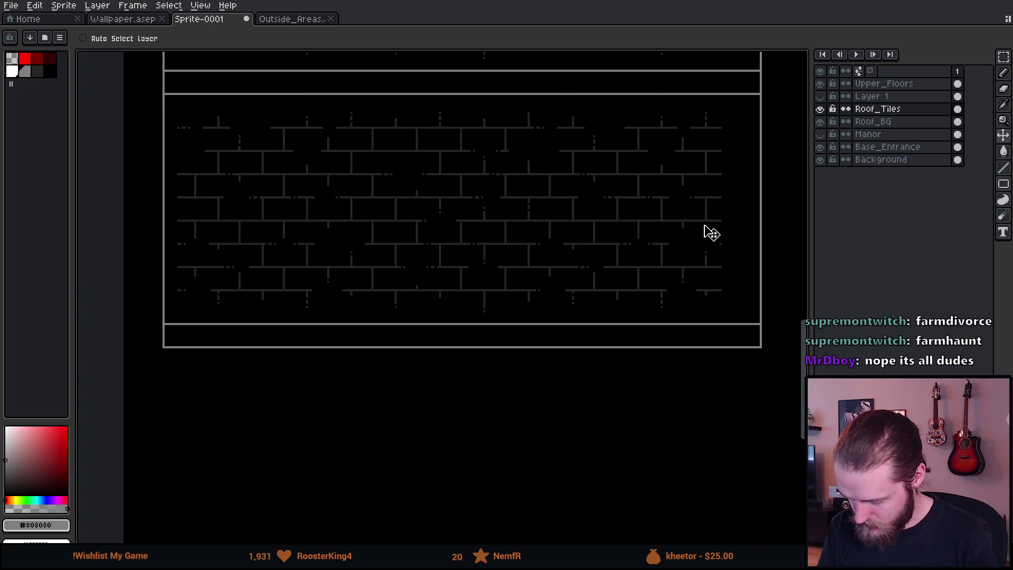
{"action": "scroll", "coordinate": [694, 172], "scroll_direction": "down", "scroll_amount": 1}
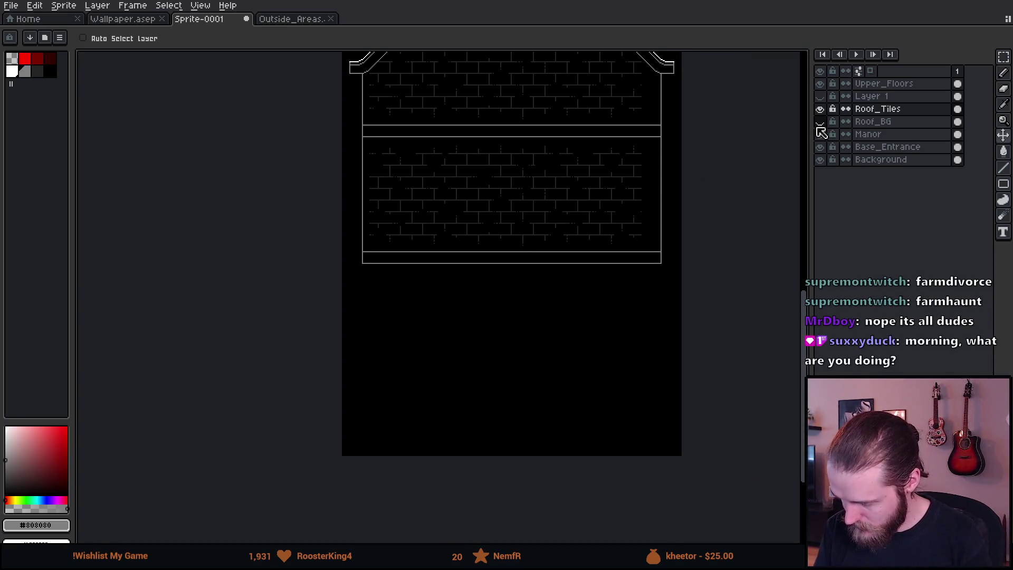
{"action": "left_click", "coordinate": [820, 159]}
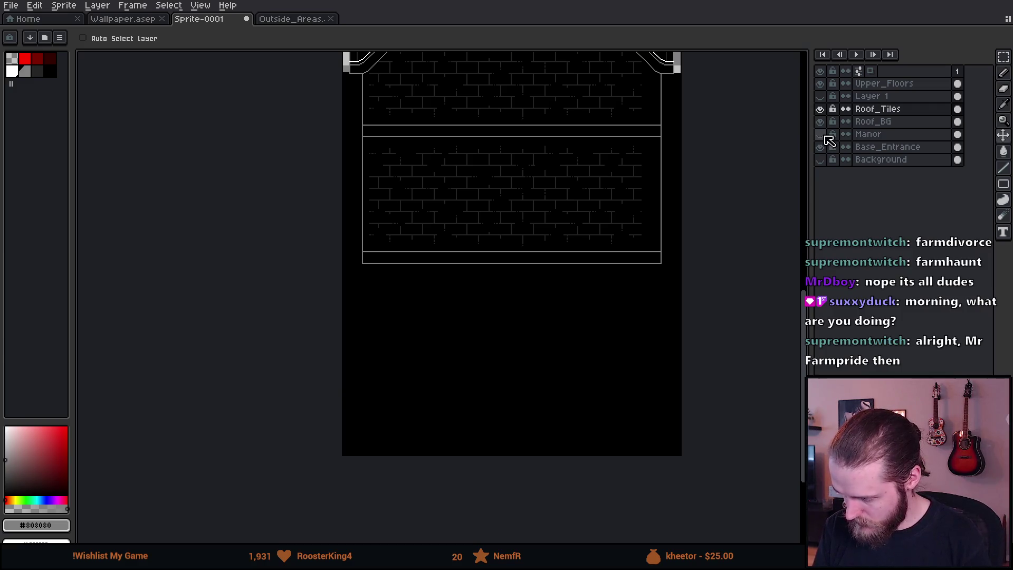
{"action": "left_click", "coordinate": [822, 84]}
{"action": "left_click", "coordinate": [822, 84]}
Step: Make Upper_Floors active, drag a rectangular selection, and bring the roof peak into view
{"action": "left_click", "coordinate": [876, 84]}
{"action": "key", "text": "m"}
{"action": "left_click_drag", "start_coordinate": [264, 495], "coordinate": [772, 347]}
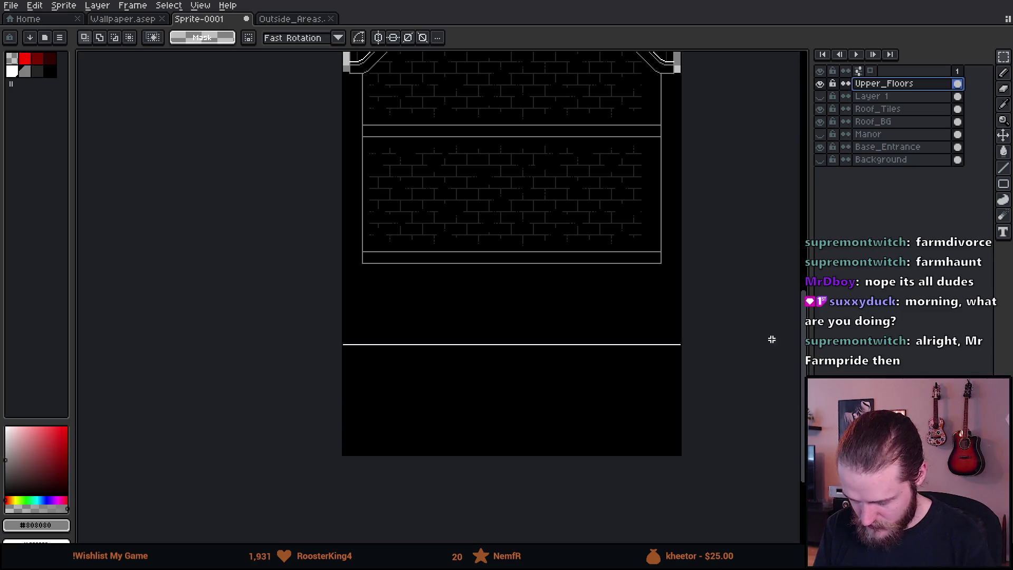
{"action": "scroll", "coordinate": [772, 348], "scroll_direction": "up", "scroll_amount": 4}
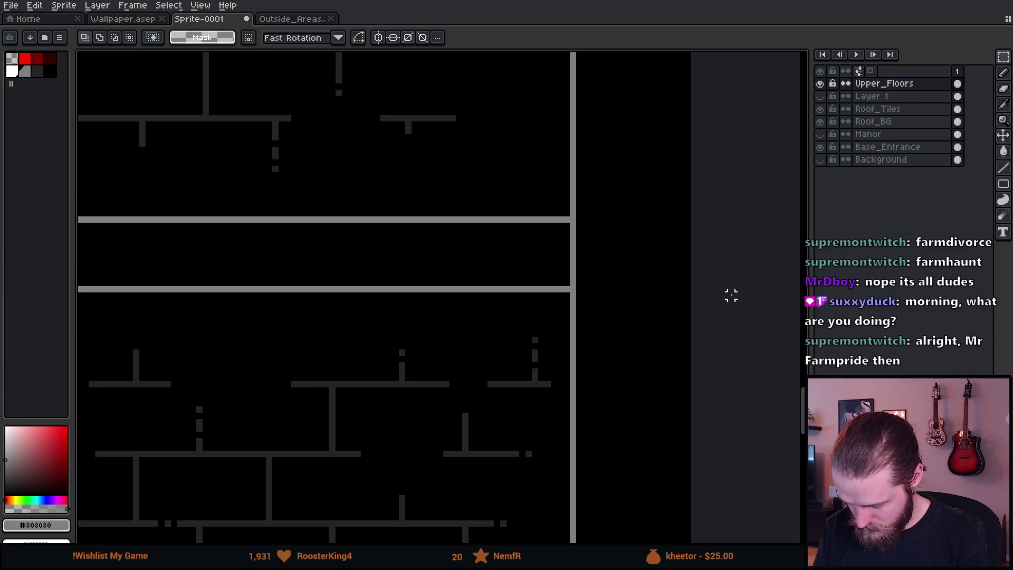
{"action": "scroll", "coordinate": [731, 296], "scroll_direction": "down", "scroll_amount": 5}
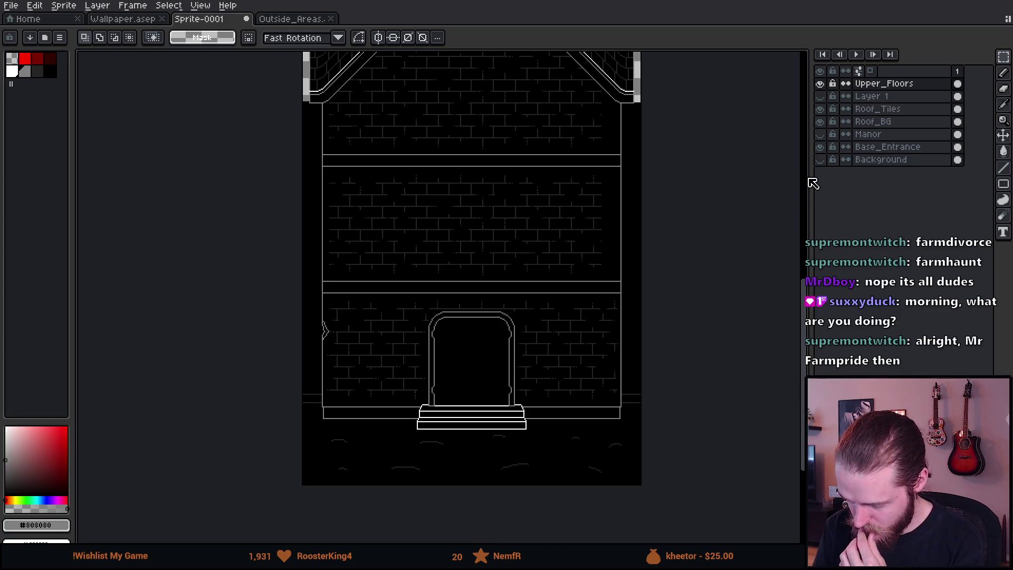
{"action": "mouse_move", "coordinate": [599, 231]}
{"action": "left_mouse_down"}
{"action": "mouse_move", "coordinate": [570, 278]}
{"action": "mouse_move", "coordinate": [556, 452]}
{"action": "mouse_move", "coordinate": [558, 364]}
{"action": "left_mouse_up"}
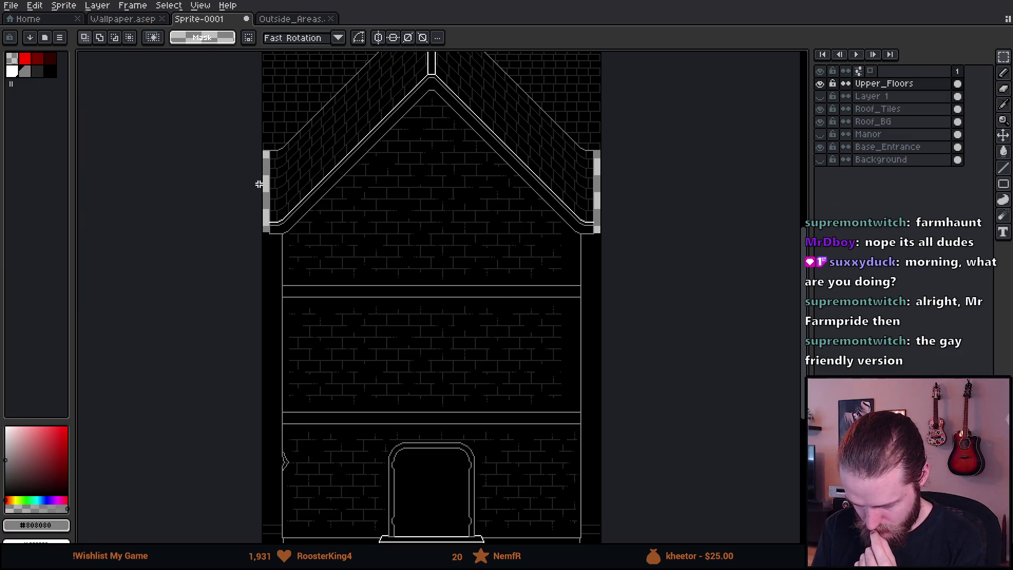
{"action": "scroll", "coordinate": [262, 182], "scroll_direction": "up", "scroll_amount": 3}
{"action": "scroll", "coordinate": [268, 253], "scroll_direction": "down", "scroll_amount": 3}
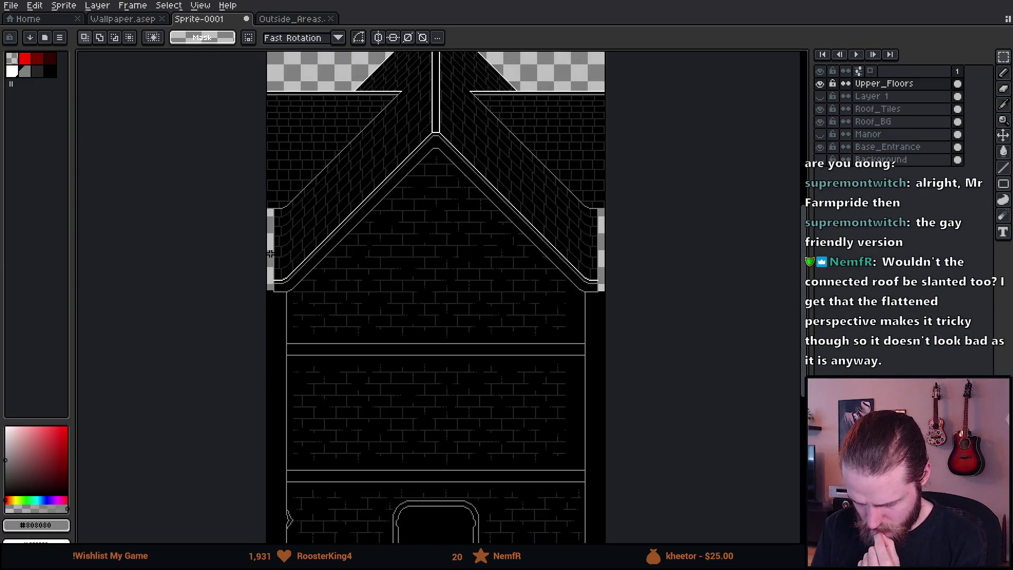
{"action": "left_click_drag", "start_coordinate": [335, 220], "coordinate": [334, 283]}
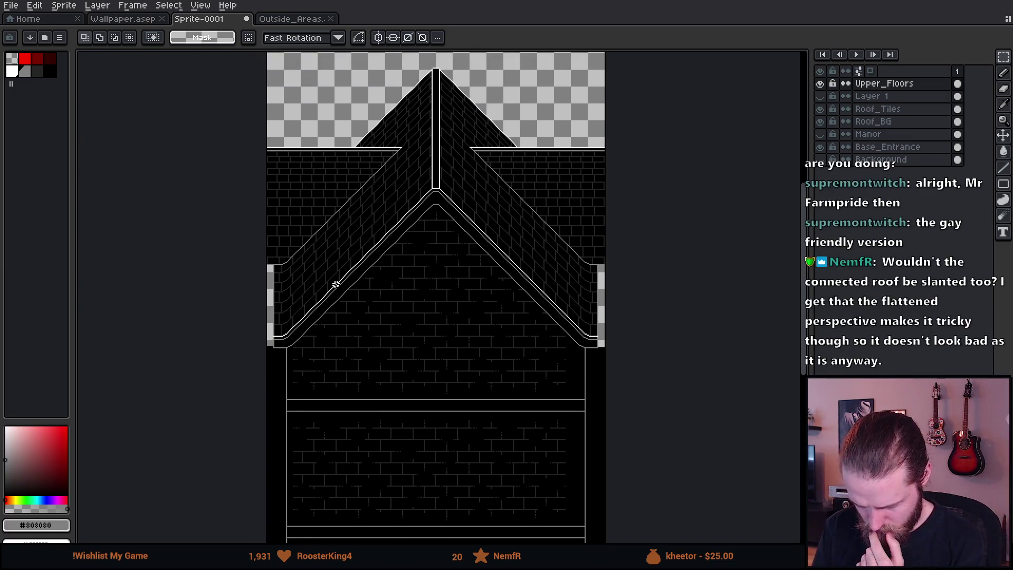
Step: Show the Background again, then test sliding the Roof_Tiles side sections down and undo
{"action": "left_click", "coordinate": [819, 159]}
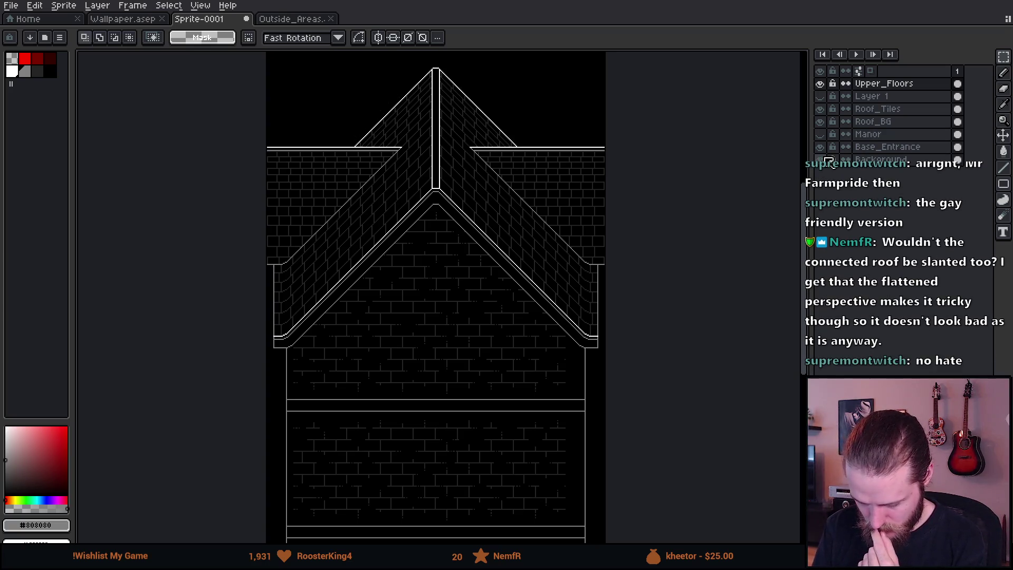
{"action": "left_click", "coordinate": [903, 110]}
{"action": "key", "text": "v"}
{"action": "left_click_drag", "start_coordinate": [359, 250], "coordinate": [349, 409]}
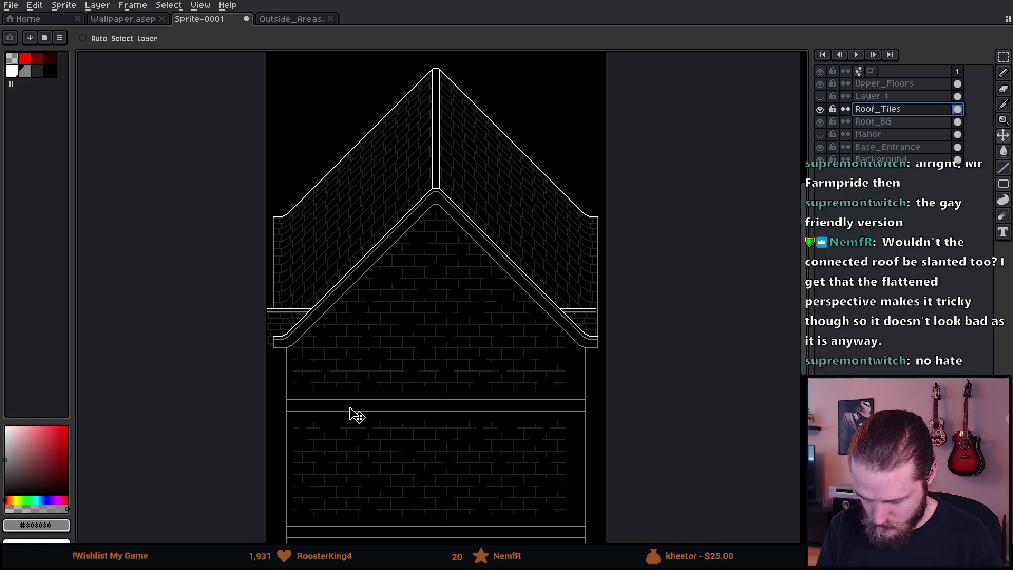
{"action": "key", "text": "ctrl+z"}
Step: Pan and zoom to inspect the roof peak and the empty space above it
{"action": "scroll", "coordinate": [560, 353], "scroll_direction": "down", "scroll_amount": 2}
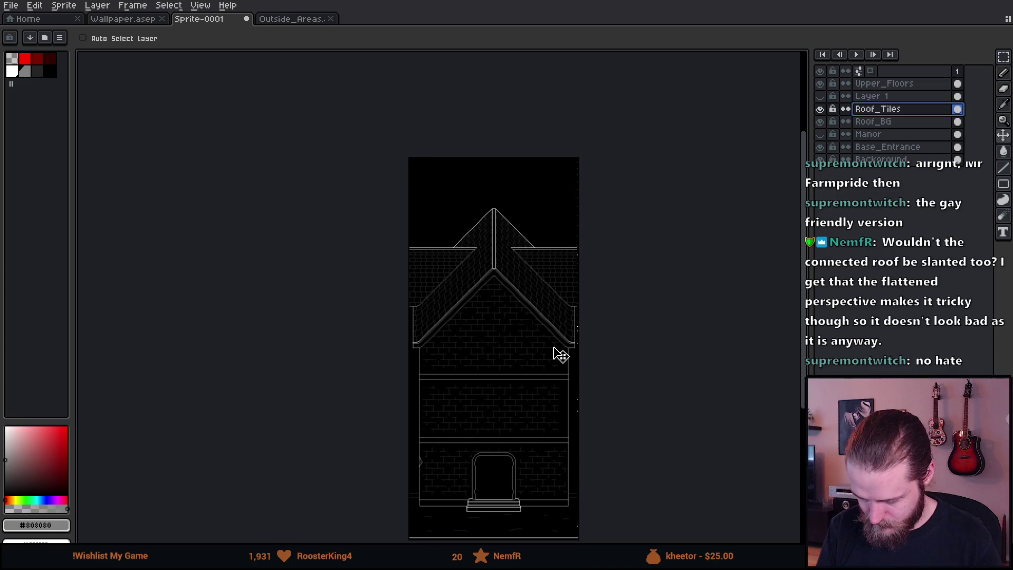
{"action": "left_click_drag", "start_coordinate": [563, 343], "coordinate": [491, 285]}
{"action": "scroll", "coordinate": [489, 284], "scroll_direction": "up", "scroll_amount": 2}
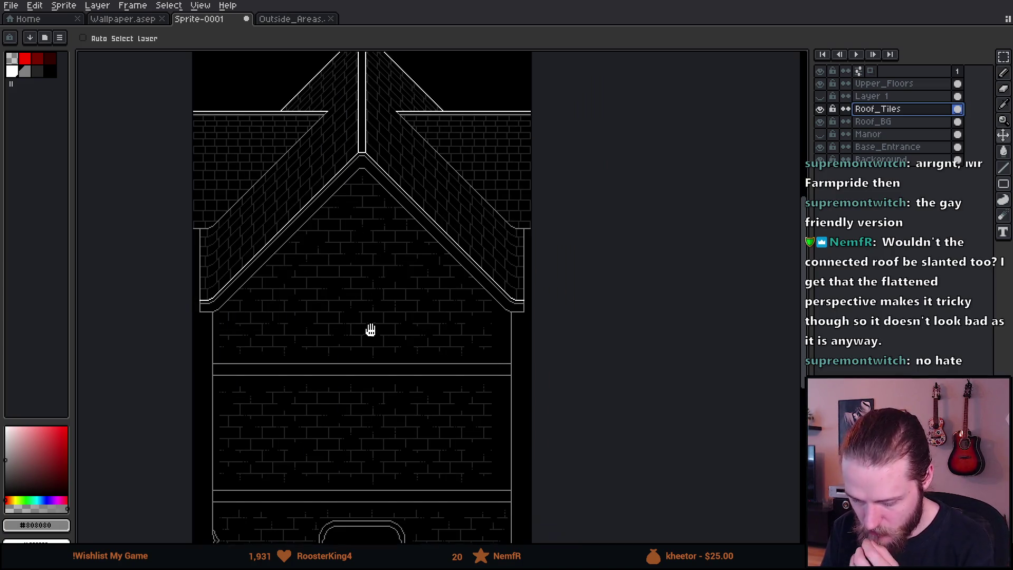
{"action": "left_click_drag", "start_coordinate": [372, 331], "coordinate": [395, 293]}
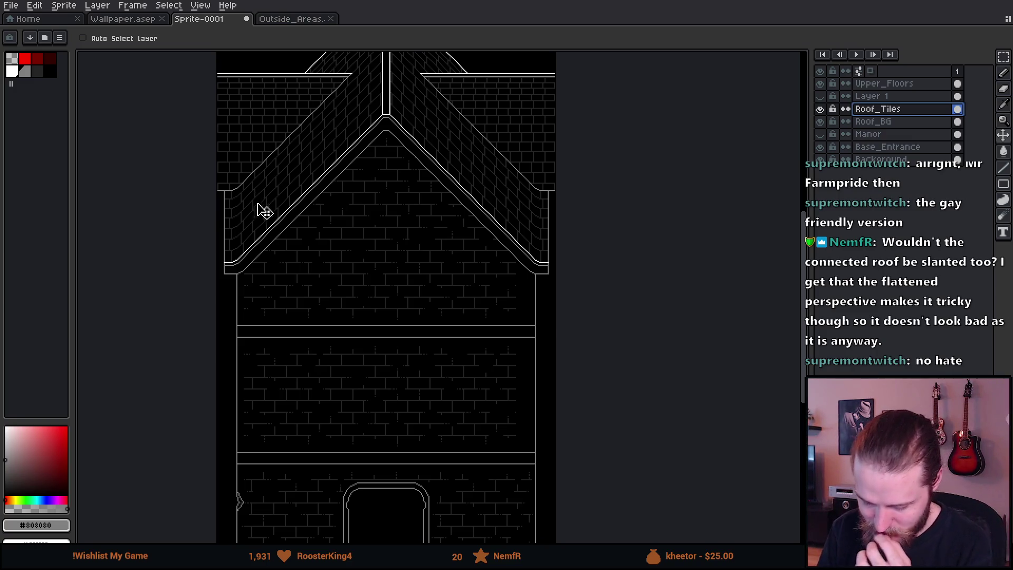
{"action": "scroll", "coordinate": [287, 224], "scroll_direction": "down", "scroll_amount": 1}
{"action": "scroll", "coordinate": [302, 219], "scroll_direction": "up", "scroll_amount": 1}
{"action": "left_click_drag", "start_coordinate": [302, 219], "coordinate": [318, 195]}
{"action": "left_click_drag", "start_coordinate": [318, 95], "coordinate": [319, 177]}
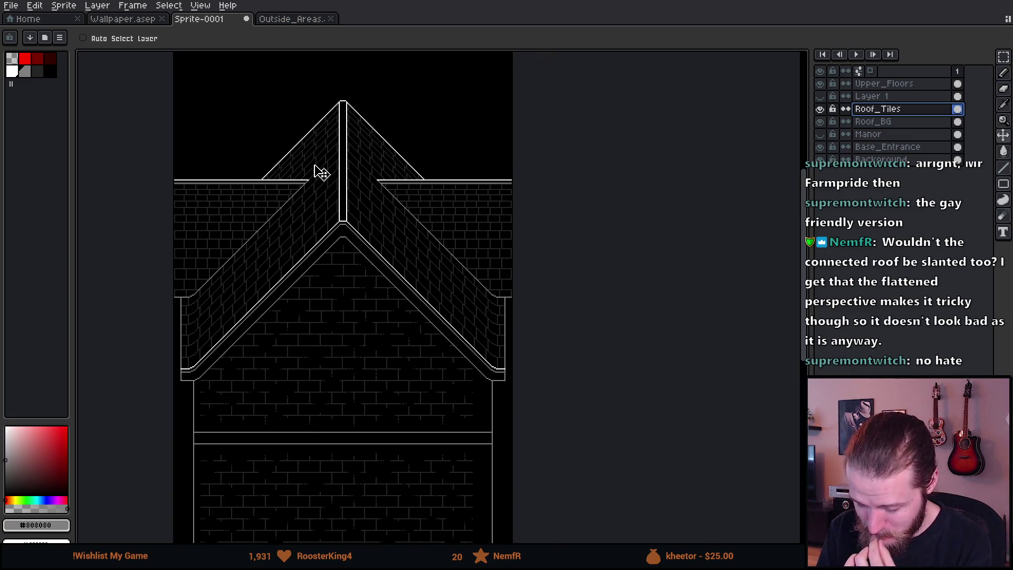
{"action": "mouse_move", "coordinate": [334, 141]}
{"action": "left_mouse_down"}
{"action": "mouse_move", "coordinate": [327, 263]}
{"action": "mouse_move", "coordinate": [328, 58]}
{"action": "left_mouse_up"}
{"action": "scroll", "coordinate": [362, 181], "scroll_direction": "down", "scroll_amount": 2}
{"action": "scroll", "coordinate": [362, 181], "scroll_direction": "up", "scroll_amount": 2}
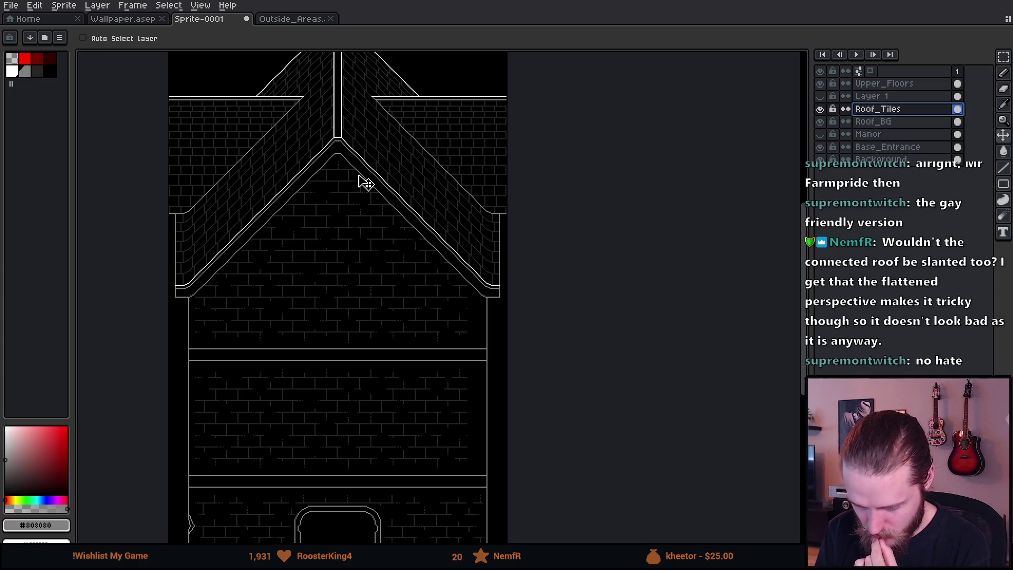
{"action": "scroll", "coordinate": [362, 181], "scroll_direction": "down", "scroll_amount": 2}
{"action": "left_click_drag", "start_coordinate": [366, 182], "coordinate": [358, 267]}
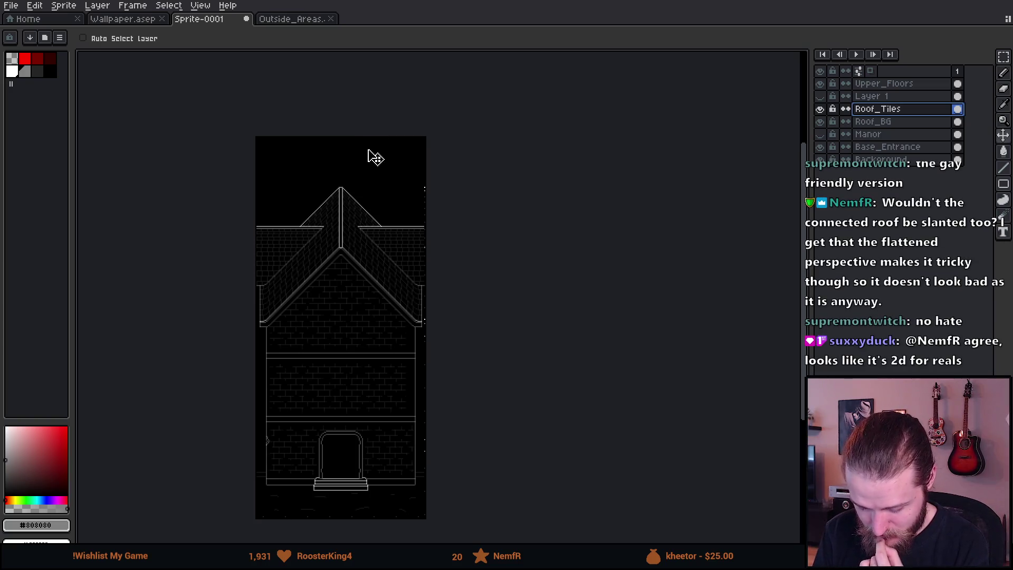
{"action": "scroll", "coordinate": [366, 378], "scroll_direction": "up", "scroll_amount": 2}
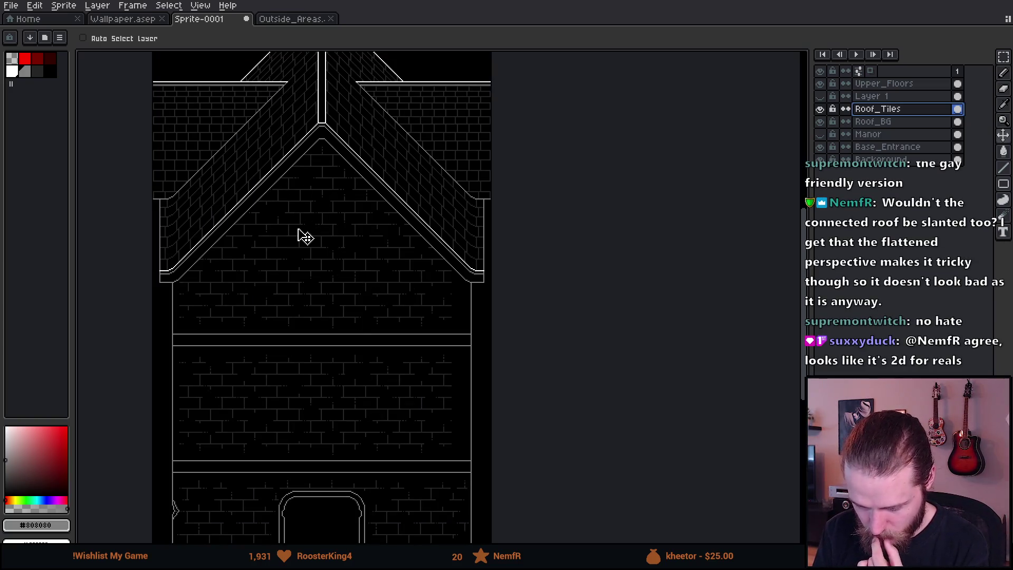
Step: Hide the Background layer again so the whole manor sits over transparency
{"action": "left_click", "coordinate": [820, 160]}
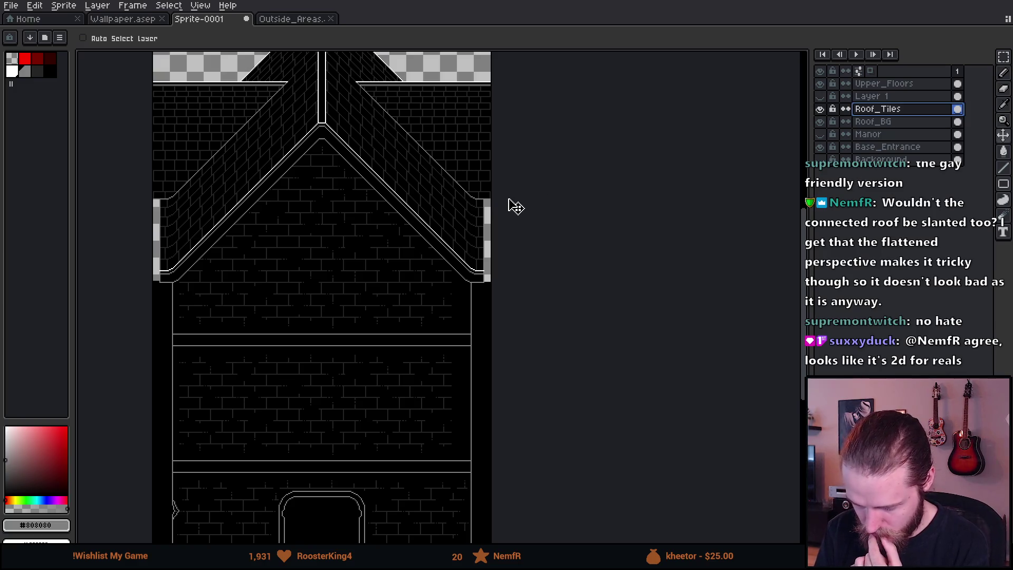
{"action": "scroll", "coordinate": [513, 206], "scroll_direction": "down", "scroll_amount": 2}
{"action": "scroll", "coordinate": [513, 206], "scroll_direction": "up", "scroll_amount": 2}
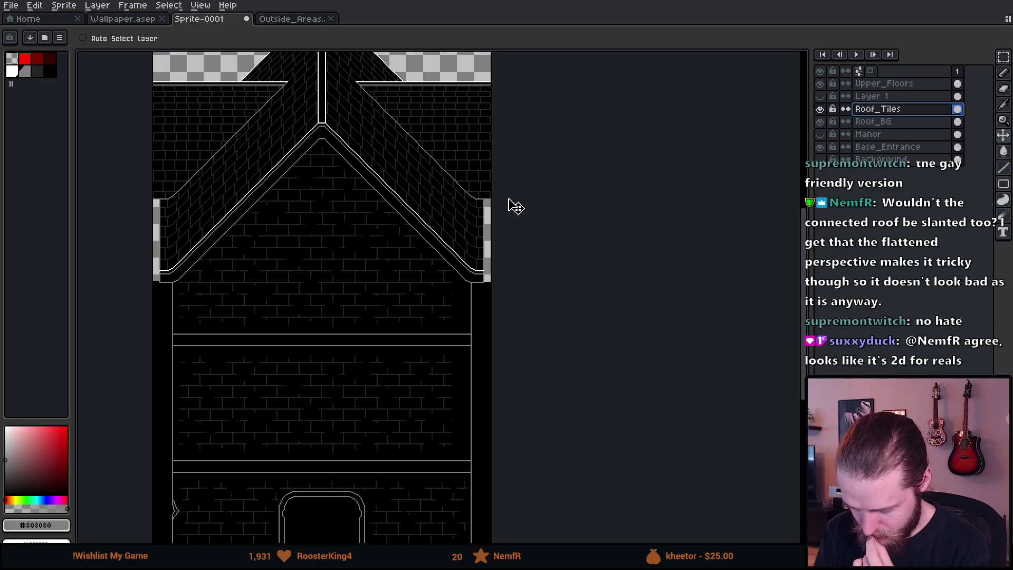
{"action": "scroll", "coordinate": [503, 189], "scroll_direction": "down", "scroll_amount": 2}
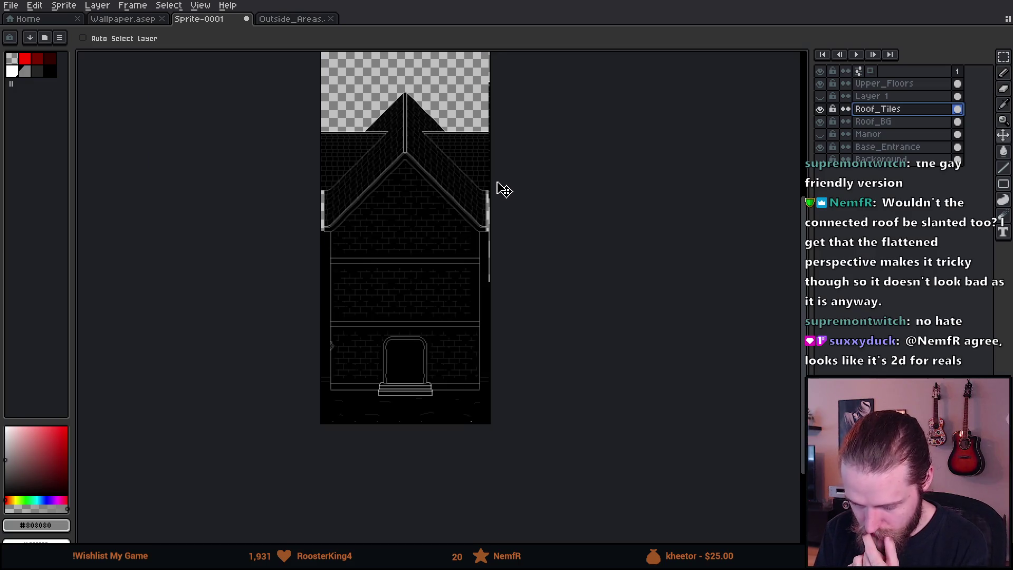
{"action": "mouse_move", "coordinate": [445, 102]}
{"action": "left_mouse_down"}
{"action": "mouse_move", "coordinate": [383, 156]}
{"action": "mouse_move", "coordinate": [357, 153]}
{"action": "left_mouse_up"}
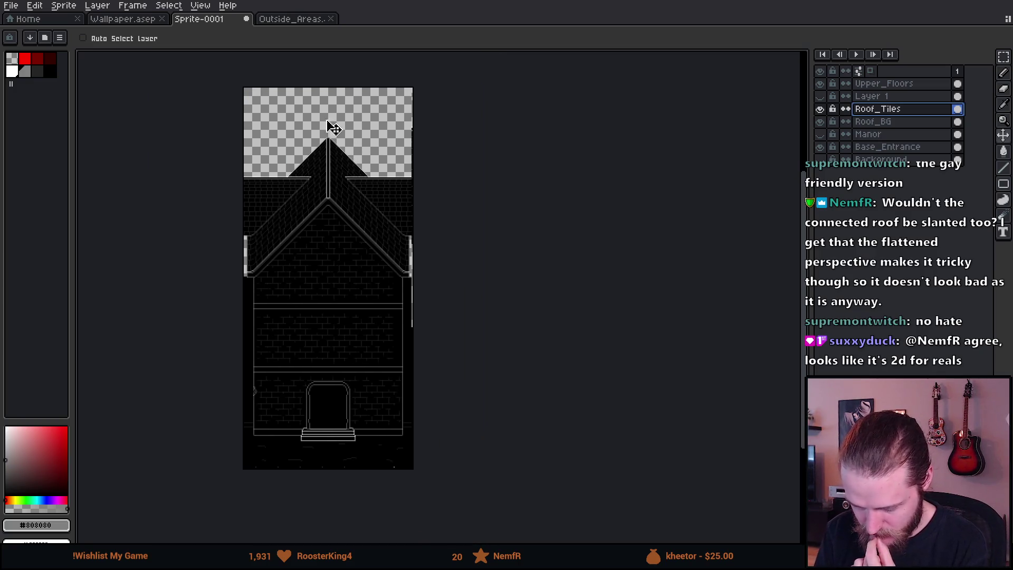
{"action": "left_click", "coordinate": [66, 6]}
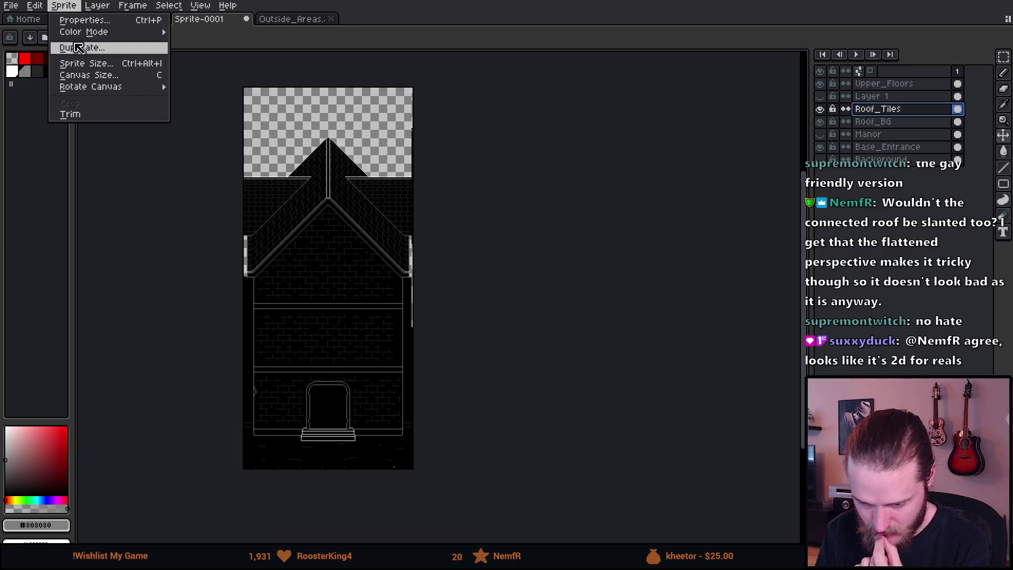
Step: Extend the canvas 414px right to 734px wide, hide Base_Entrance, and select Roof_BG
{"action": "left_click", "coordinate": [87, 75]}
{"action": "left_click_drag", "start_coordinate": [420, 166], "coordinate": [634, 184]}
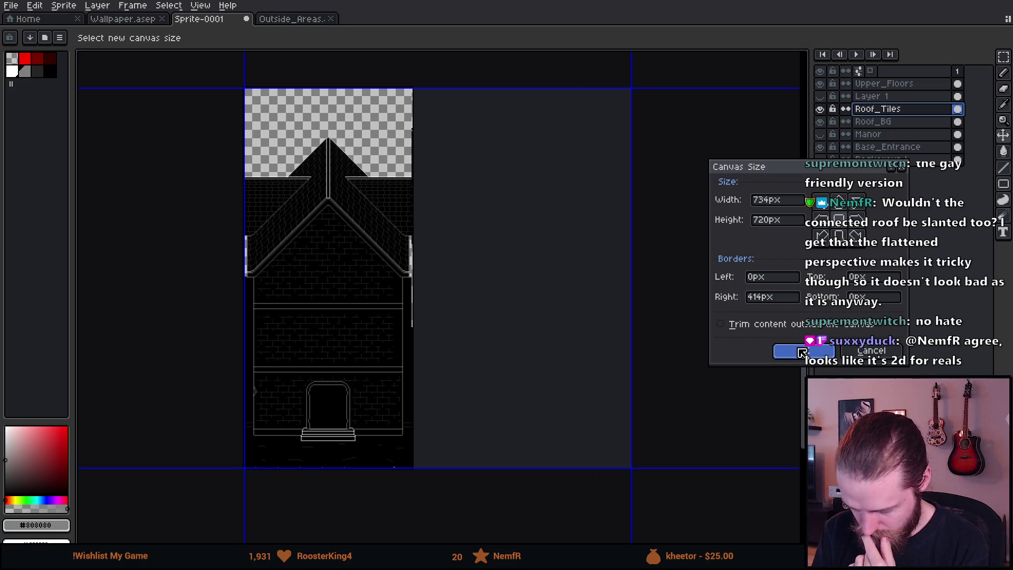
{"action": "left_click", "coordinate": [801, 352]}
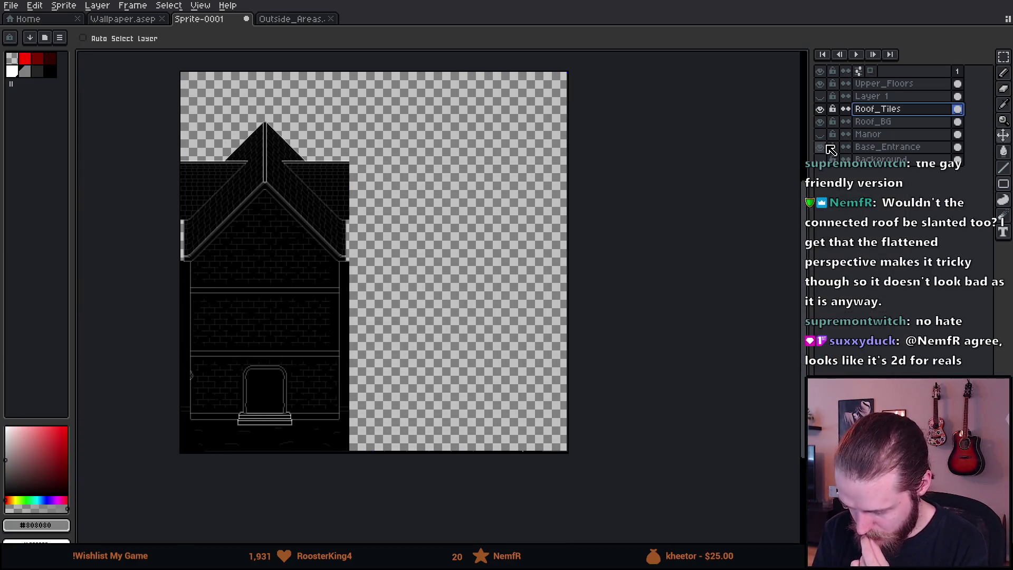
{"action": "left_click", "coordinate": [827, 150]}
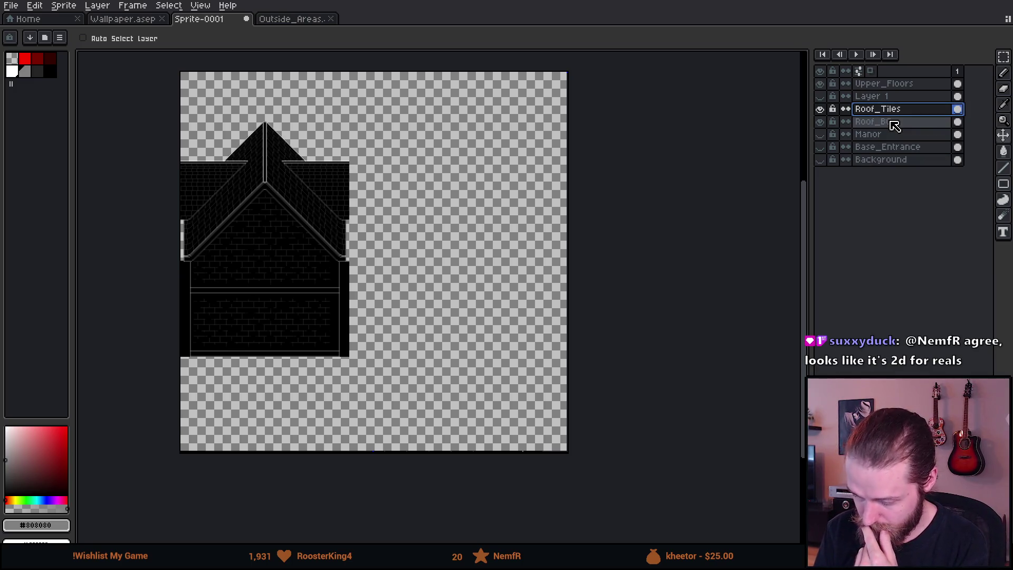
{"action": "left_click", "coordinate": [890, 122]}
Step: Move the Roof_BG roof piece right and up, and the Roof_Tiles into the empty right area
{"action": "left_click", "coordinate": [820, 122]}
{"action": "left_click", "coordinate": [820, 122]}
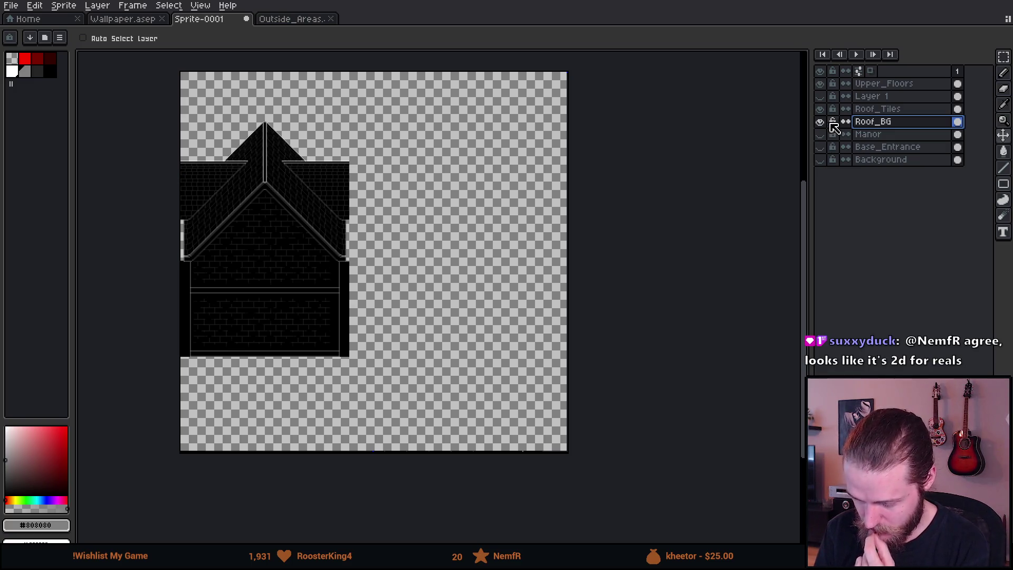
{"action": "left_click", "coordinate": [820, 122]}
{"action": "left_click", "coordinate": [820, 122]}
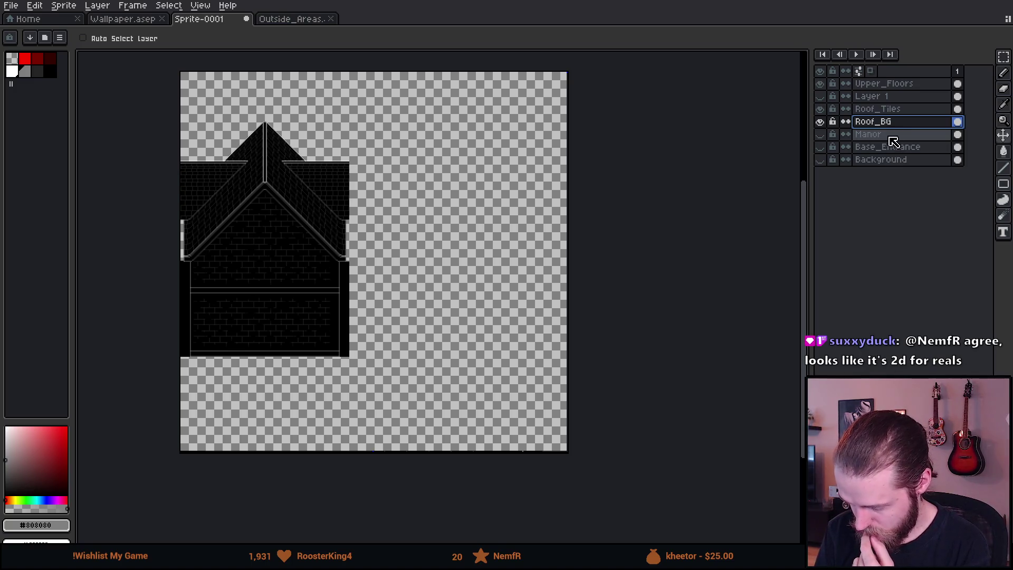
{"action": "mouse_move", "coordinate": [281, 173]}
{"action": "left_mouse_down"}
{"action": "mouse_move", "coordinate": [327, 161]}
{"action": "mouse_move", "coordinate": [479, 158]}
{"action": "left_mouse_up"}
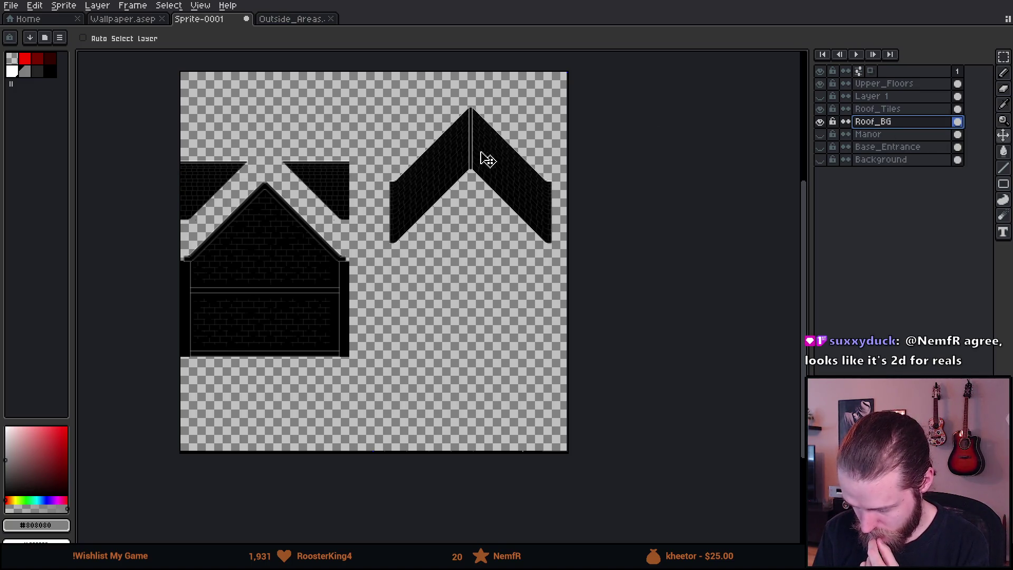
{"action": "left_click", "coordinate": [897, 109]}
{"action": "mouse_move", "coordinate": [350, 228]}
{"action": "left_mouse_down"}
{"action": "mouse_move", "coordinate": [493, 344]}
{"action": "mouse_move", "coordinate": [546, 366]}
{"action": "left_mouse_up"}
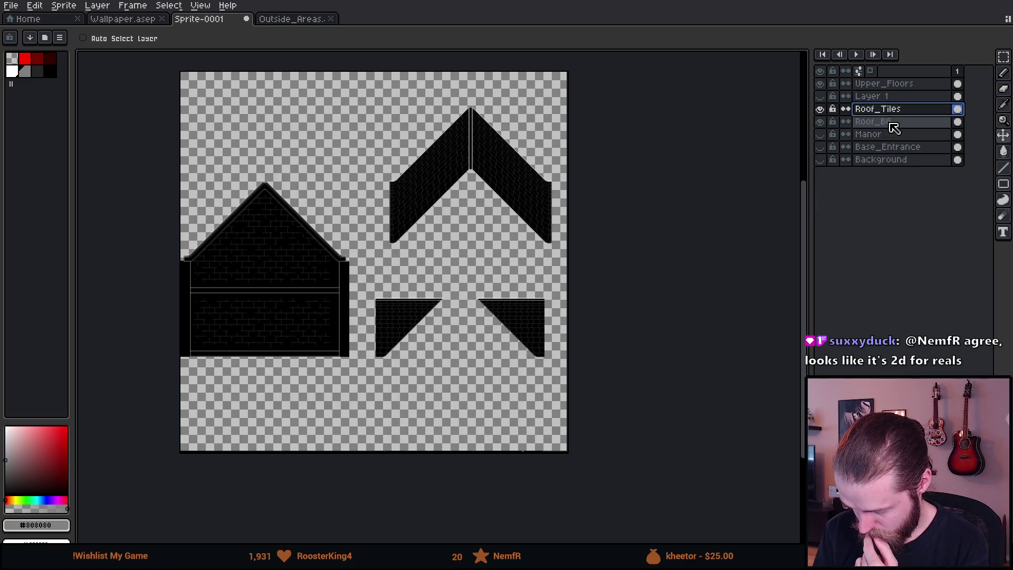
Step: Move the Upper_Floors gable wall up the canvas and nudge it into place
{"action": "left_click", "coordinate": [905, 83]}
{"action": "left_click_drag", "start_coordinate": [314, 274], "coordinate": [323, 169]}
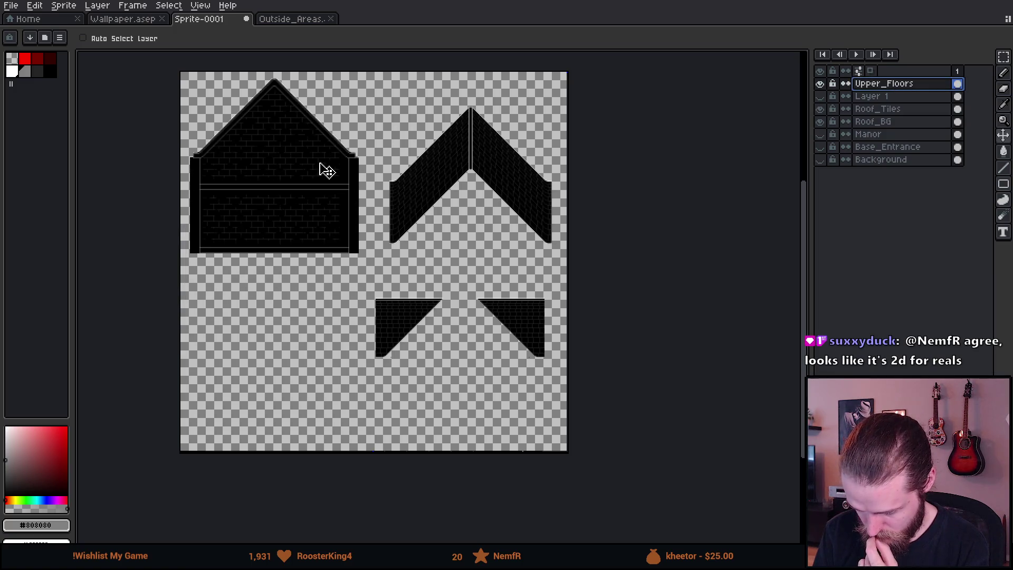
{"action": "scroll", "coordinate": [237, 94], "scroll_direction": "up", "scroll_amount": 3}
{"action": "scroll", "coordinate": [391, 214], "scroll_direction": "down", "scroll_amount": 2}
{"action": "scroll", "coordinate": [393, 217], "scroll_direction": "up", "scroll_amount": 2}
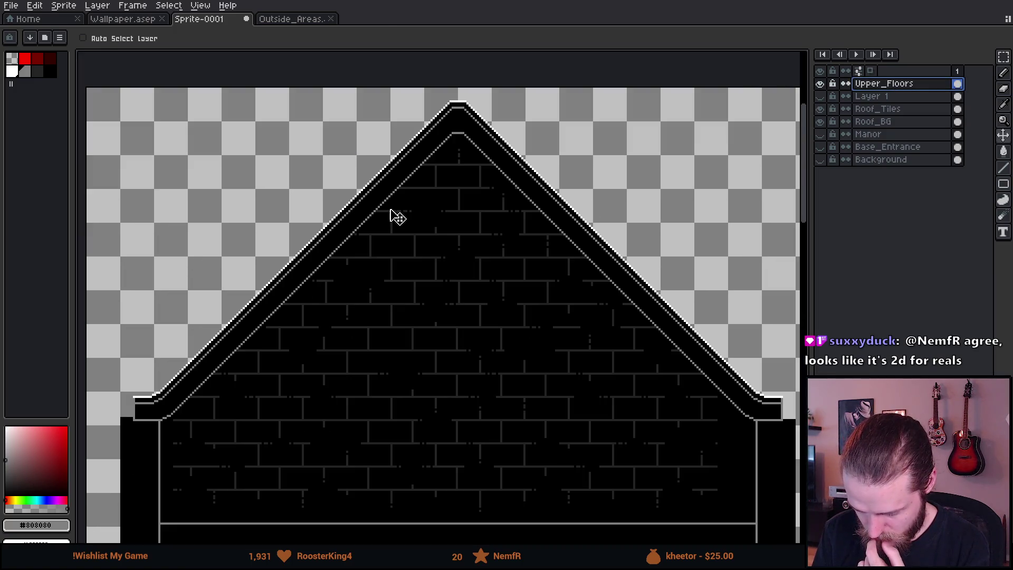
{"action": "left_click_drag", "start_coordinate": [414, 251], "coordinate": [412, 251]}
{"action": "scroll", "coordinate": [411, 251], "scroll_direction": "down", "scroll_amount": 1}
{"action": "scroll", "coordinate": [429, 228], "scroll_direction": "up", "scroll_amount": 1}
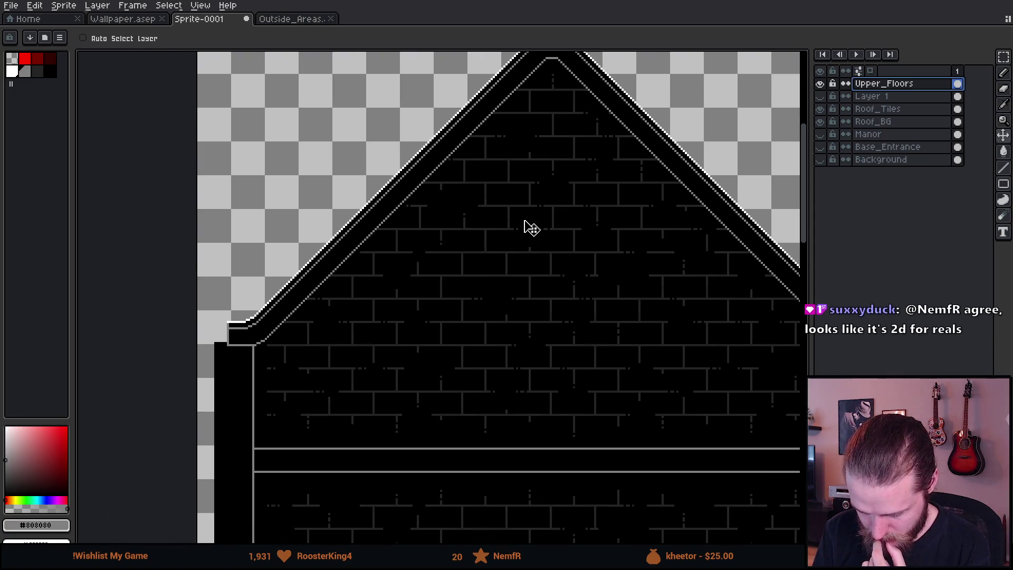
{"action": "left_click_drag", "start_coordinate": [524, 224], "coordinate": [528, 227]}
{"action": "scroll", "coordinate": [527, 227], "scroll_direction": "down", "scroll_amount": 2}
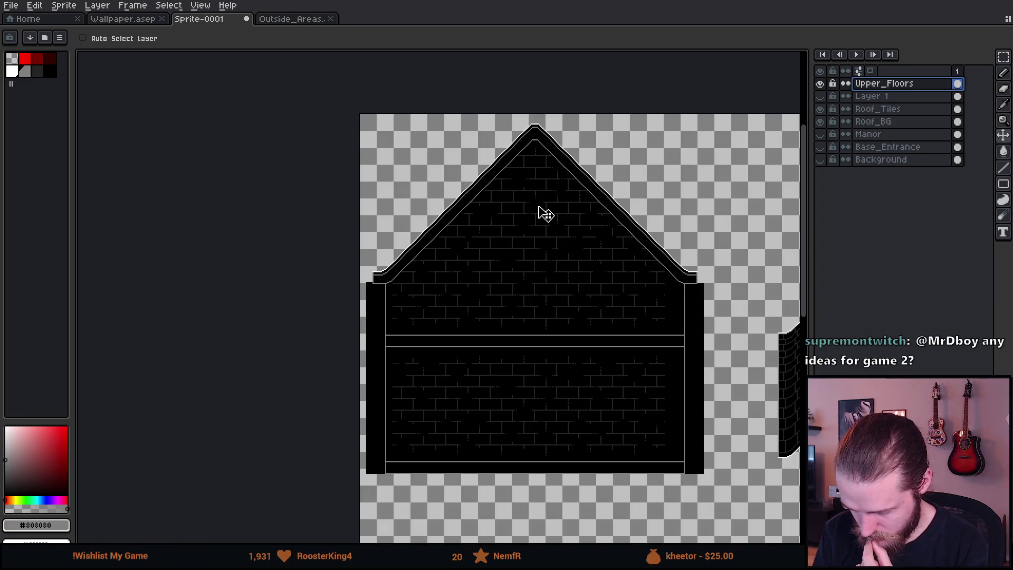
{"action": "left_click_drag", "start_coordinate": [578, 280], "coordinate": [316, 203]}
{"action": "scroll", "coordinate": [446, 402], "scroll_direction": "down", "scroll_amount": 3}
{"action": "scroll", "coordinate": [540, 389], "scroll_direction": "up", "scroll_amount": 1}
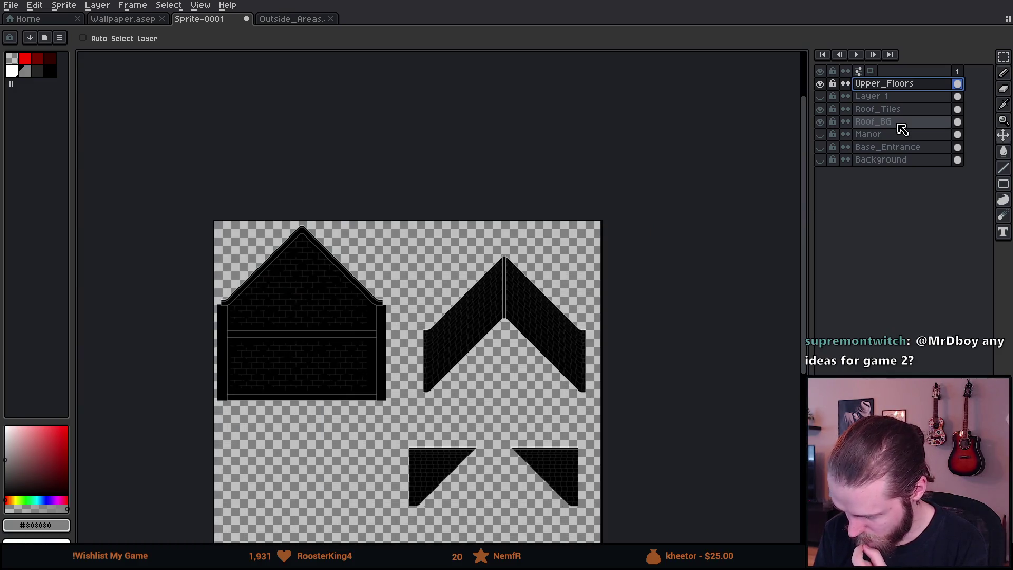
Step: Check the Roof_Tiles pieces, then move the V-shaped Roof_BG roof up about 108 px
{"action": "left_click", "coordinate": [821, 108]}
{"action": "left_click", "coordinate": [822, 109]}
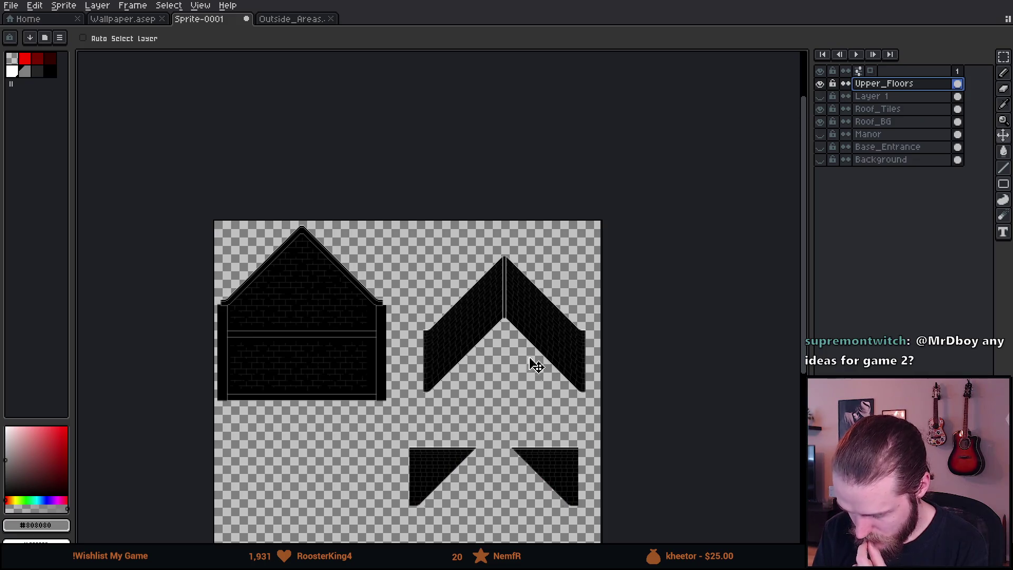
{"action": "scroll", "coordinate": [507, 327], "scroll_direction": "up", "scroll_amount": 5}
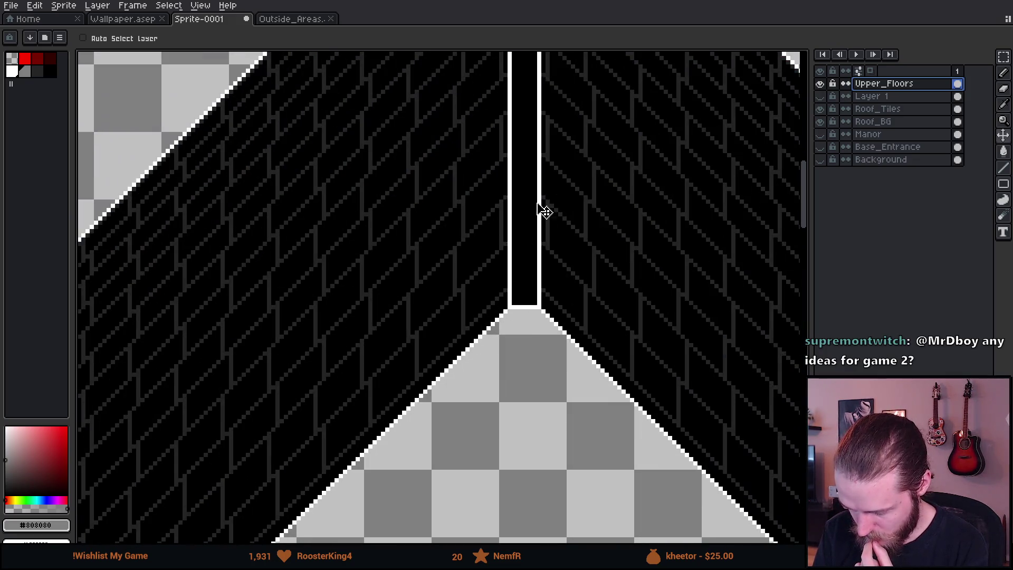
{"action": "scroll", "coordinate": [538, 184], "scroll_direction": "down", "scroll_amount": 3}
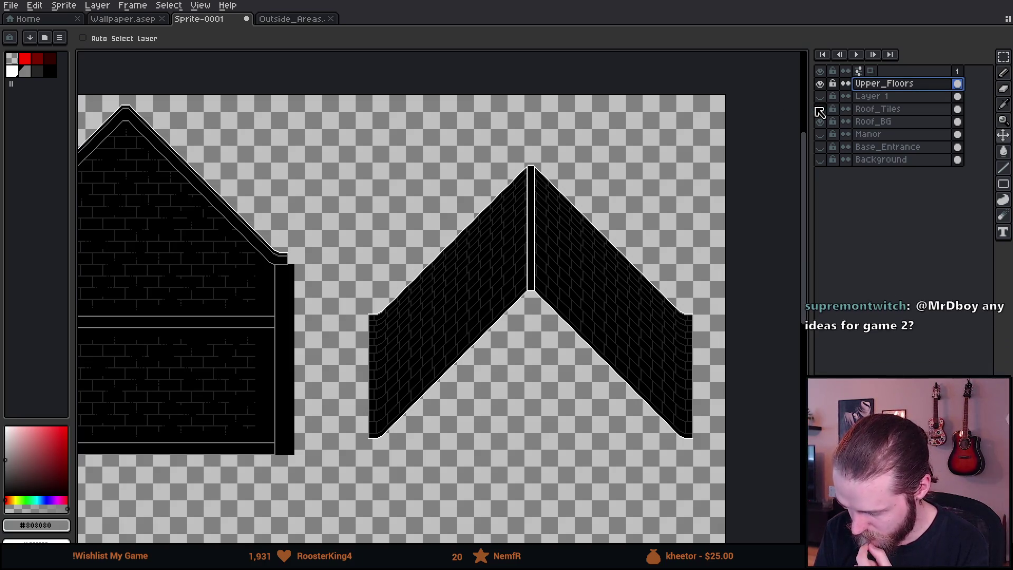
{"action": "left_click", "coordinate": [821, 123]}
{"action": "left_click", "coordinate": [821, 123]}
{"action": "left_click_drag", "start_coordinate": [586, 277], "coordinate": [582, 219]}
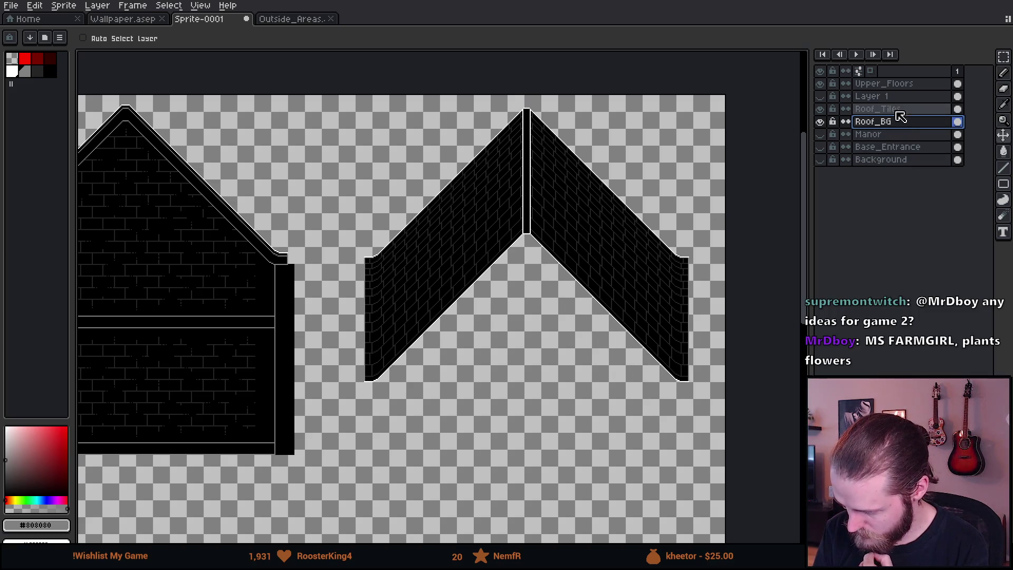
Step: Shift the gable wall slightly right and down, and move the two small roof triangles under the V roof
{"action": "left_click", "coordinate": [900, 83]}
{"action": "scroll", "coordinate": [651, 328], "scroll_direction": "down", "scroll_amount": 2}
{"action": "left_click_drag", "start_coordinate": [571, 344], "coordinate": [577, 354]}
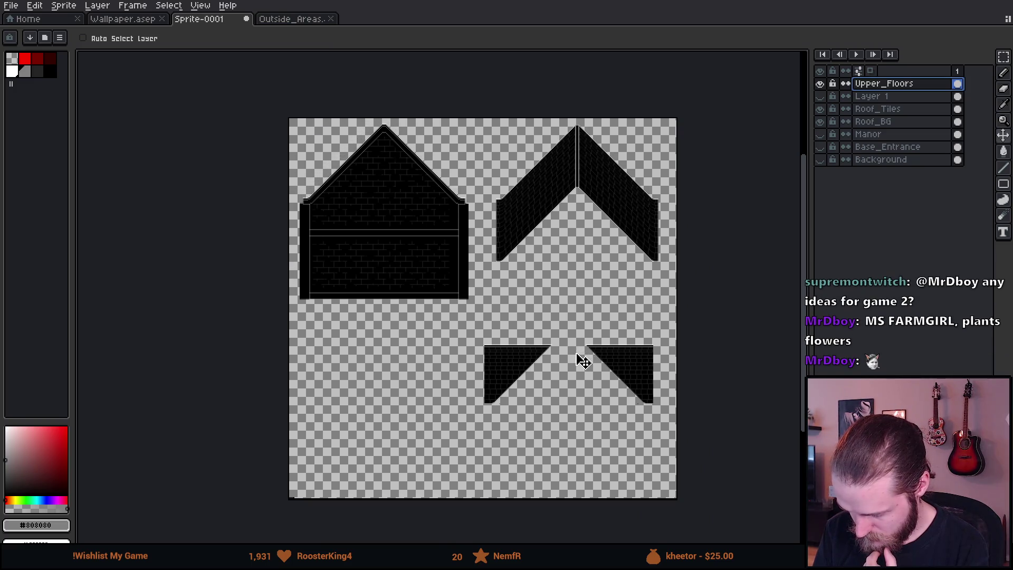
{"action": "left_click", "coordinate": [891, 109]}
{"action": "mouse_move", "coordinate": [672, 402]}
{"action": "left_mouse_down"}
{"action": "mouse_move", "coordinate": [688, 362]}
{"action": "mouse_move", "coordinate": [680, 335]}
{"action": "left_mouse_up"}
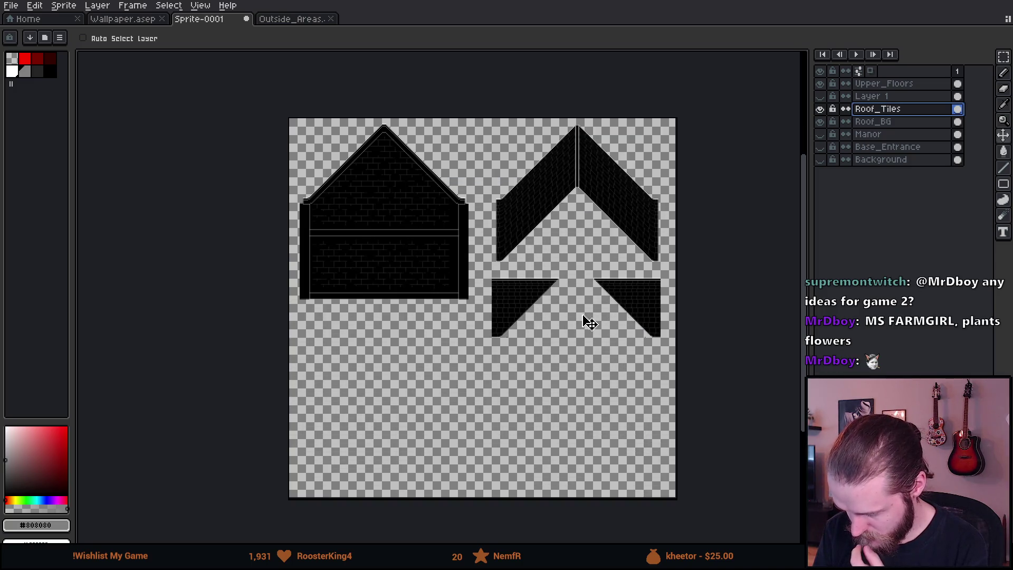
{"action": "left_click", "coordinate": [62, 5]}
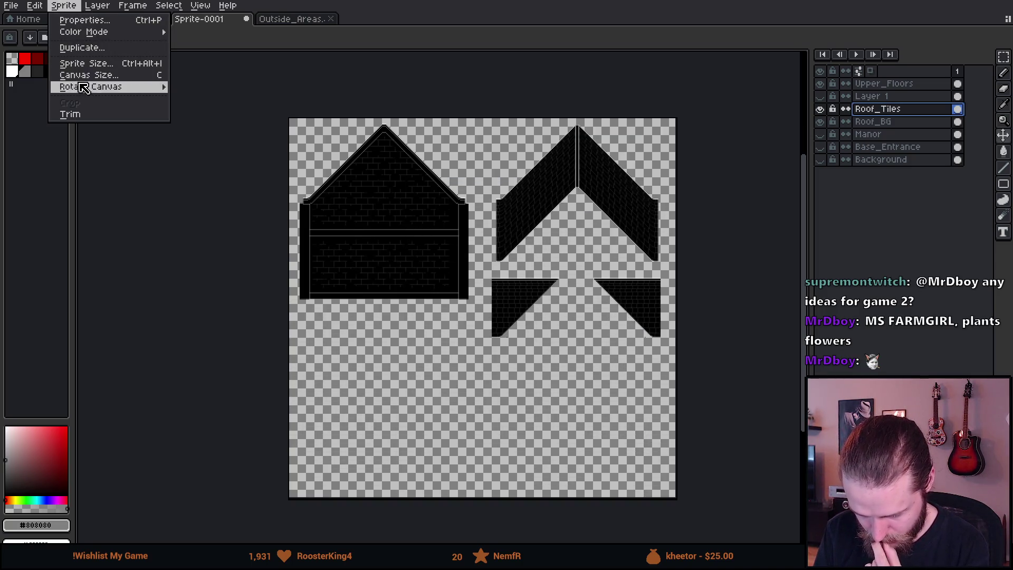
Step: Crop the canvas height to 434 px, cutting off the empty bottom
{"action": "left_click", "coordinate": [87, 75]}
{"action": "left_click_drag", "start_coordinate": [547, 497], "coordinate": [547, 348]}
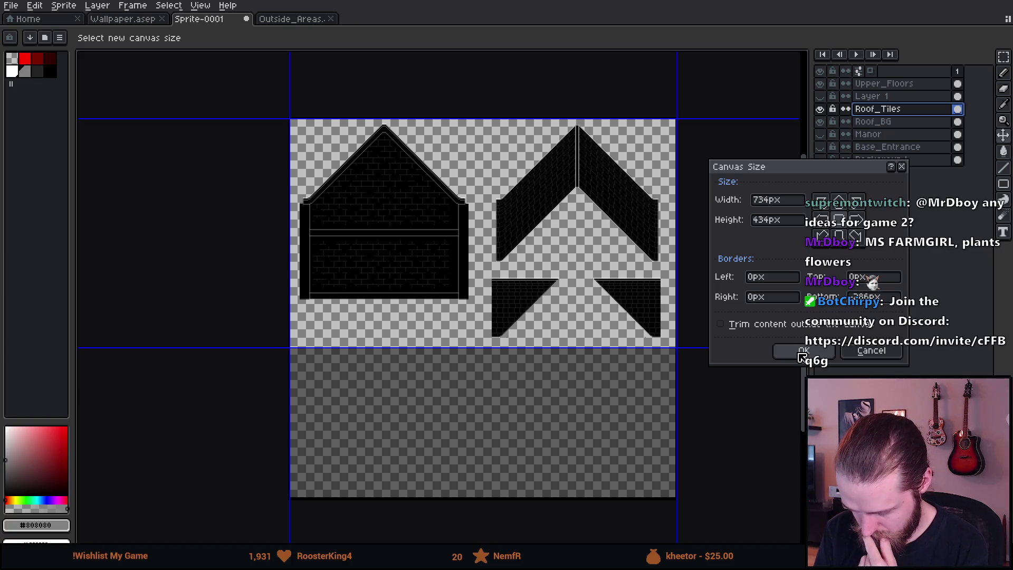
{"action": "left_click", "coordinate": [802, 352]}
Step: Export the sprite sheet as Manor_Roof.png
{"action": "left_click", "coordinate": [10, 5]}
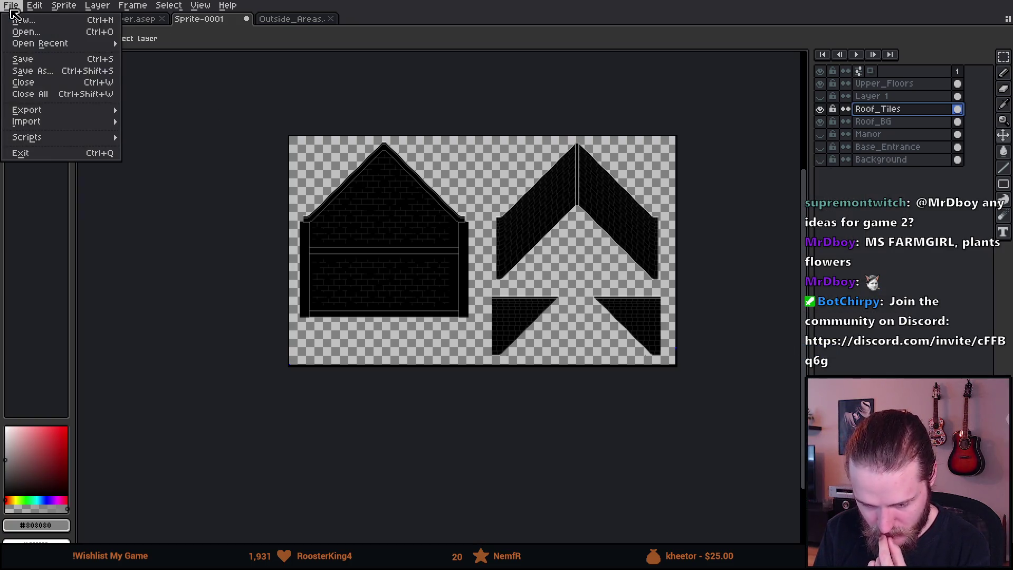
{"action": "mouse_move", "coordinate": [70, 117]}
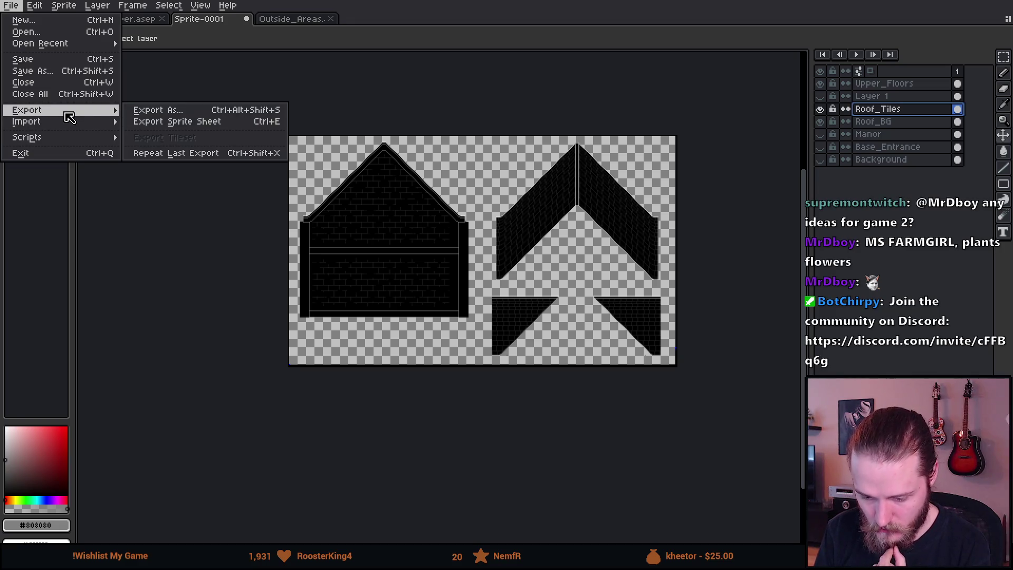
{"action": "left_click", "coordinate": [180, 110]}
{"action": "left_click", "coordinate": [437, 127]}
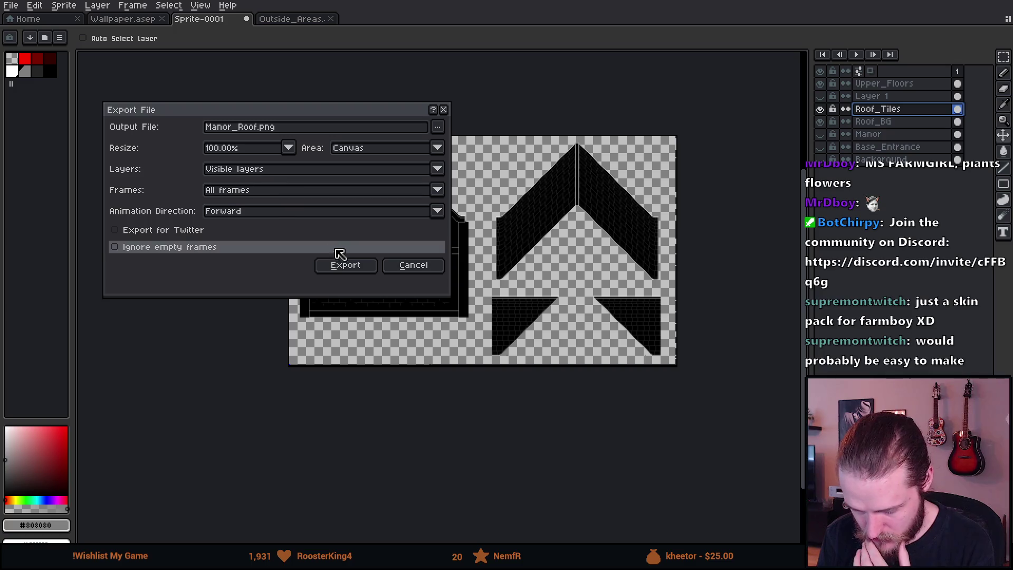
{"action": "left_click", "coordinate": [346, 269]}
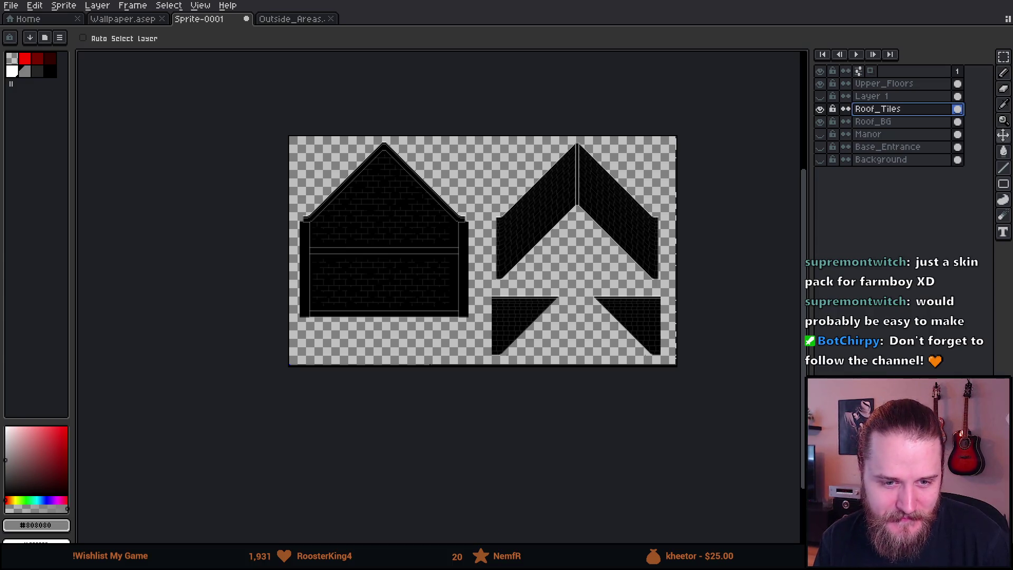
{"action": "scroll", "coordinate": [474, 197], "scroll_direction": "up", "scroll_amount": 1}
{"action": "scroll", "coordinate": [527, 211], "scroll_direction": "down", "scroll_amount": 1}
{"action": "scroll", "coordinate": [605, 234], "scroll_direction": "up", "scroll_amount": 1}
{"action": "scroll", "coordinate": [450, 222], "scroll_direction": "down", "scroll_amount": 1}
{"action": "scroll", "coordinate": [450, 222], "scroll_direction": "up", "scroll_amount": 1}
{"action": "scroll", "coordinate": [462, 224], "scroll_direction": "down", "scroll_amount": 1}
{"action": "scroll", "coordinate": [462, 225], "scroll_direction": "up", "scroll_amount": 1}
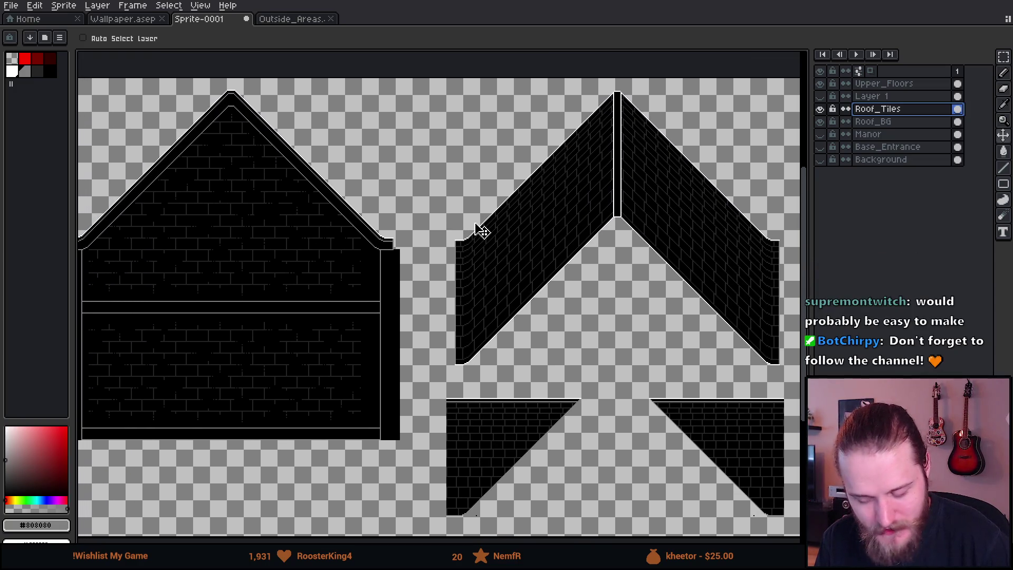
{"action": "scroll", "coordinate": [401, 197], "scroll_direction": "down", "scroll_amount": 1}
{"action": "scroll", "coordinate": [401, 198], "scroll_direction": "up", "scroll_amount": 1}
{"action": "scroll", "coordinate": [553, 223], "scroll_direction": "down", "scroll_amount": 1}
{"action": "scroll", "coordinate": [552, 224], "scroll_direction": "up", "scroll_amount": 1}
{"action": "scroll", "coordinate": [538, 231], "scroll_direction": "down", "scroll_amount": 1}
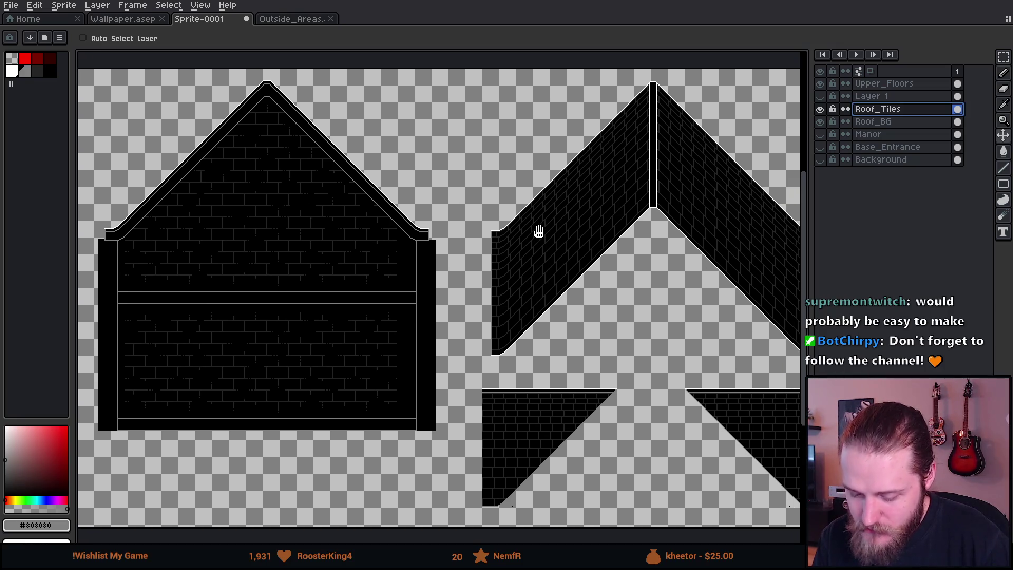
{"action": "scroll", "coordinate": [539, 233], "scroll_direction": "up", "scroll_amount": 1}
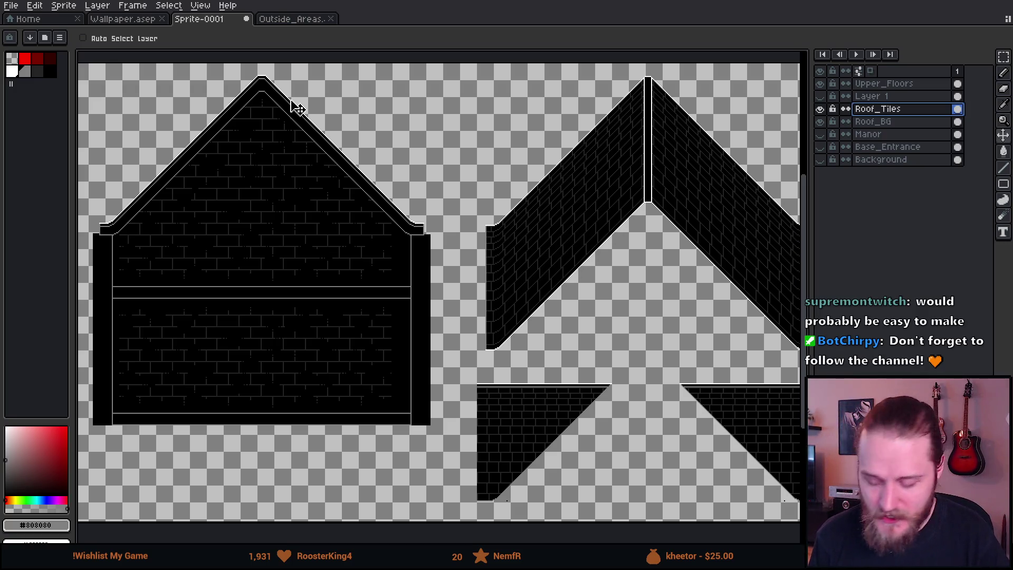
{"action": "scroll", "coordinate": [490, 235], "scroll_direction": "down", "scroll_amount": 1}
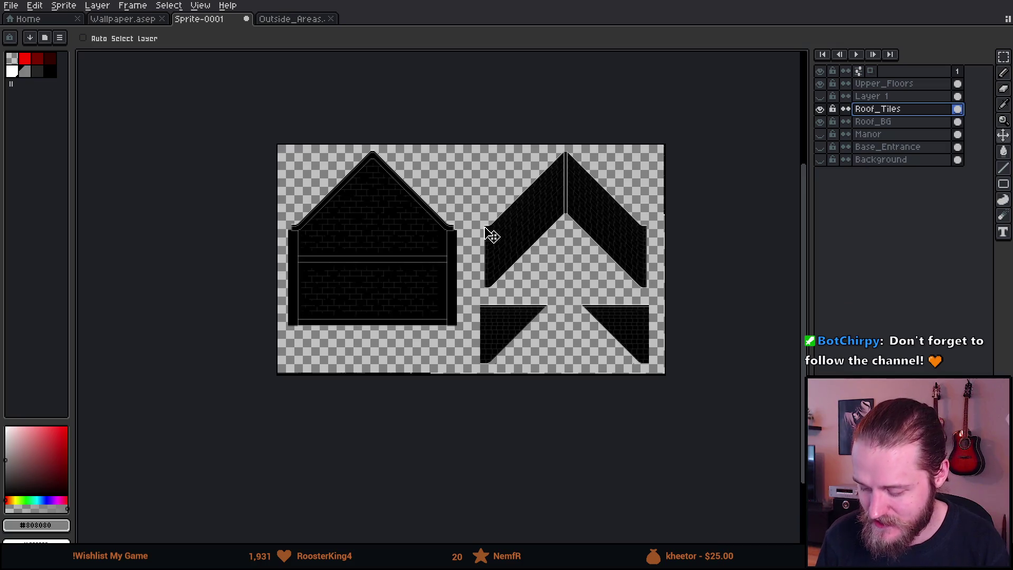
{"action": "scroll", "coordinate": [513, 242], "scroll_direction": "up", "scroll_amount": 1}
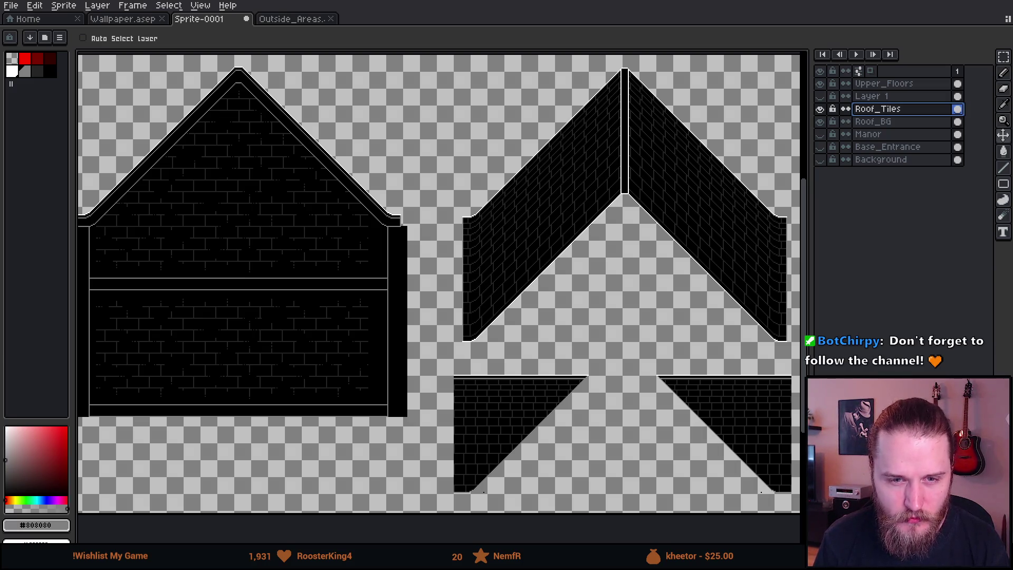
{"action": "scroll", "coordinate": [533, 362], "scroll_direction": "up", "scroll_amount": 2}
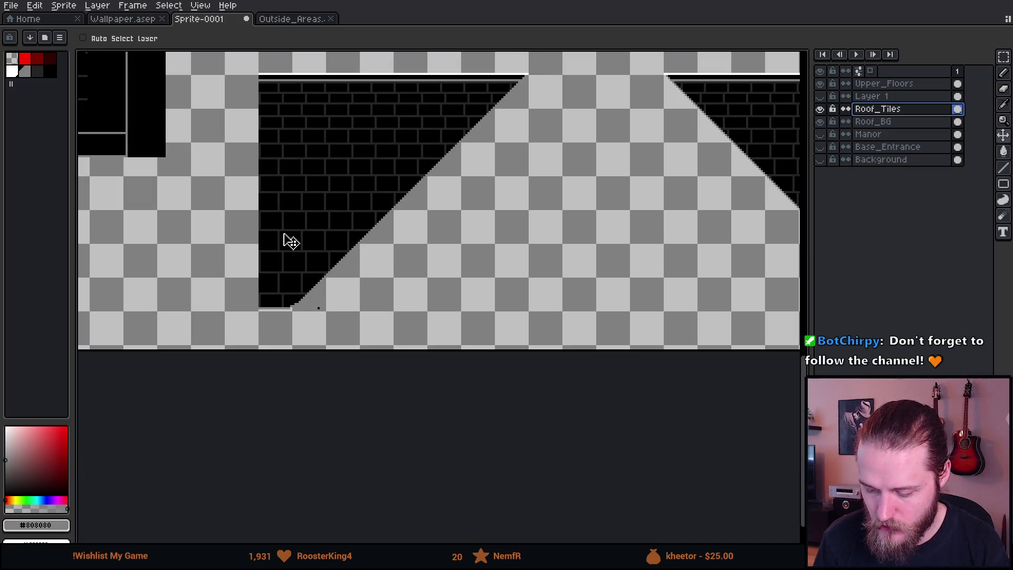
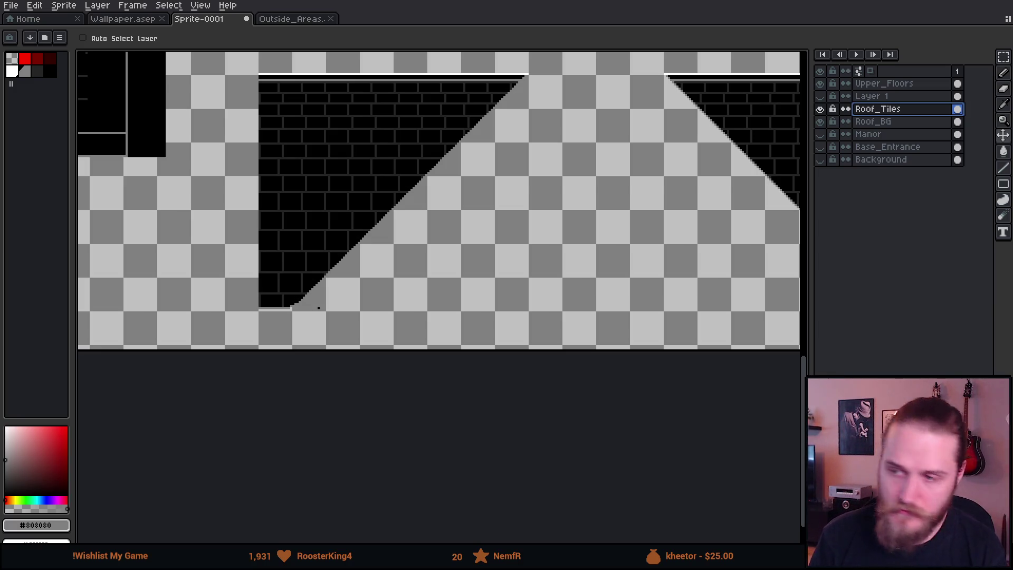
Step: Switch from Aseprite to the browser showing the manor reference photo
{"action": "key", "text": "alt+Tab"}
{"action": "scroll", "coordinate": [458, 255], "scroll_direction": "up", "scroll_amount": 8, "text": "ctrl"}
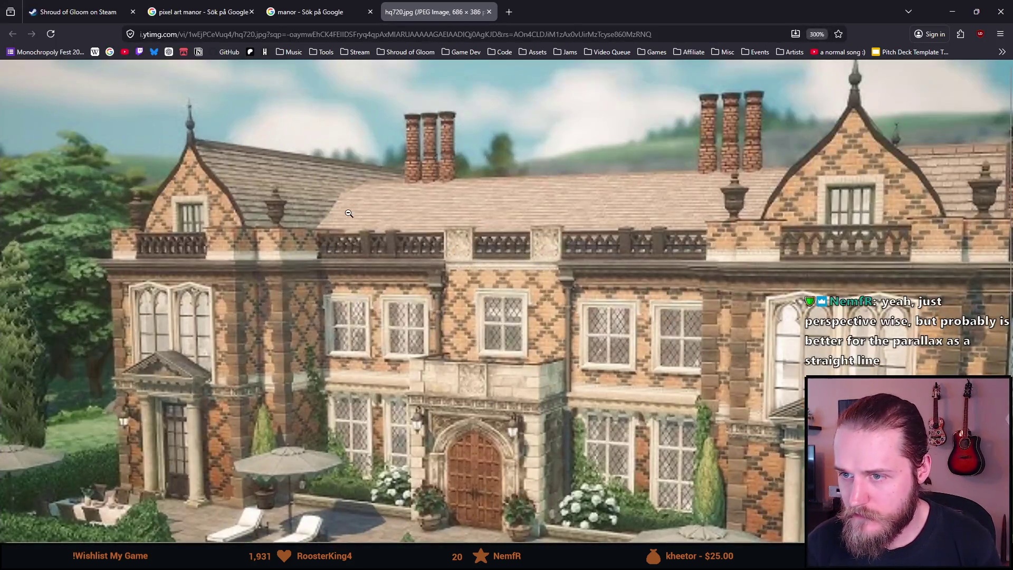
Step: Return to the 'manor' image results and preview the red-brick Swedish manor and stone manor house photos
{"action": "scroll", "coordinate": [464, 213], "scroll_direction": "down", "scroll_amount": 2, "text": "ctrl"}
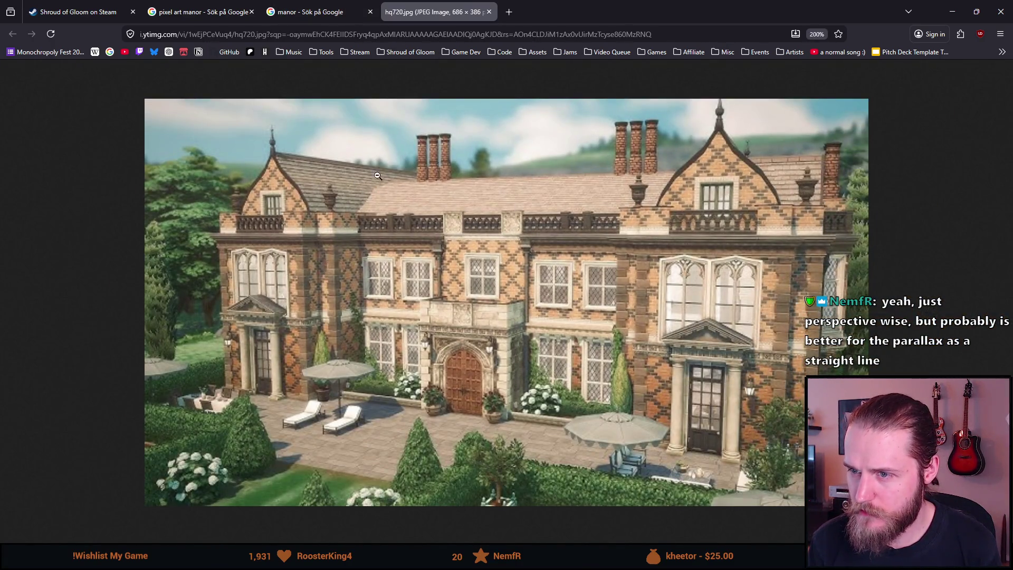
{"action": "left_click", "coordinate": [298, 12]}
{"action": "scroll", "coordinate": [309, 317], "scroll_direction": "down", "scroll_amount": 3}
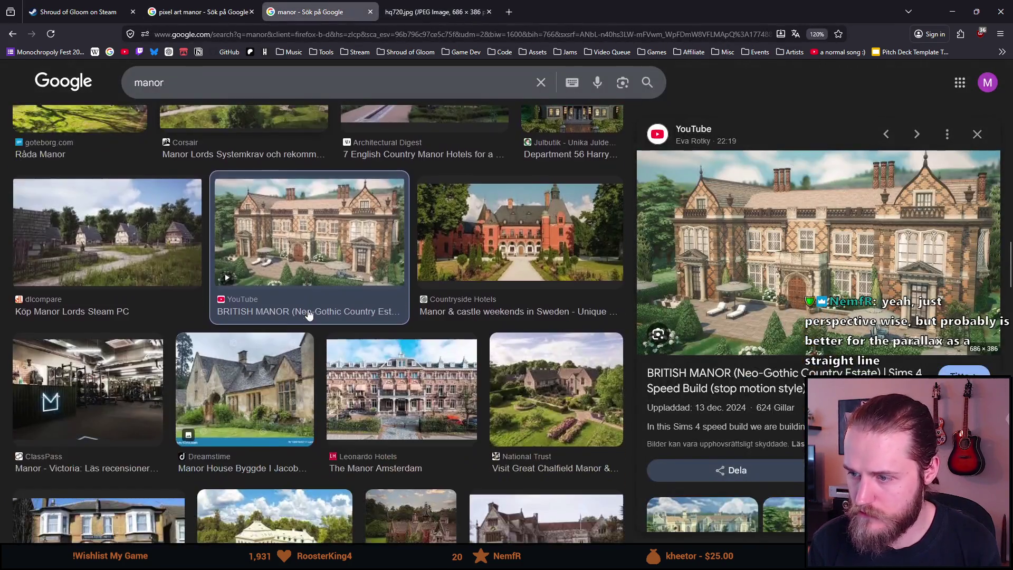
{"action": "left_click", "coordinate": [504, 232]}
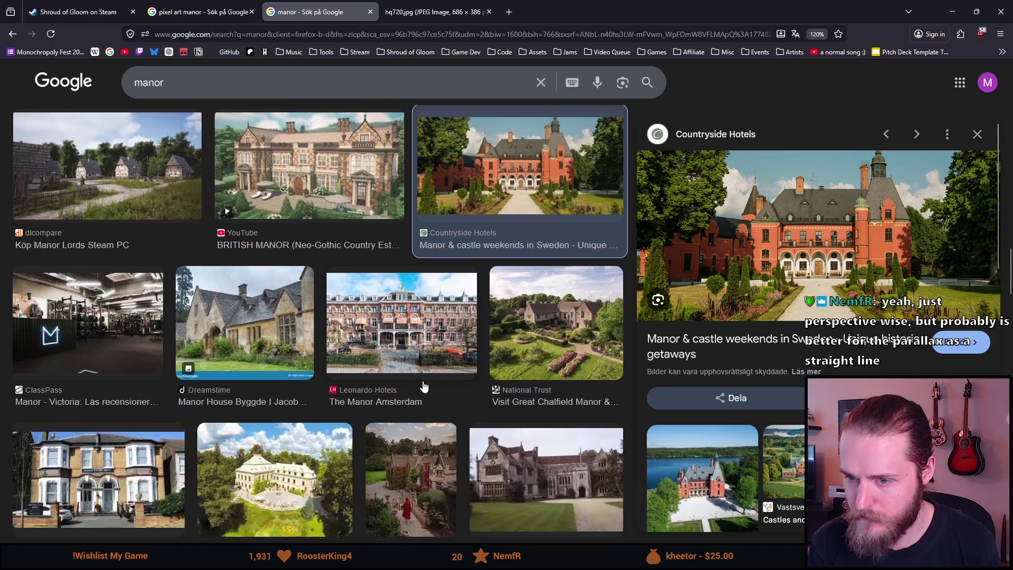
{"action": "scroll", "coordinate": [270, 324], "scroll_direction": "down", "scroll_amount": 1}
{"action": "left_click", "coordinate": [271, 324]}
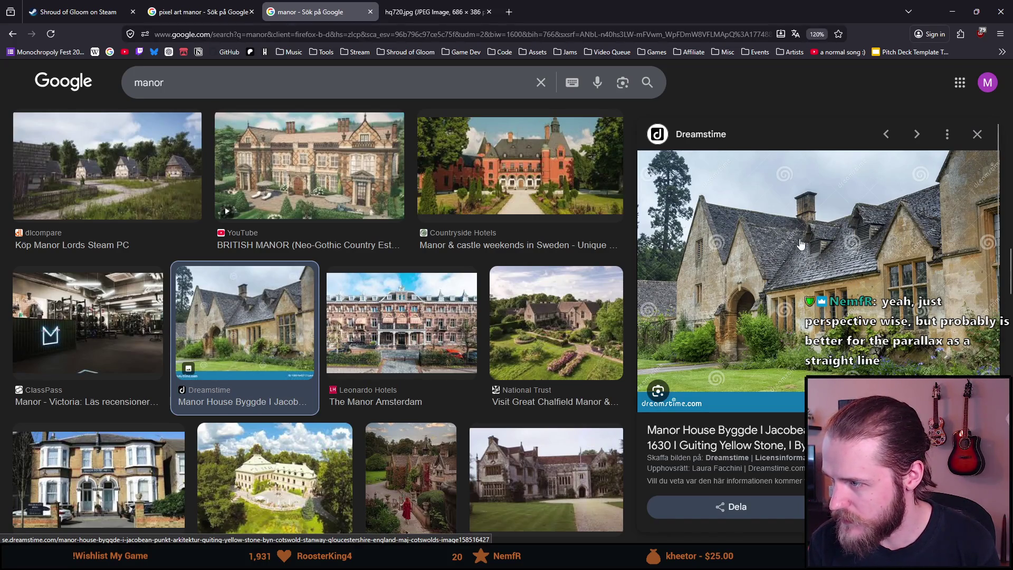
{"action": "scroll", "coordinate": [539, 326], "scroll_direction": "down", "scroll_amount": 5}
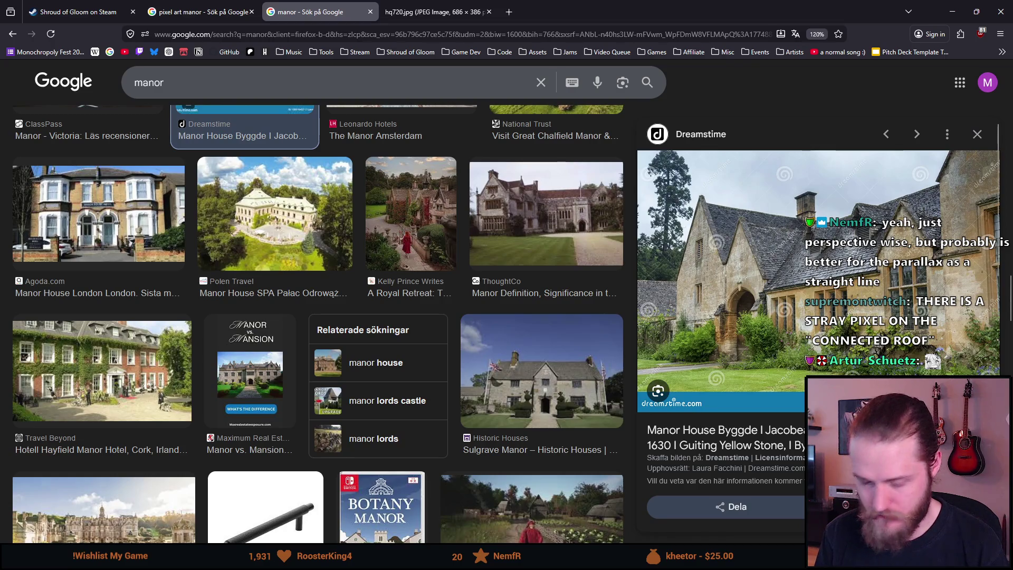
Step: Back in Aseprite, toggle the Roof_Tiles layer to check the stray pixel and select the brush
{"action": "key", "text": "alt+Tab"}
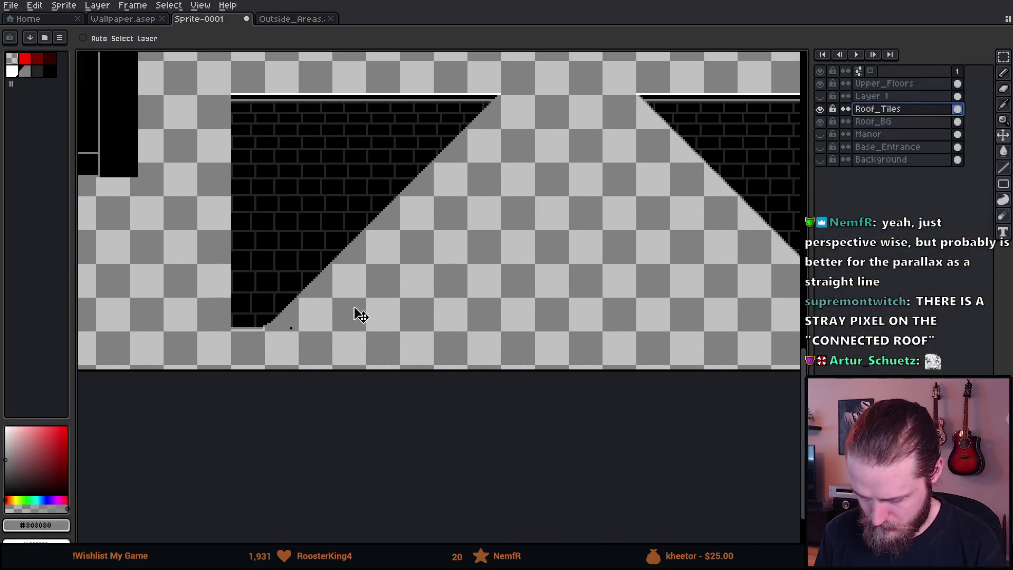
{"action": "left_click", "coordinate": [820, 109]}
{"action": "left_click", "coordinate": [820, 108]}
{"action": "scroll", "coordinate": [393, 319], "scroll_direction": "up", "scroll_amount": 3}
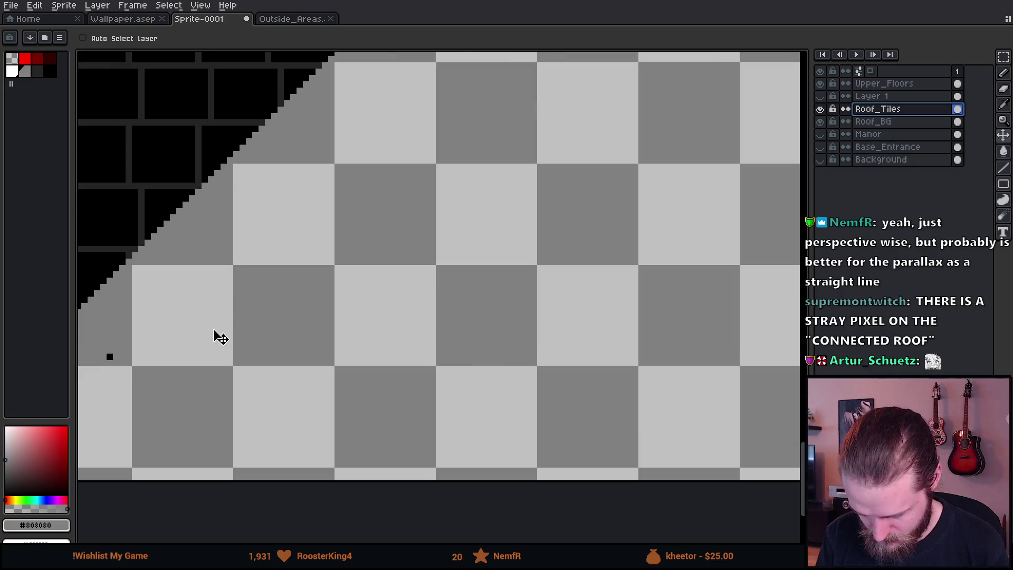
{"action": "key", "text": "b"}
{"action": "scroll", "coordinate": [130, 375], "scroll_direction": "down", "scroll_amount": 4}
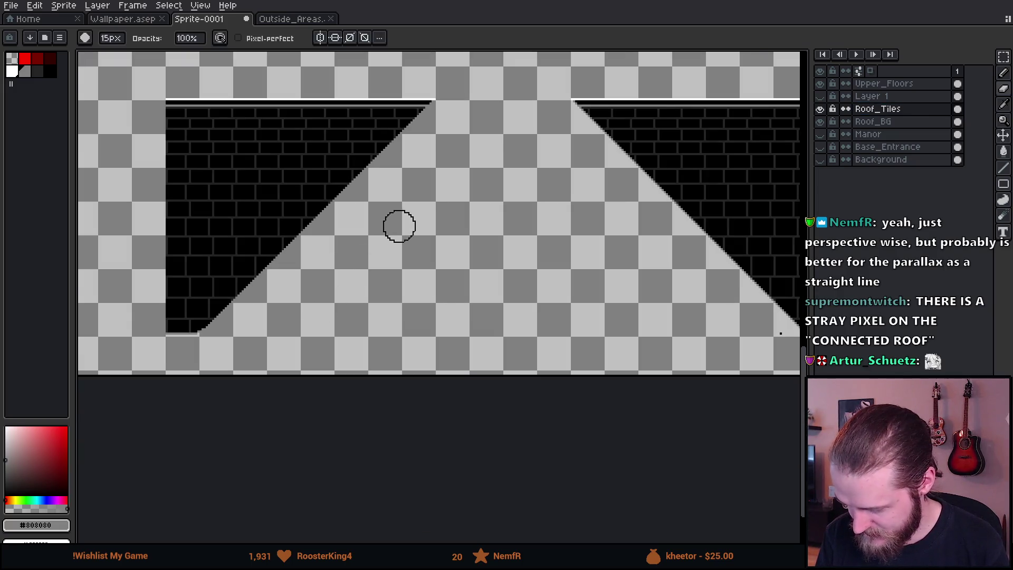
Step: Pan and zoom the canvas until both roof pieces are in view
{"action": "left_click_drag", "start_coordinate": [743, 304], "coordinate": [384, 301]}
{"action": "scroll", "coordinate": [452, 335], "scroll_direction": "up", "scroll_amount": 1}
{"action": "scroll", "coordinate": [454, 303], "scroll_direction": "down", "scroll_amount": 1}
{"action": "scroll", "coordinate": [437, 300], "scroll_direction": "down", "scroll_amount": 1}
{"action": "scroll", "coordinate": [538, 431], "scroll_direction": "up", "scroll_amount": 1}
{"action": "scroll", "coordinate": [539, 431], "scroll_direction": "down", "scroll_amount": 3}
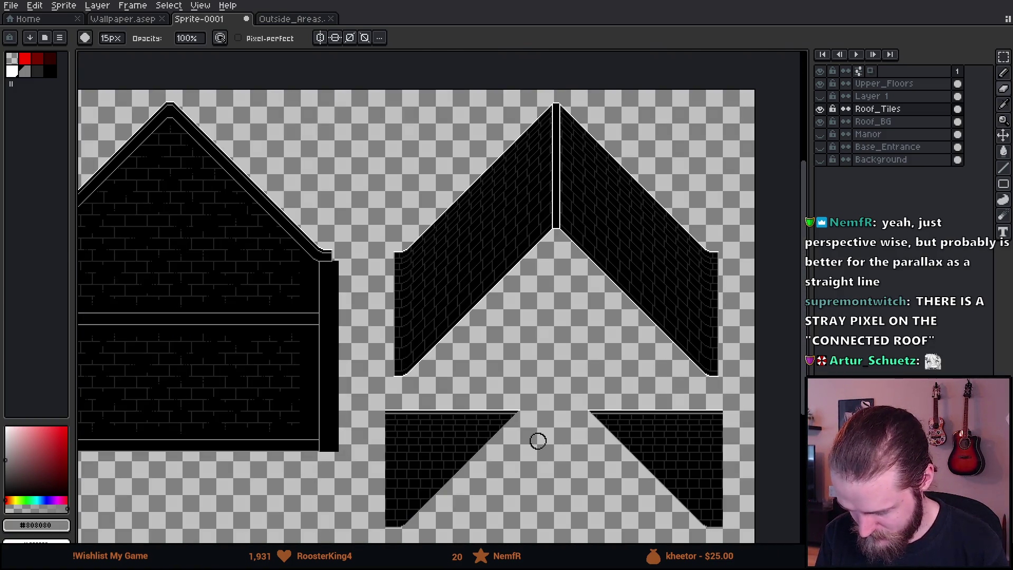
{"action": "mouse_move", "coordinate": [538, 438]}
{"action": "left_mouse_down"}
{"action": "mouse_move", "coordinate": [415, 453]}
{"action": "mouse_move", "coordinate": [622, 407]}
{"action": "mouse_move", "coordinate": [630, 376]}
{"action": "left_mouse_up"}
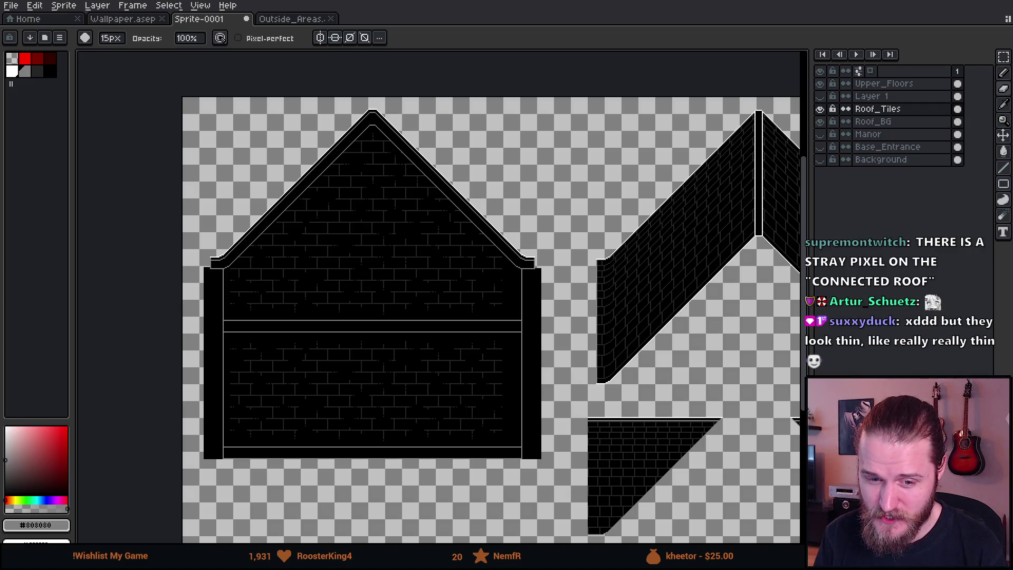
Step: Draw red straight lines along the roof's left and right slopes
{"action": "scroll", "coordinate": [465, 257], "scroll_direction": "right", "scroll_amount": 5}
{"action": "scroll", "coordinate": [525, 260], "scroll_direction": "right", "scroll_amount": 3}
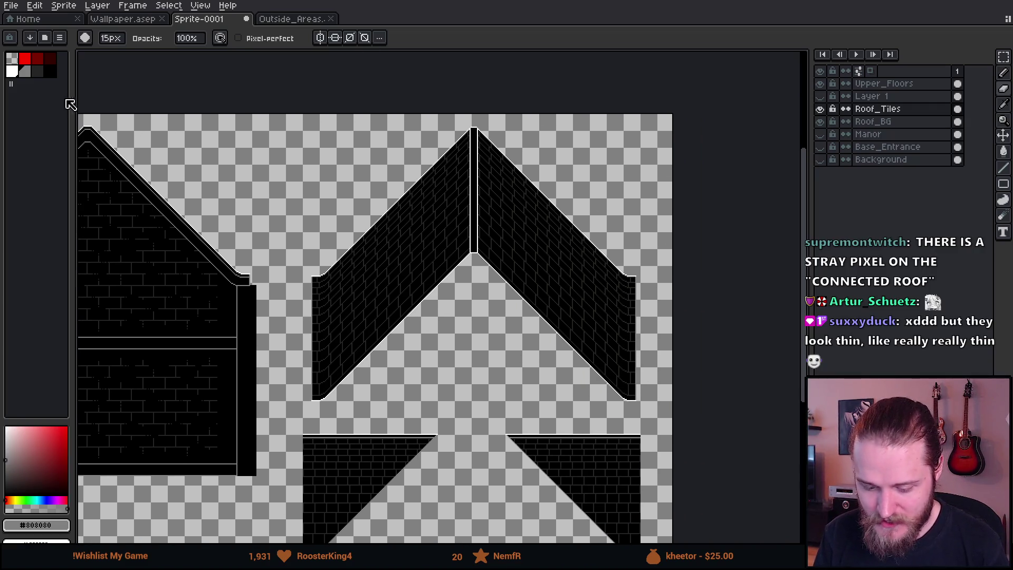
{"action": "left_click", "coordinate": [25, 59]}
{"action": "key", "text": "l"}
{"action": "left_click_drag", "start_coordinate": [311, 398], "coordinate": [348, 246]}
{"action": "left_click_drag", "start_coordinate": [632, 392], "coordinate": [591, 247]}
Step: Paint two thick dark red bands across the roof
{"action": "scroll", "coordinate": [351, 389], "scroll_direction": "up", "scroll_amount": 10}
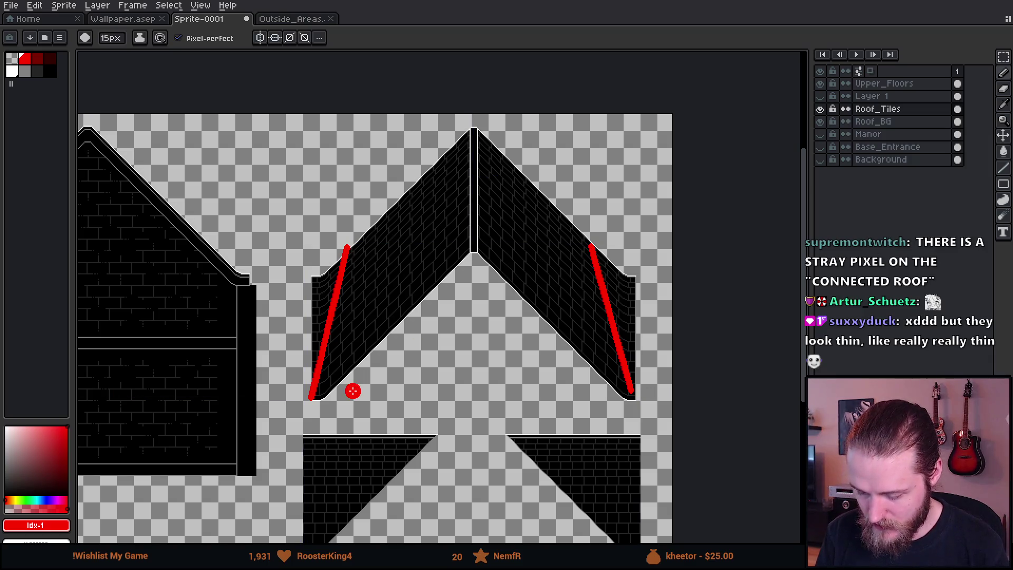
{"action": "left_click", "coordinate": [25, 71]}
{"action": "scroll", "coordinate": [311, 393], "scroll_direction": "up", "scroll_amount": 10}
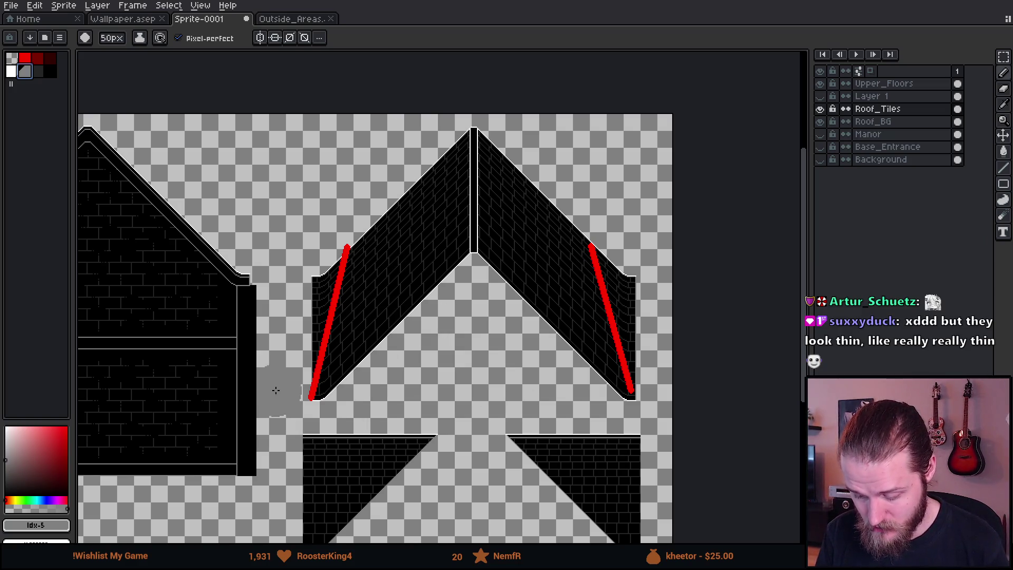
{"action": "left_click", "coordinate": [37, 58]}
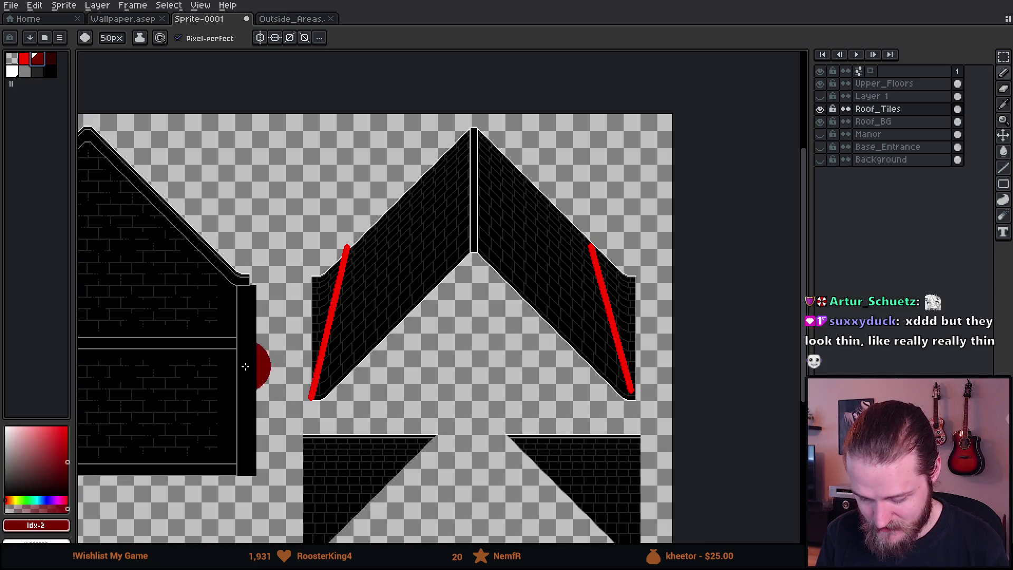
{"action": "mouse_move", "coordinate": [271, 384]}
{"action": "left_mouse_down"}
{"action": "mouse_move", "coordinate": [660, 400]}
{"action": "mouse_move", "coordinate": [673, 385]}
{"action": "left_mouse_up"}
{"action": "left_click_drag", "start_coordinate": [271, 339], "coordinate": [732, 354]}
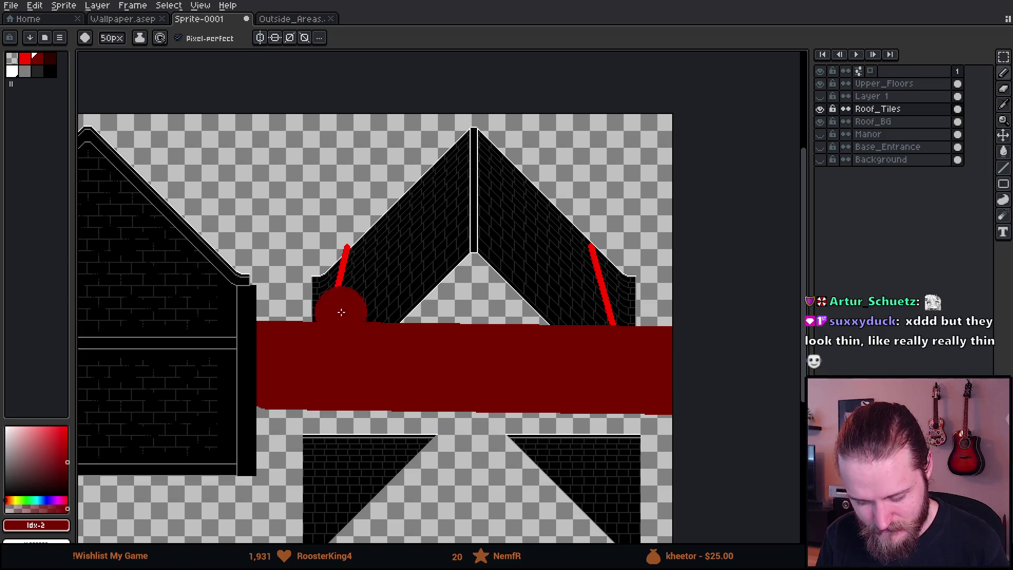
Step: Undo the dark red band and both red slope lines, then switch to the Unity project
{"action": "key", "text": "ctrl"}
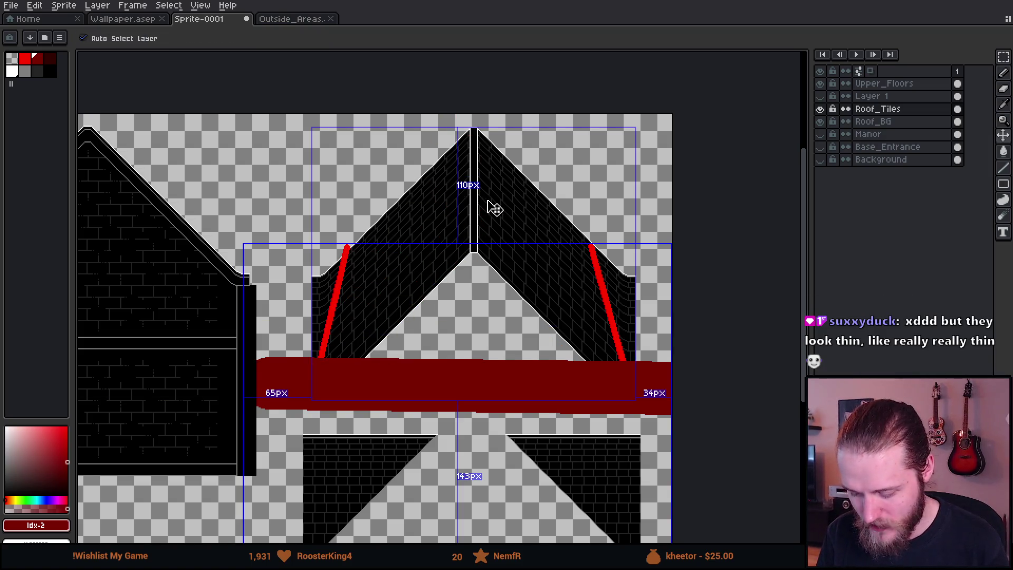
{"action": "key", "text": "ctrl+z"}
{"action": "scroll", "coordinate": [490, 211], "scroll_direction": "down", "scroll_amount": 2}
{"action": "key", "text": "ctrl+z"}
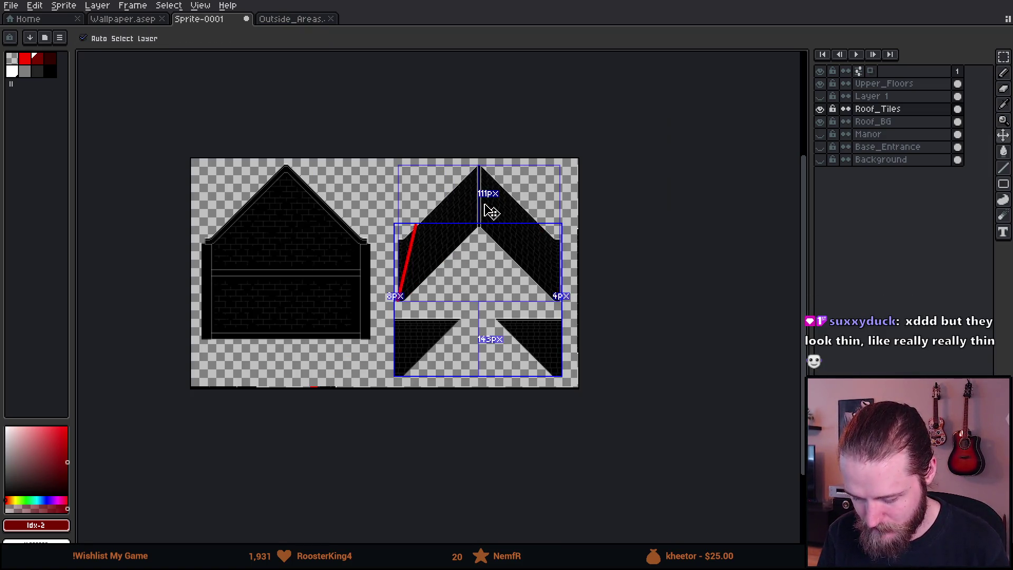
{"action": "key", "text": "ctrl+z"}
{"action": "scroll", "coordinate": [429, 294], "scroll_direction": "up", "scroll_amount": 4}
{"action": "scroll", "coordinate": [462, 266], "scroll_direction": "down", "scroll_amount": 4}
{"action": "scroll", "coordinate": [468, 217], "scroll_direction": "up", "scroll_amount": 2}
{"action": "scroll", "coordinate": [445, 271], "scroll_direction": "down", "scroll_amount": 1}
{"action": "scroll", "coordinate": [493, 267], "scroll_direction": "up", "scroll_amount": 1}
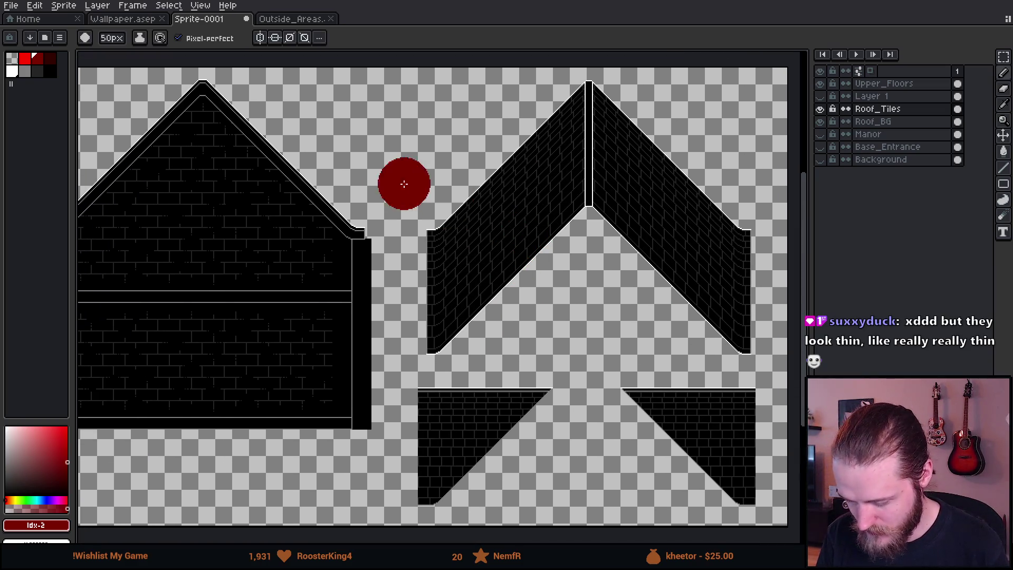
{"action": "scroll", "coordinate": [232, 227], "scroll_direction": "down", "scroll_amount": 1}
{"action": "scroll", "coordinate": [264, 259], "scroll_direction": "up", "scroll_amount": 1}
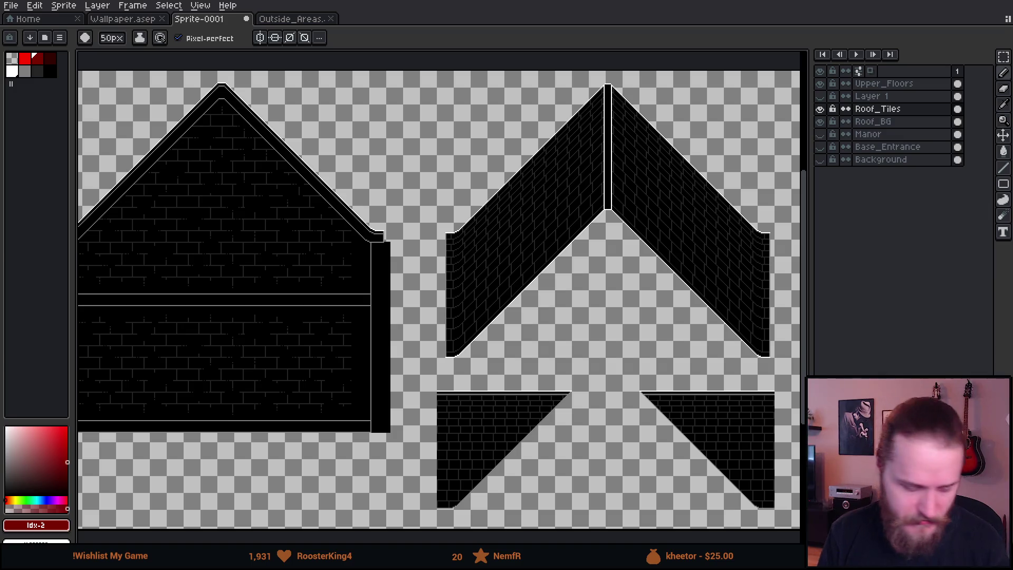
{"action": "key", "text": "alt+Tab"}
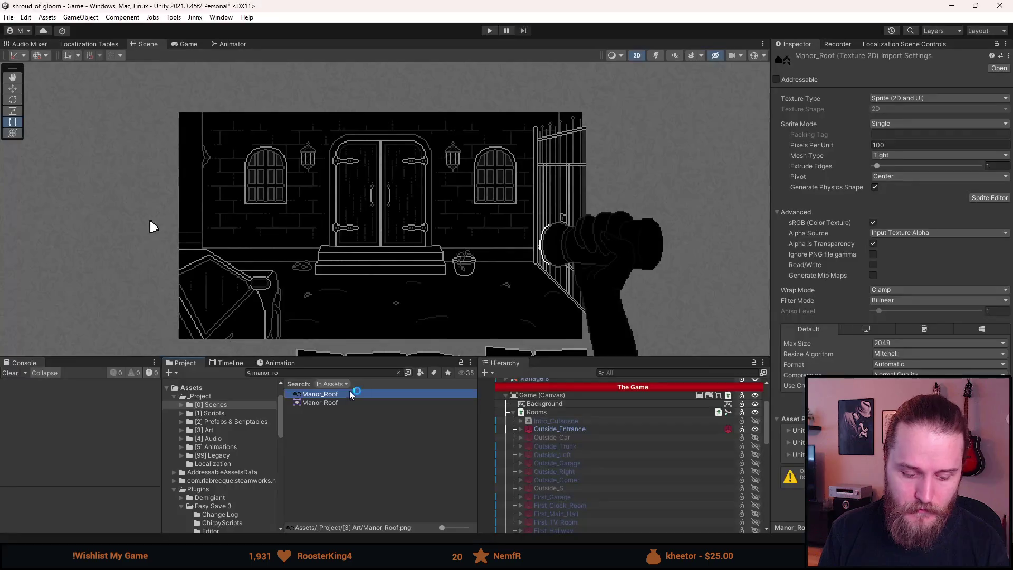
Step: Set Manor_Roof to Point filtering, Read/Write enabled and Multiple sprite mode, then open the Sprite Editor
{"action": "left_click", "coordinate": [892, 300]}
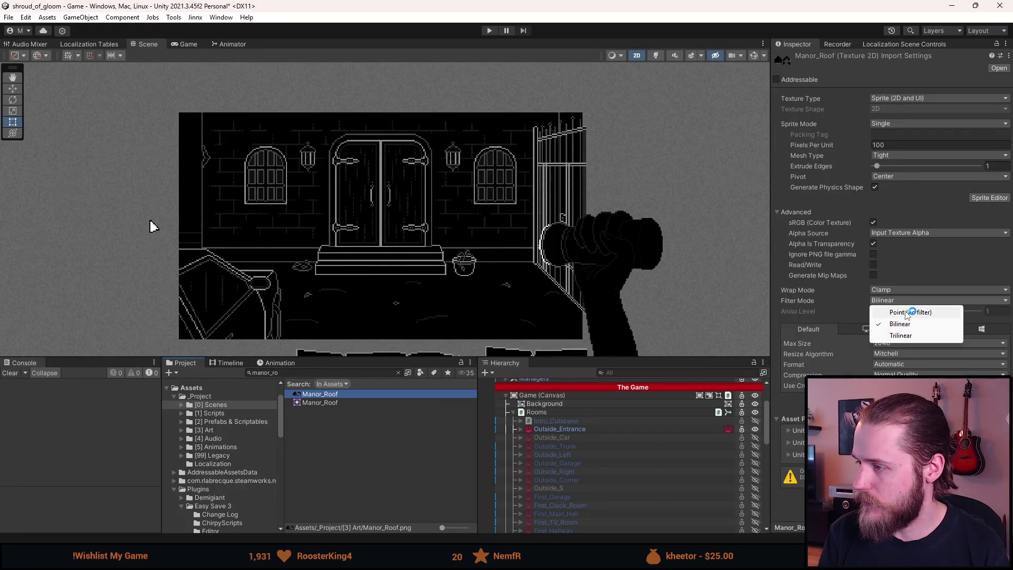
{"action": "left_click", "coordinate": [894, 310]}
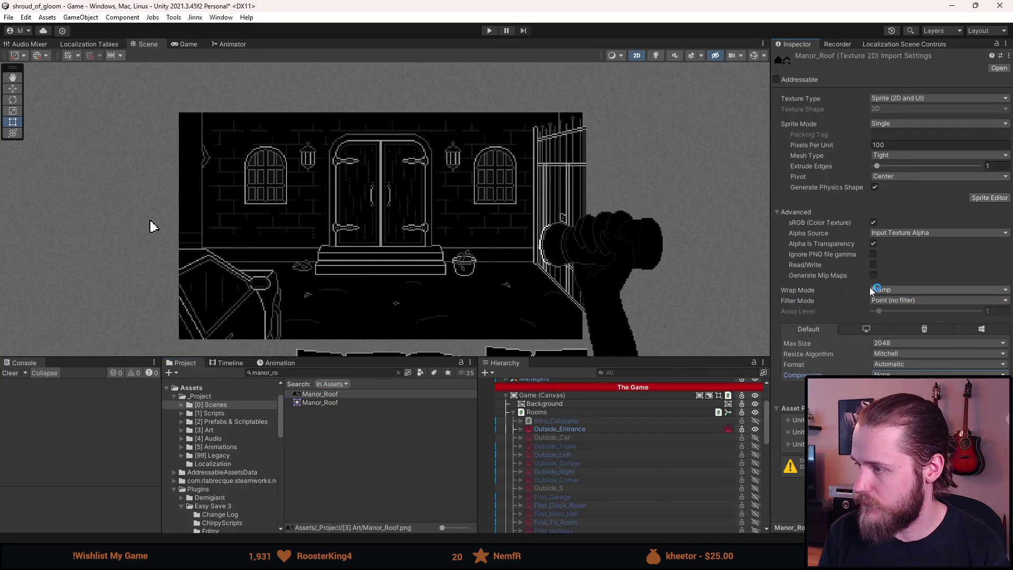
{"action": "left_click", "coordinate": [874, 264]}
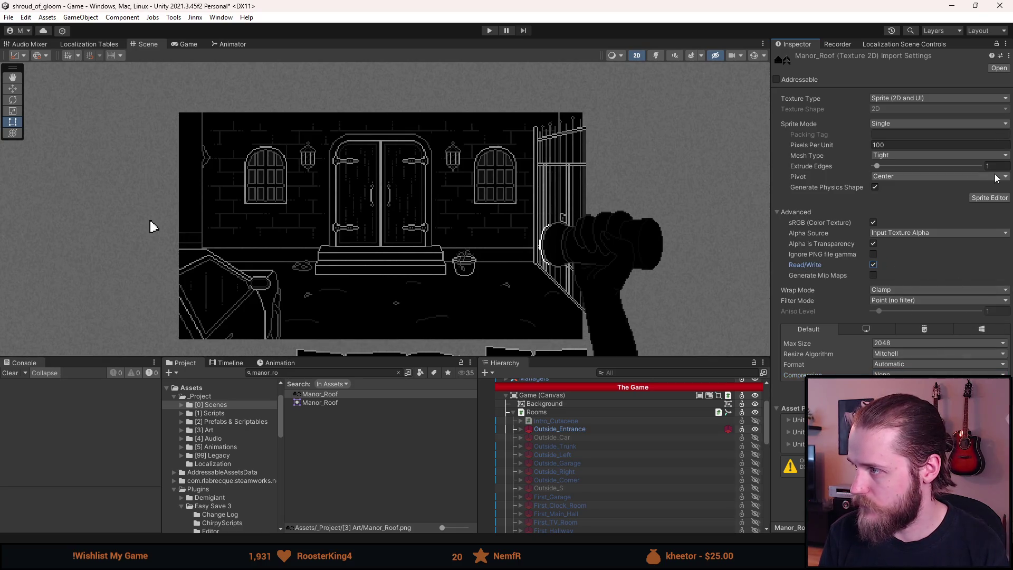
{"action": "left_click", "coordinate": [907, 127]}
{"action": "left_click", "coordinate": [921, 147]}
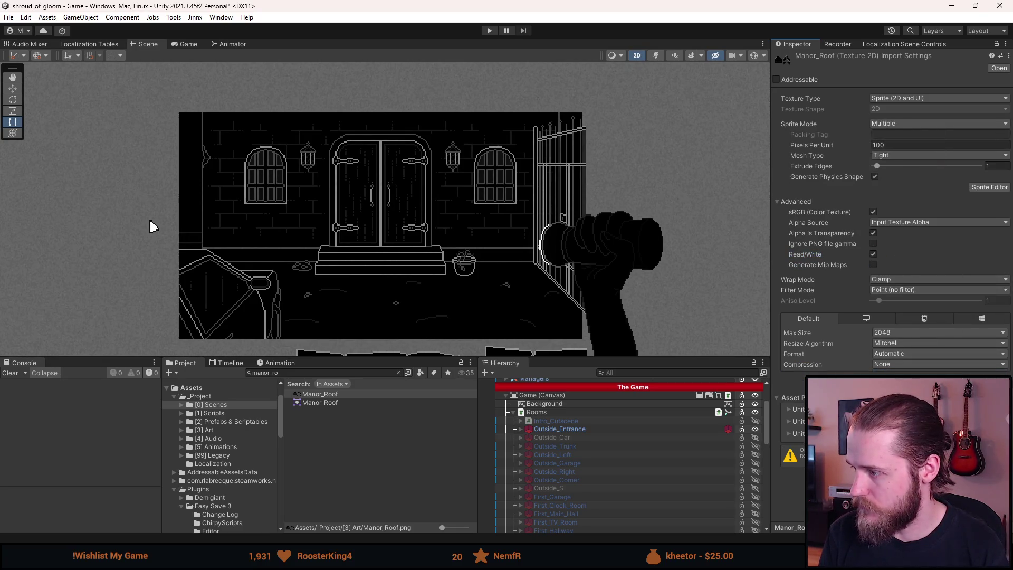
{"action": "left_click", "coordinate": [990, 187]}
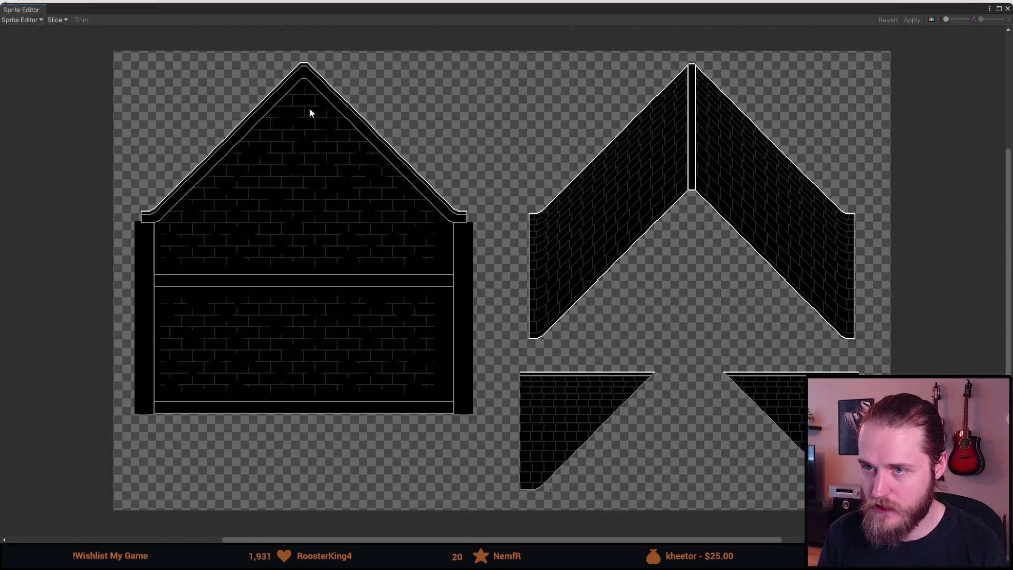
Step: Select the bottom sprite rect and draw a slice fitted around the house
{"action": "scroll", "coordinate": [120, 66], "scroll_direction": "up", "scroll_amount": 2}
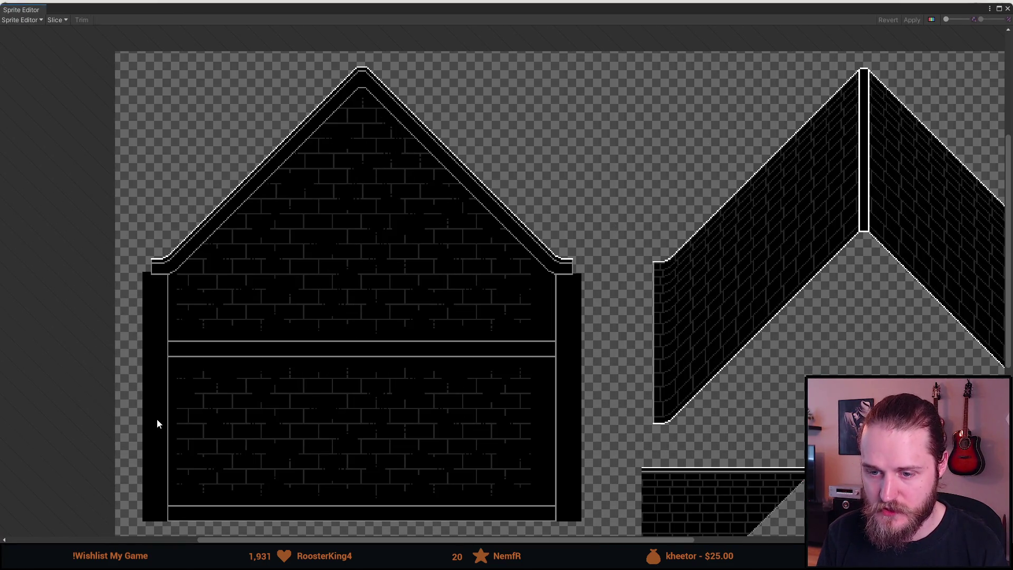
{"action": "scroll", "coordinate": [156, 419], "scroll_direction": "down", "scroll_amount": 2}
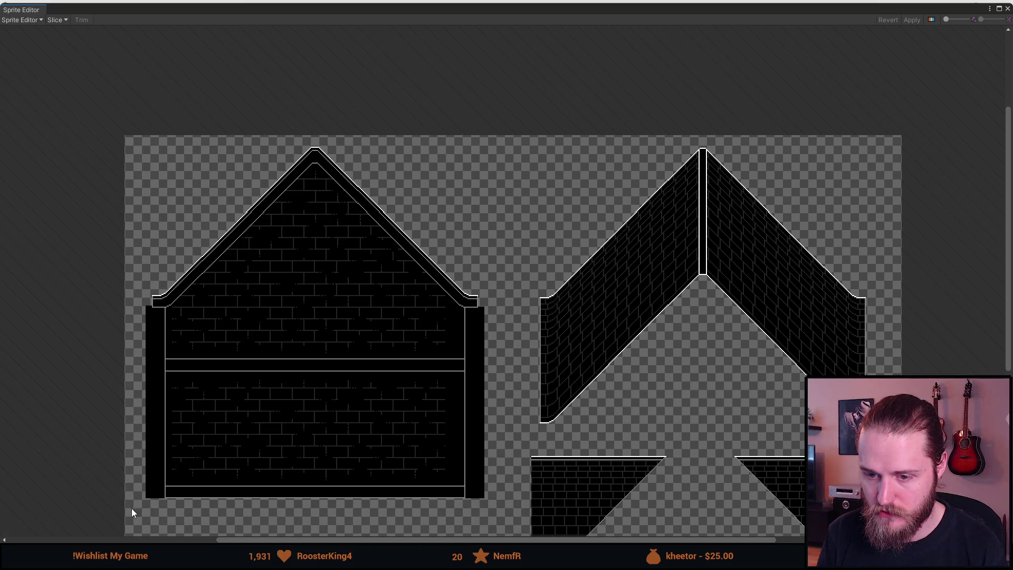
{"action": "scroll", "coordinate": [132, 508], "scroll_direction": "up", "scroll_amount": 6}
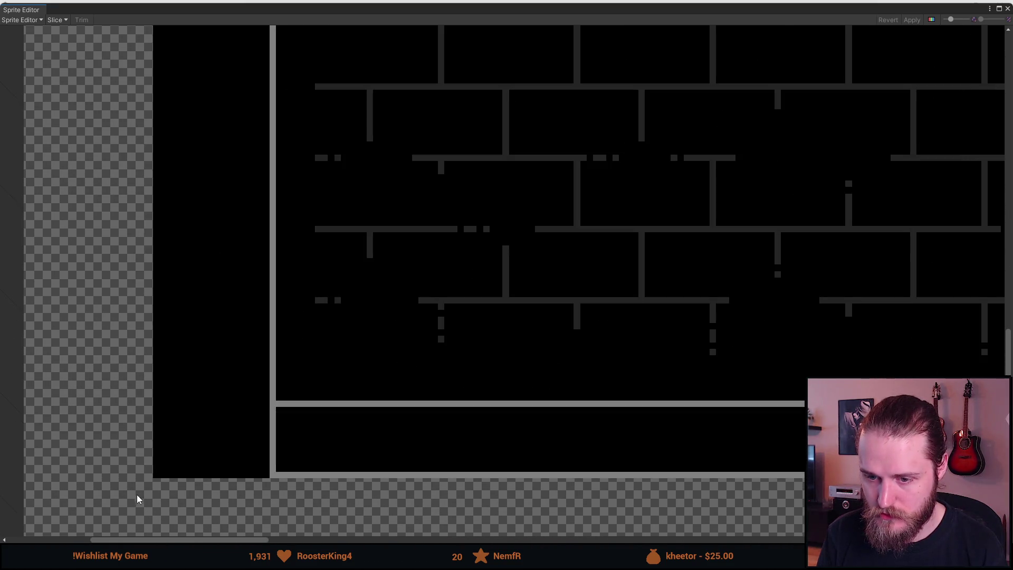
{"action": "left_click", "coordinate": [154, 478]}
{"action": "scroll", "coordinate": [153, 478], "scroll_direction": "down", "scroll_amount": 2}
{"action": "scroll", "coordinate": [688, 381], "scroll_direction": "down", "scroll_amount": 2}
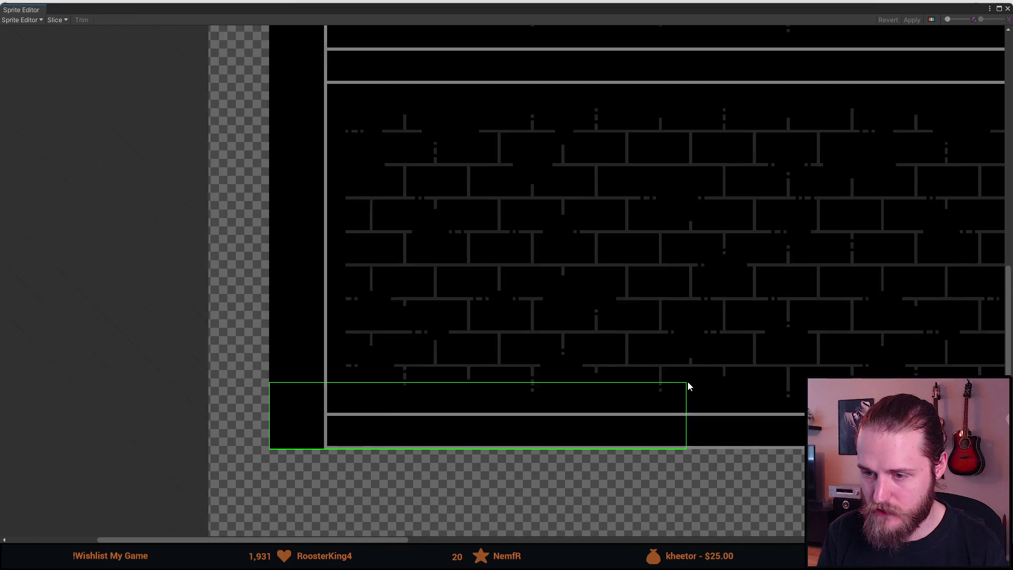
{"action": "scroll", "coordinate": [688, 380], "scroll_direction": "down", "scroll_amount": 3}
{"action": "mouse_move", "coordinate": [528, 413]}
{"action": "left_mouse_down"}
{"action": "mouse_move", "coordinate": [992, 58]}
{"action": "mouse_move", "coordinate": [977, 35]}
{"action": "left_mouse_up"}
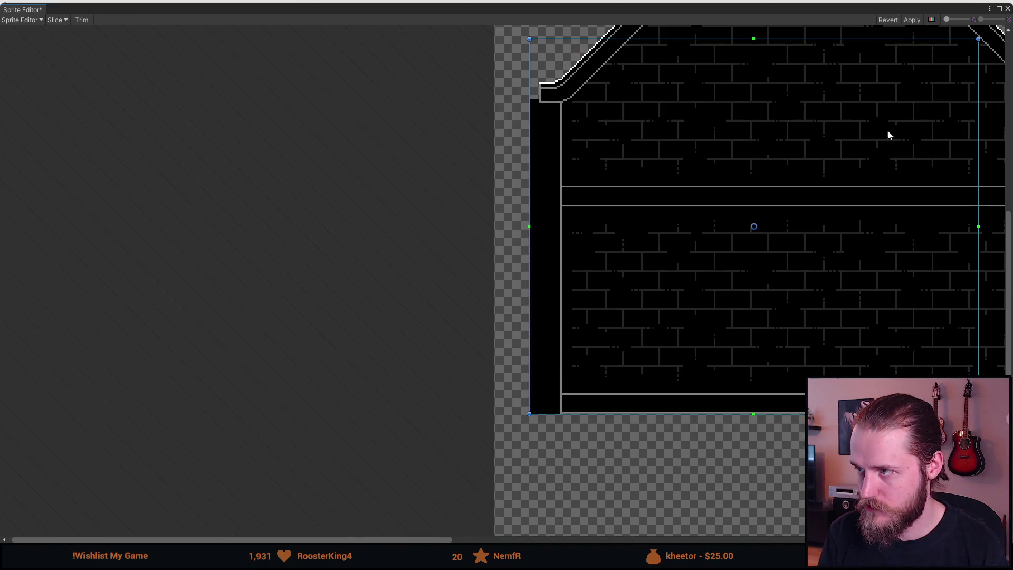
{"action": "left_click_drag", "start_coordinate": [918, 106], "coordinate": [704, 327]}
{"action": "left_click_drag", "start_coordinate": [694, 260], "coordinate": [798, 42]}
{"action": "scroll", "coordinate": [789, 316], "scroll_direction": "up", "scroll_amount": 3}
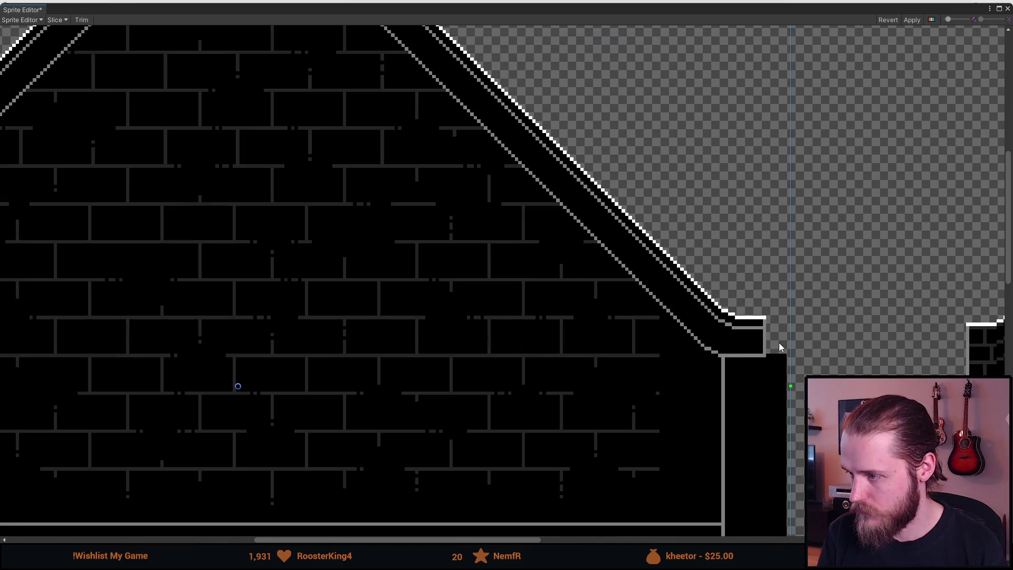
{"action": "left_click_drag", "start_coordinate": [790, 348], "coordinate": [786, 348]}
{"action": "scroll", "coordinate": [786, 351], "scroll_direction": "down", "scroll_amount": 3}
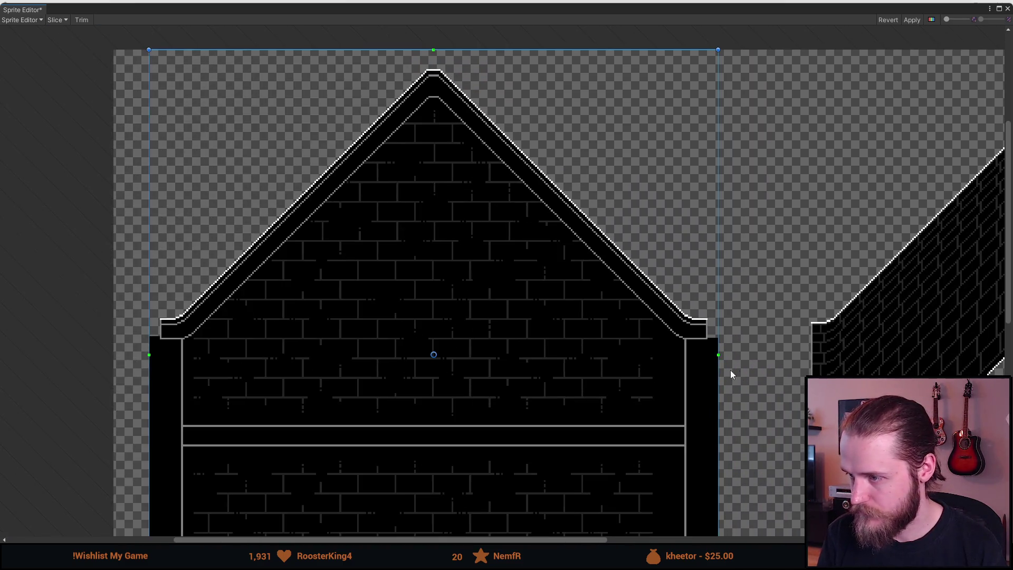
{"action": "scroll", "coordinate": [182, 355], "scroll_direction": "down", "scroll_amount": 3}
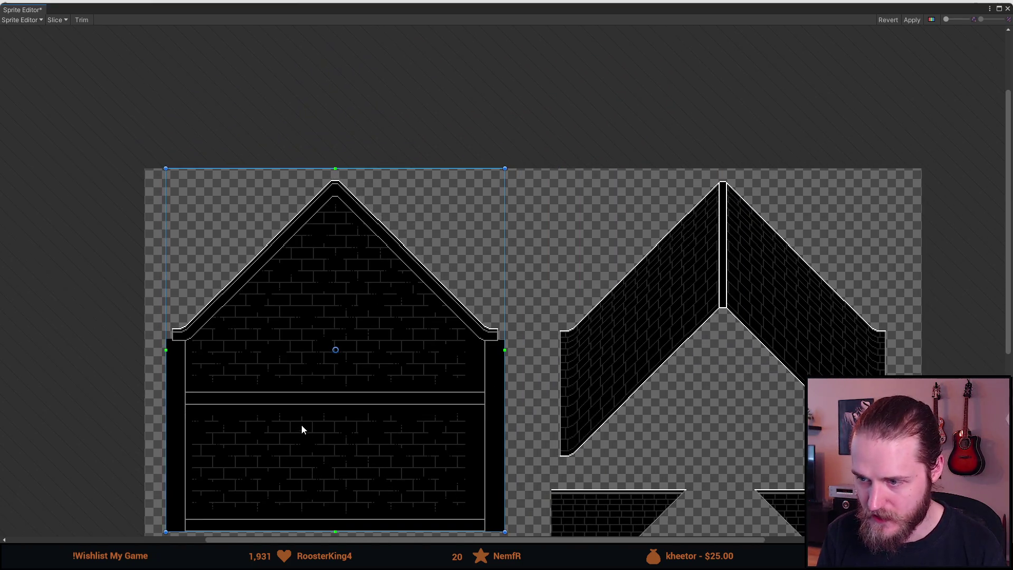
{"action": "scroll", "coordinate": [458, 346], "scroll_direction": "up", "scroll_amount": 5}
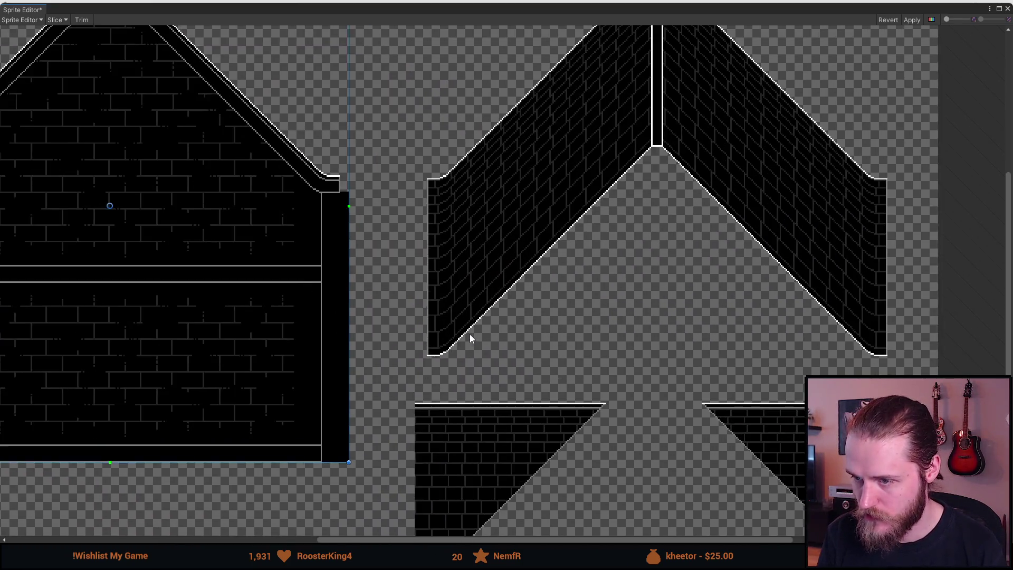
Step: Draw a slice around the V-shaped roof piece and fit its edges to the piece
{"action": "mouse_move", "coordinate": [394, 372]}
{"action": "left_mouse_down"}
{"action": "mouse_move", "coordinate": [460, 350]}
{"action": "mouse_move", "coordinate": [819, 158]}
{"action": "mouse_move", "coordinate": [832, 63]}
{"action": "left_mouse_up"}
{"action": "scroll", "coordinate": [422, 364], "scroll_direction": "down", "scroll_amount": 2}
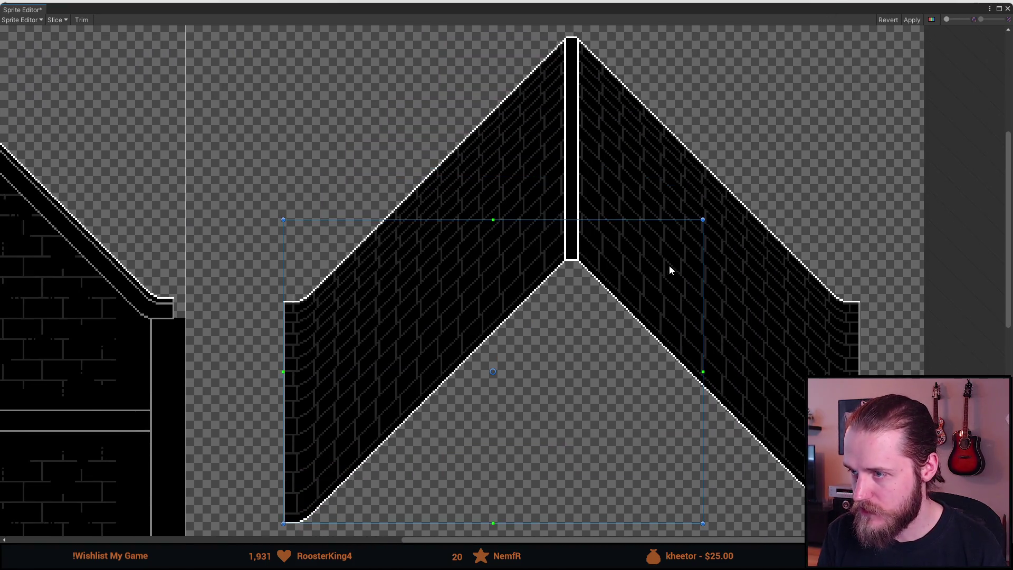
{"action": "scroll", "coordinate": [700, 222], "scroll_direction": "down", "scroll_amount": 1}
{"action": "mouse_move", "coordinate": [700, 222]}
{"action": "left_mouse_down"}
{"action": "mouse_move", "coordinate": [797, 41]}
{"action": "mouse_move", "coordinate": [847, 37]}
{"action": "left_mouse_up"}
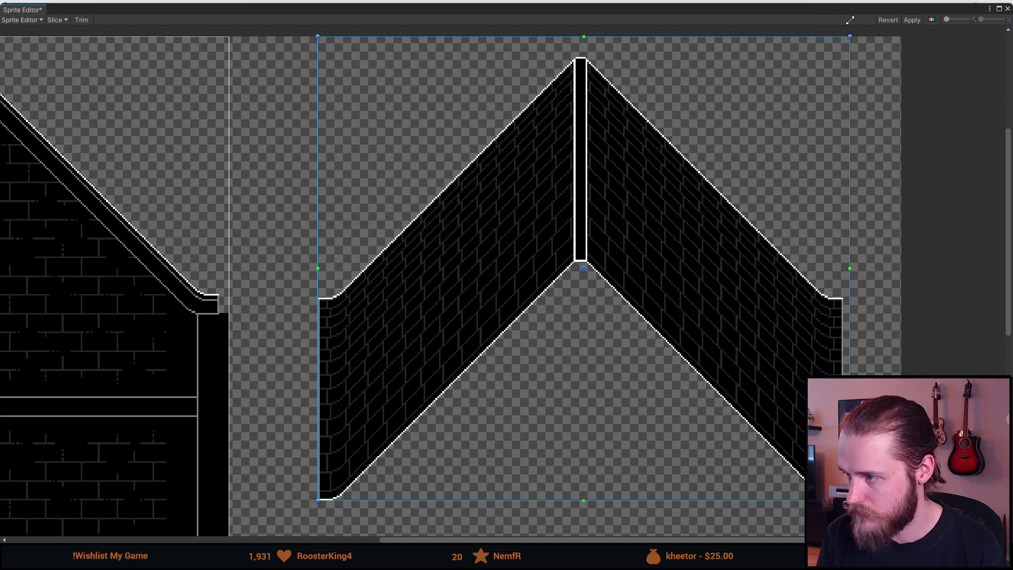
{"action": "scroll", "coordinate": [845, 312], "scroll_direction": "up", "scroll_amount": 2}
{"action": "left_click_drag", "start_coordinate": [832, 315], "coordinate": [819, 315]}
{"action": "scroll", "coordinate": [698, 254], "scroll_direction": "up", "scroll_amount": 2}
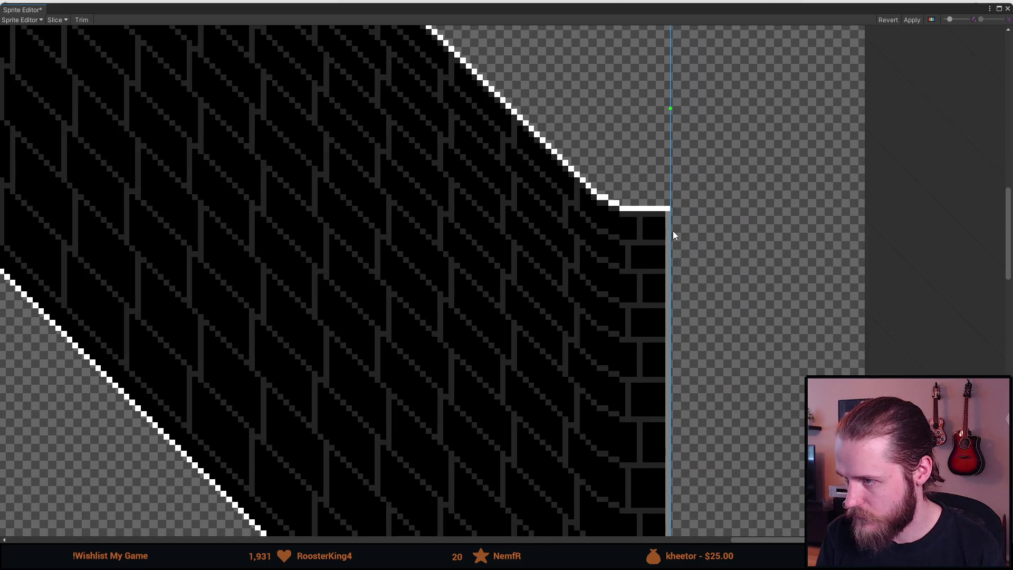
{"action": "left_click_drag", "start_coordinate": [670, 228], "coordinate": [699, 233]}
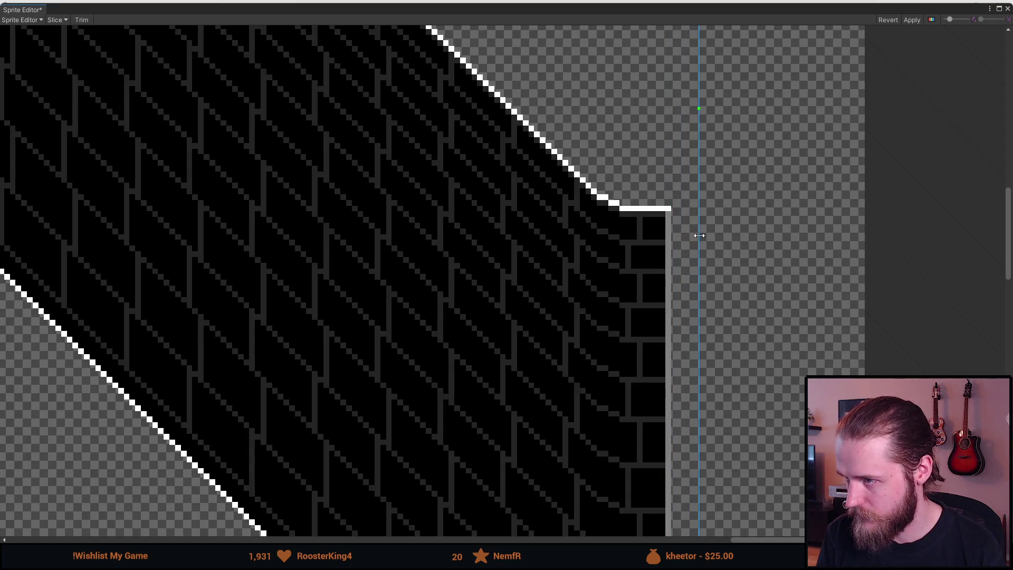
{"action": "scroll", "coordinate": [698, 233], "scroll_direction": "down", "scroll_amount": 2}
{"action": "scroll", "coordinate": [530, 247], "scroll_direction": "down", "scroll_amount": 2}
{"action": "scroll", "coordinate": [335, 238], "scroll_direction": "down", "scroll_amount": 2}
{"action": "scroll", "coordinate": [382, 229], "scroll_direction": "up", "scroll_amount": 3}
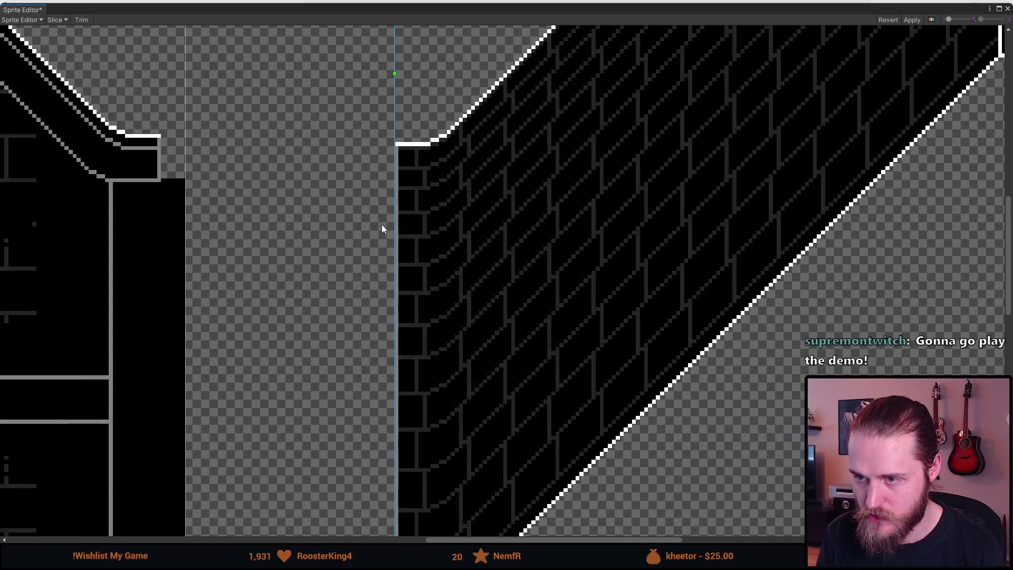
{"action": "left_click_drag", "start_coordinate": [395, 225], "coordinate": [380, 228]}
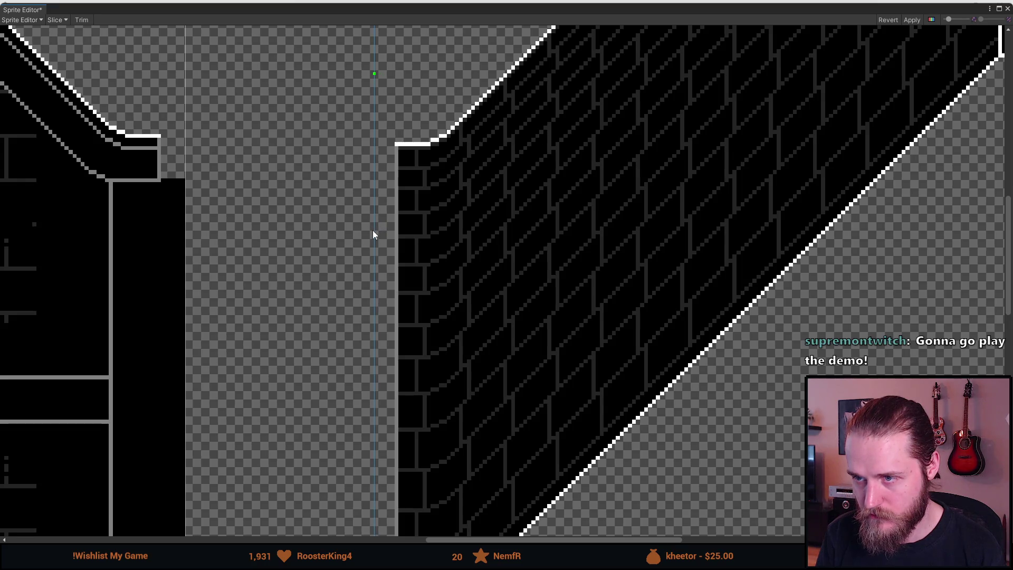
{"action": "scroll", "coordinate": [375, 233], "scroll_direction": "down", "scroll_amount": 2}
{"action": "scroll", "coordinate": [316, 352], "scroll_direction": "up", "scroll_amount": 3}
{"action": "scroll", "coordinate": [316, 351], "scroll_direction": "up", "scroll_amount": 1}
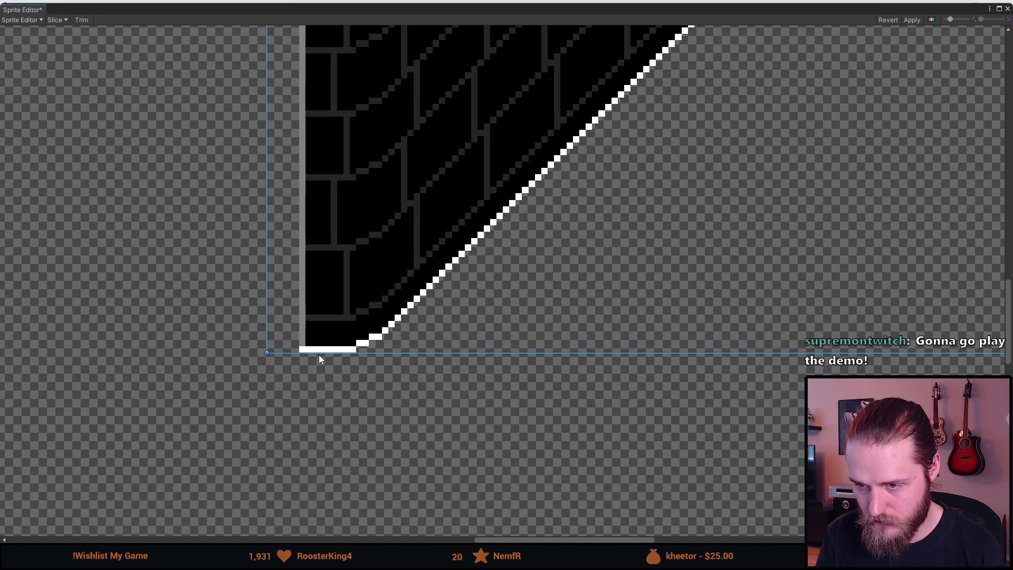
{"action": "left_click_drag", "start_coordinate": [319, 353], "coordinate": [321, 384]}
{"action": "scroll", "coordinate": [321, 383], "scroll_direction": "down", "scroll_amount": 4}
{"action": "scroll", "coordinate": [358, 355], "scroll_direction": "up", "scroll_amount": 3}
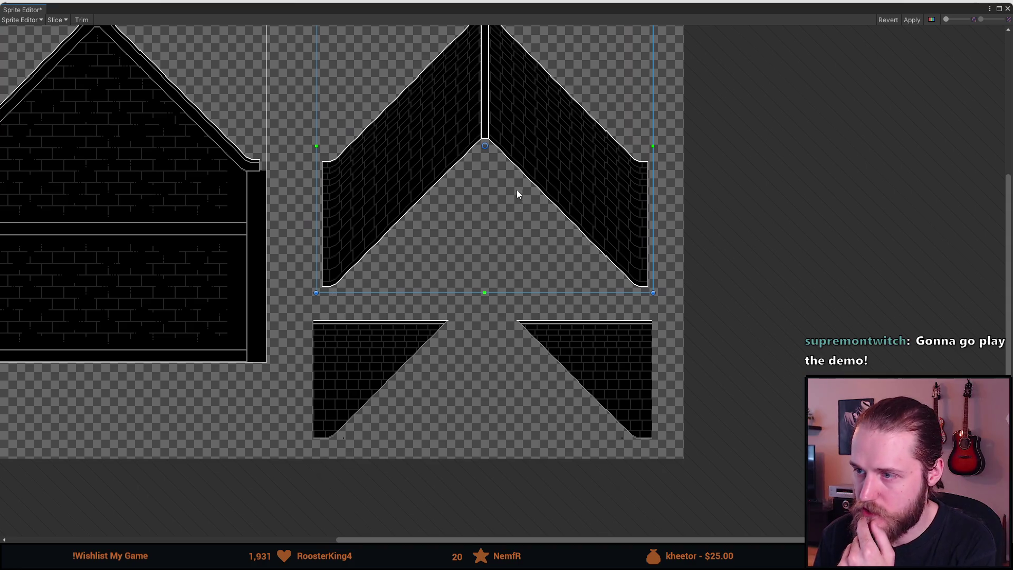
{"action": "scroll", "coordinate": [323, 346], "scroll_direction": "up", "scroll_amount": 6}
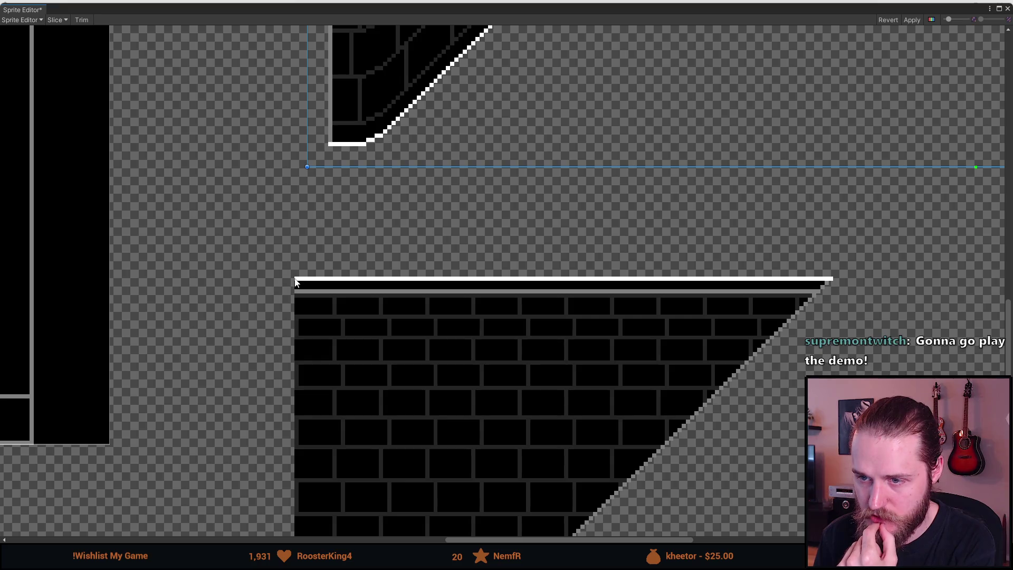
Step: Draw one slice spanning both lower roof pieces, fit its edges, and apply the slices
{"action": "mouse_move", "coordinate": [294, 282]}
{"action": "left_mouse_down"}
{"action": "mouse_move", "coordinate": [344, 333]}
{"action": "mouse_move", "coordinate": [968, 509]}
{"action": "left_mouse_up"}
{"action": "scroll", "coordinate": [343, 333], "scroll_direction": "down", "scroll_amount": 3}
{"action": "left_click_drag", "start_coordinate": [735, 395], "coordinate": [260, 244]}
{"action": "scroll", "coordinate": [435, 346], "scroll_direction": "up", "scroll_amount": 3}
{"action": "mouse_move", "coordinate": [419, 333]}
{"action": "left_mouse_down"}
{"action": "mouse_move", "coordinate": [685, 468]}
{"action": "mouse_move", "coordinate": [667, 466]}
{"action": "left_mouse_up"}
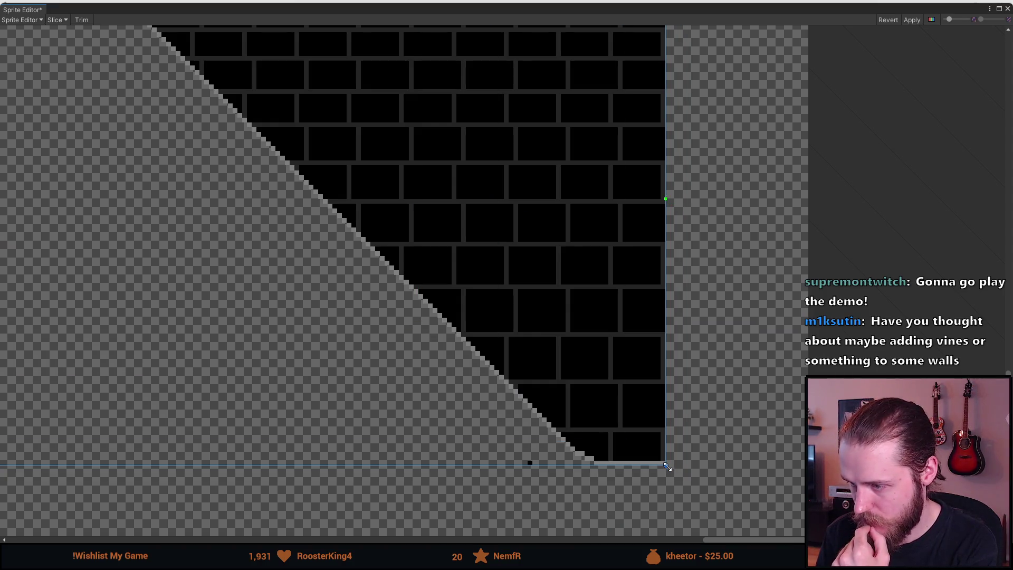
{"action": "scroll", "coordinate": [666, 467], "scroll_direction": "down", "scroll_amount": 5}
{"action": "scroll", "coordinate": [629, 309], "scroll_direction": "up", "scroll_amount": 10}
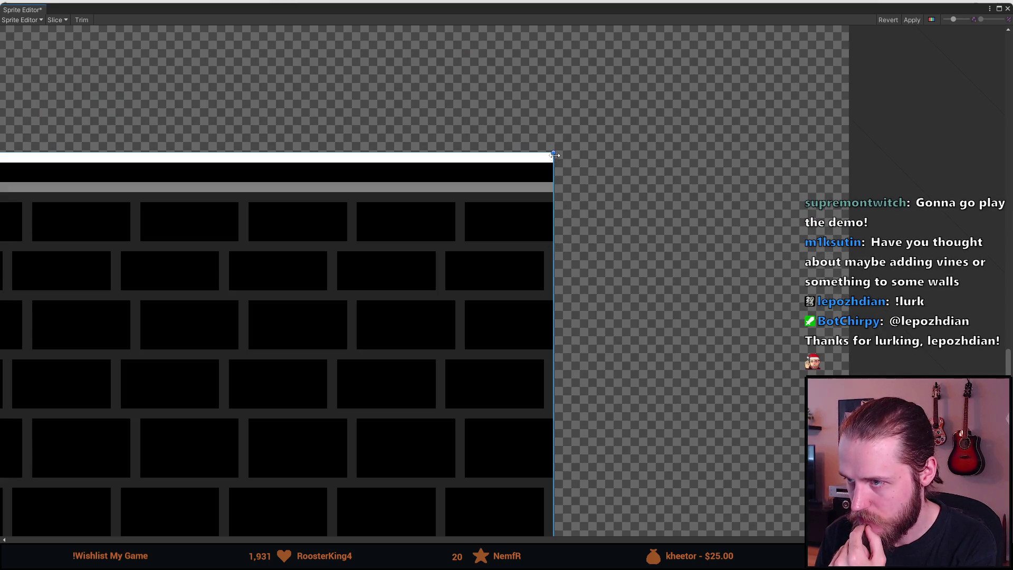
{"action": "mouse_move", "coordinate": [562, 165]}
{"action": "left_mouse_down"}
{"action": "mouse_move", "coordinate": [602, 170]}
{"action": "mouse_move", "coordinate": [576, 151]}
{"action": "mouse_move", "coordinate": [576, 109]}
{"action": "left_mouse_up"}
{"action": "scroll", "coordinate": [406, 359], "scroll_direction": "down", "scroll_amount": 3}
{"action": "scroll", "coordinate": [393, 331], "scroll_direction": "up", "scroll_amount": 5}
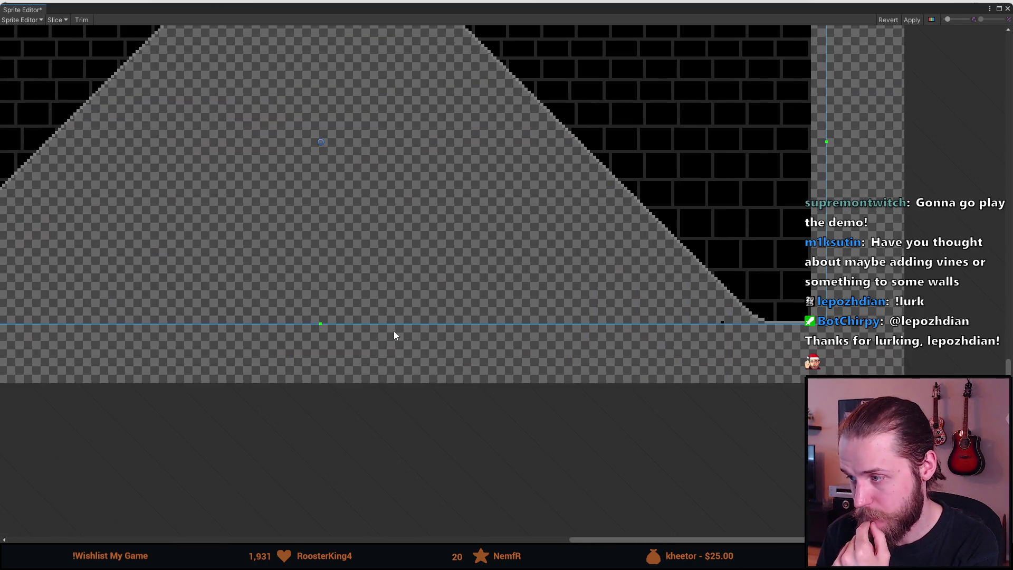
{"action": "scroll", "coordinate": [396, 270], "scroll_direction": "up", "scroll_amount": 5}
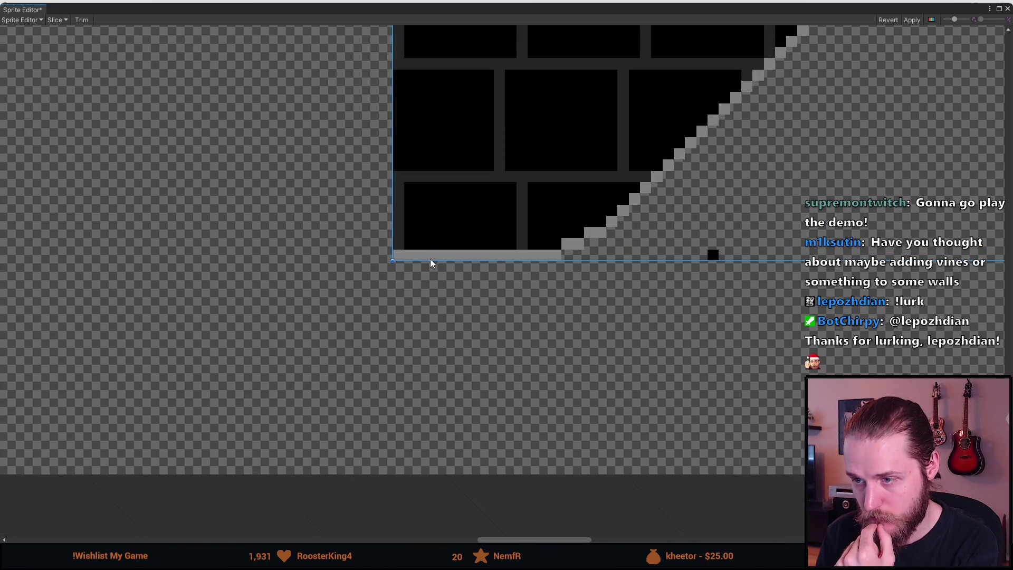
{"action": "left_click_drag", "start_coordinate": [431, 260], "coordinate": [438, 315]}
{"action": "left_click_drag", "start_coordinate": [393, 268], "coordinate": [339, 264]}
{"action": "scroll", "coordinate": [339, 264], "scroll_direction": "down", "scroll_amount": 5}
{"action": "scroll", "coordinate": [385, 294], "scroll_direction": "down", "scroll_amount": 1}
{"action": "left_click", "coordinate": [912, 20]}
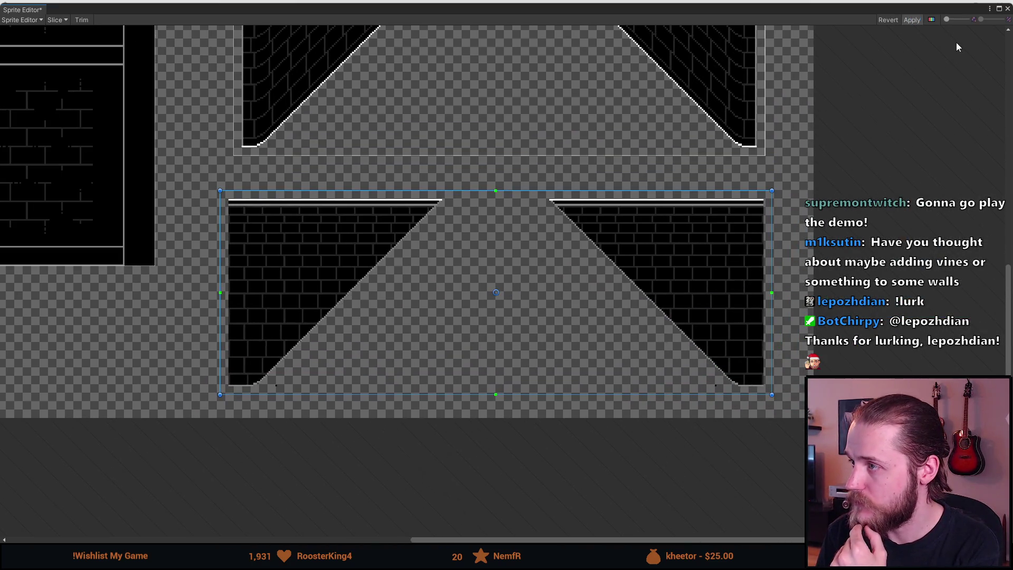
{"action": "left_click", "coordinate": [1007, 10]}
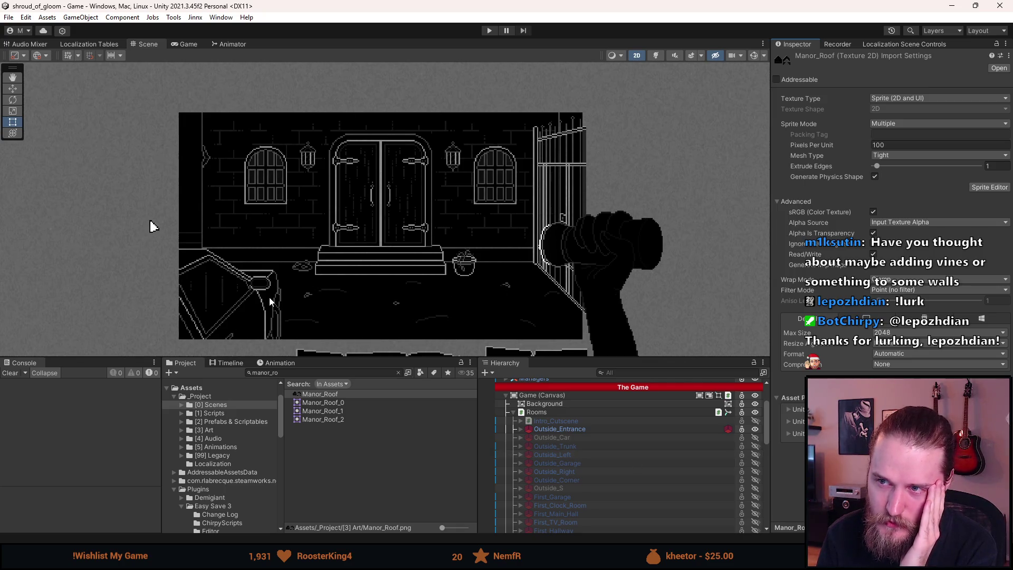
Step: Pan and zoom the Scene view back onto the Outside_Entrance room
{"action": "scroll", "coordinate": [271, 302], "scroll_direction": "down", "scroll_amount": 5}
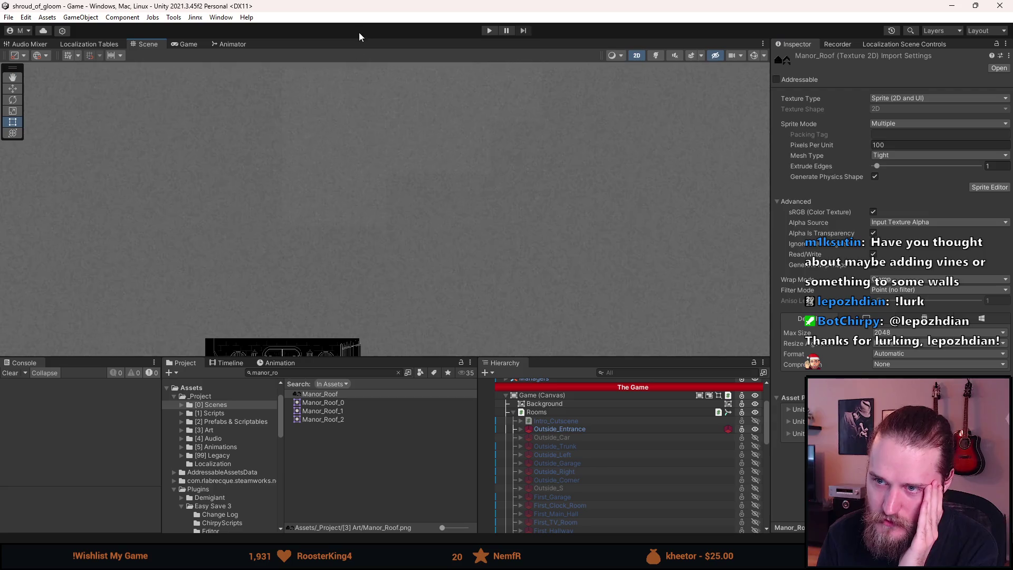
{"action": "left_click_drag", "start_coordinate": [318, 285], "coordinate": [380, 207]}
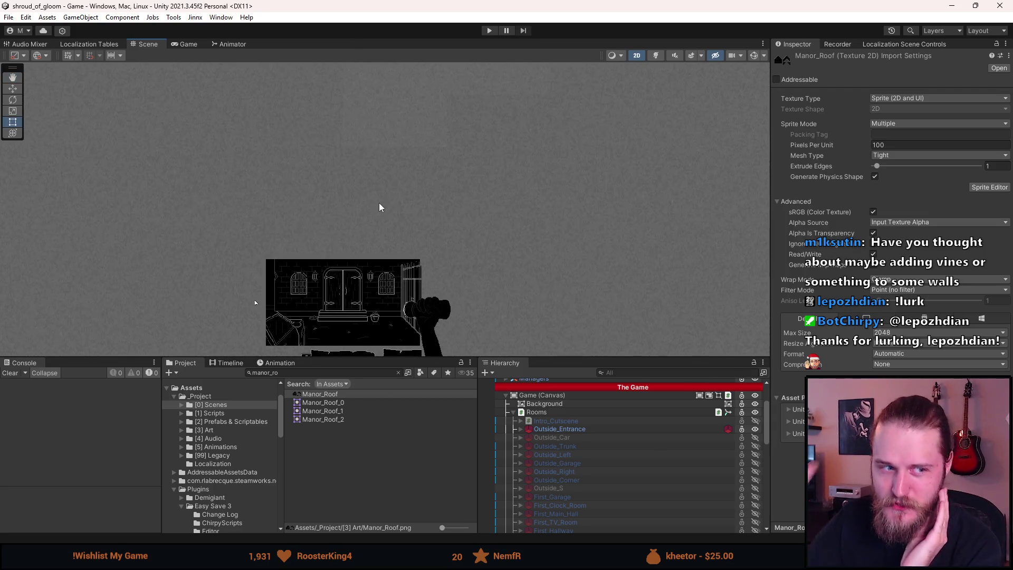
{"action": "scroll", "coordinate": [411, 294], "scroll_direction": "down", "scroll_amount": 1}
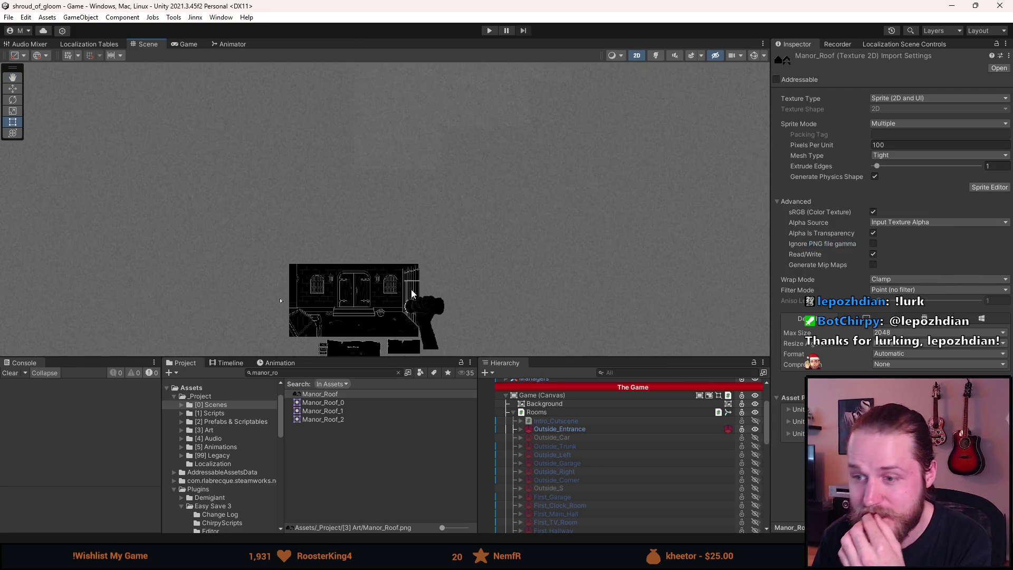
{"action": "scroll", "coordinate": [347, 324], "scroll_direction": "up", "scroll_amount": 5}
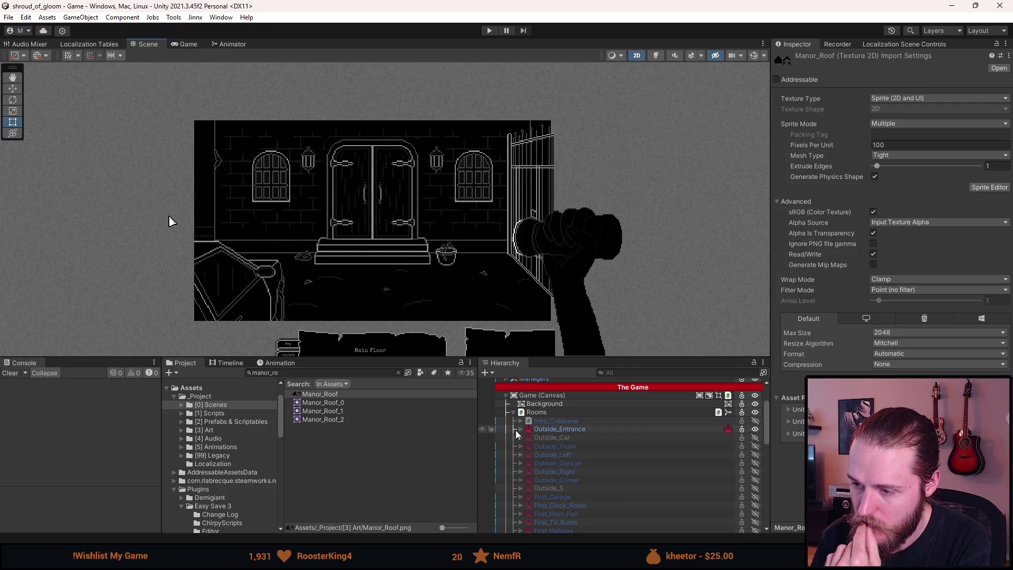
{"action": "right_click", "coordinate": [546, 431]}
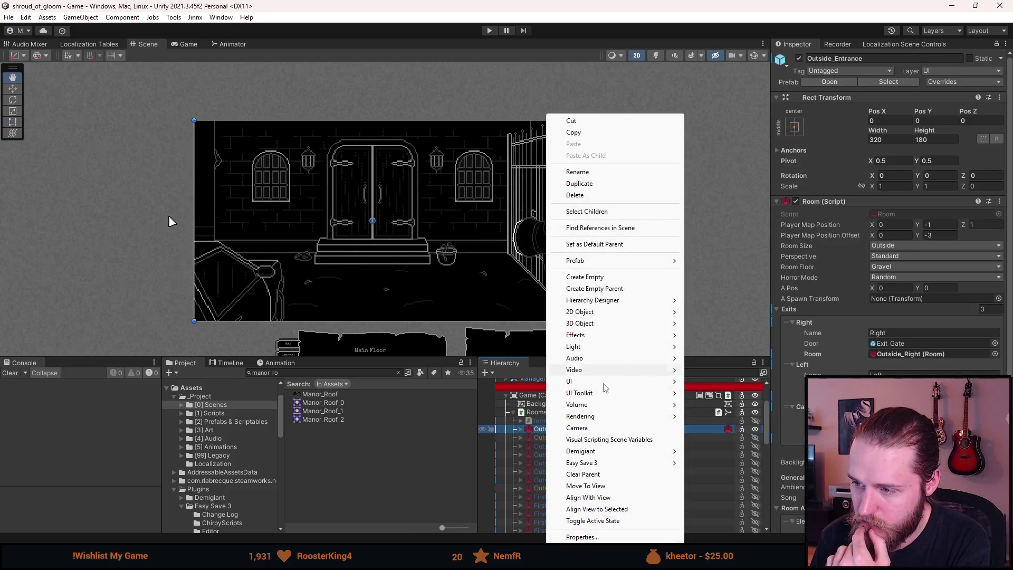
{"action": "left_click", "coordinate": [521, 429]}
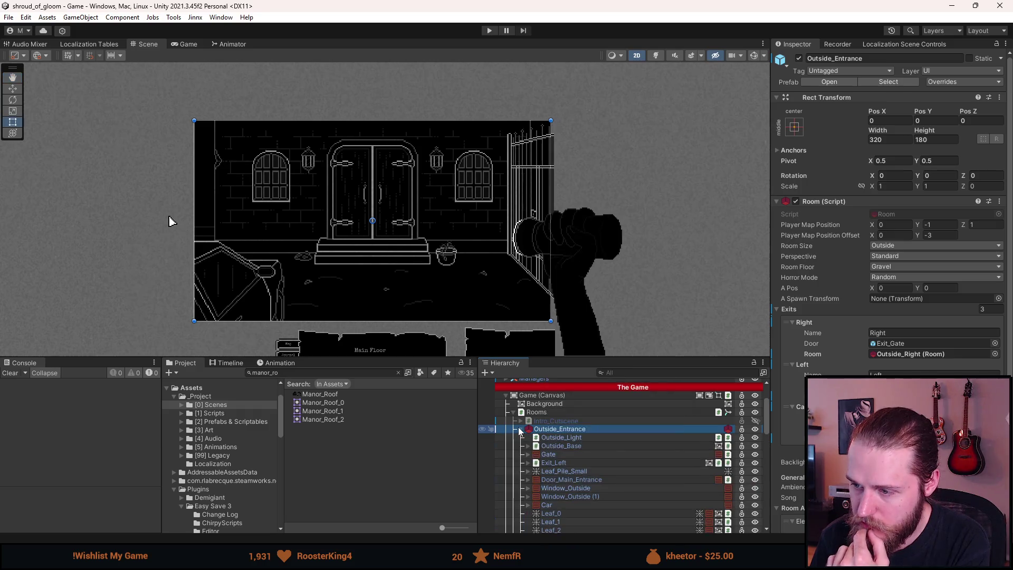
{"action": "left_click", "coordinate": [565, 437]}
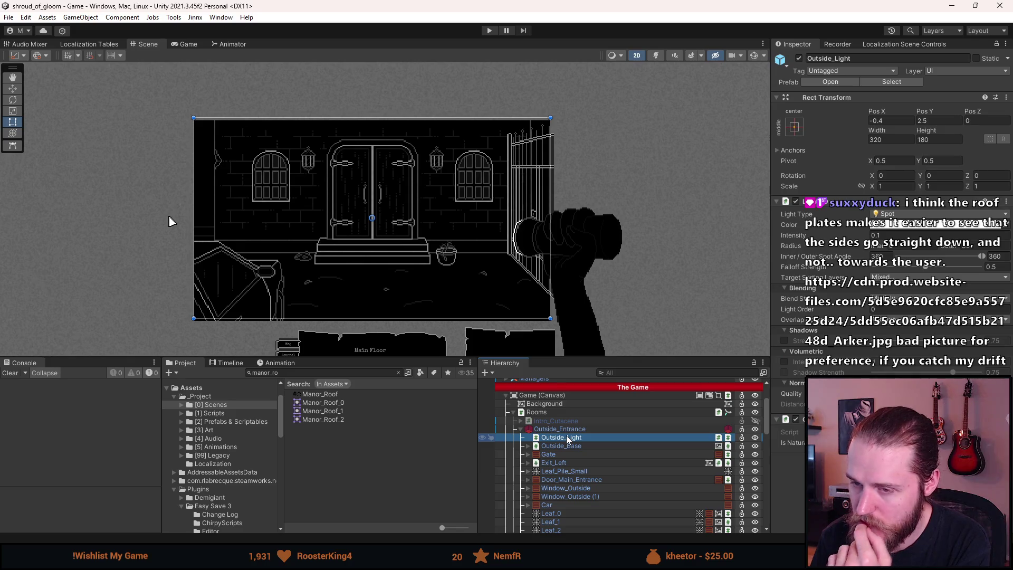
{"action": "left_click", "coordinate": [560, 446]}
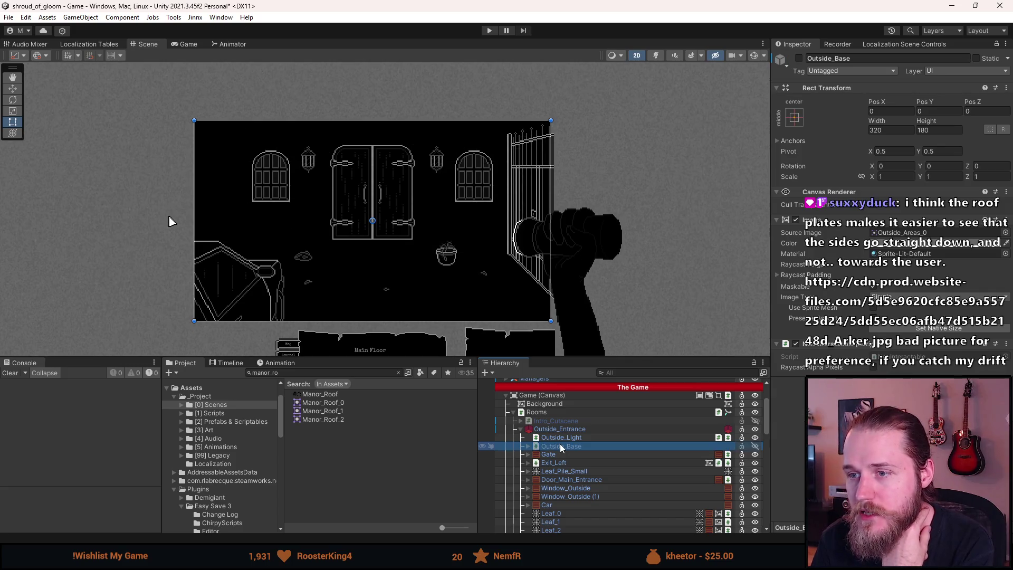
{"action": "left_click", "coordinate": [556, 428]}
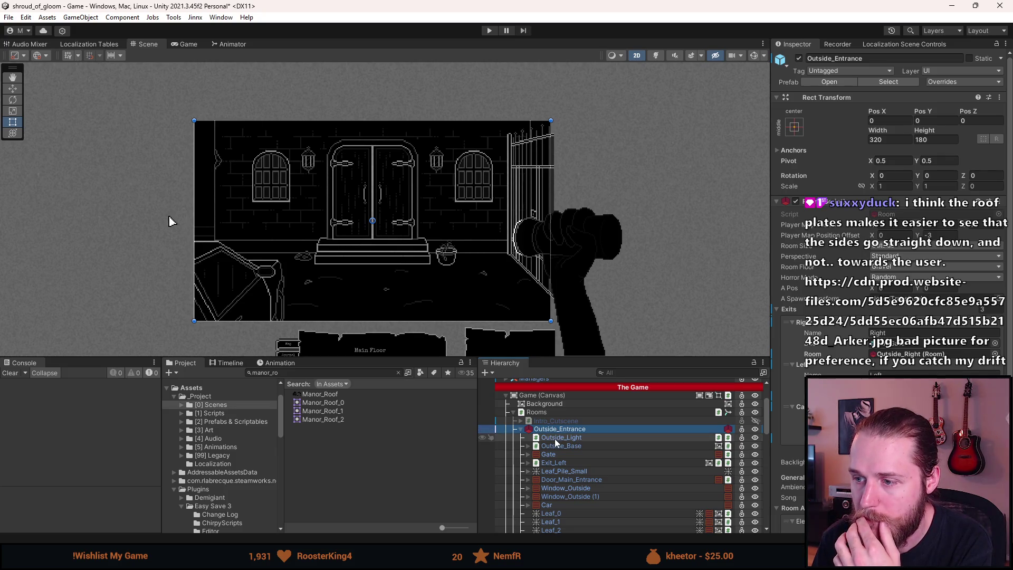
{"action": "key", "text": "w"}
{"action": "scroll", "coordinate": [390, 243], "scroll_direction": "down", "scroll_amount": 3}
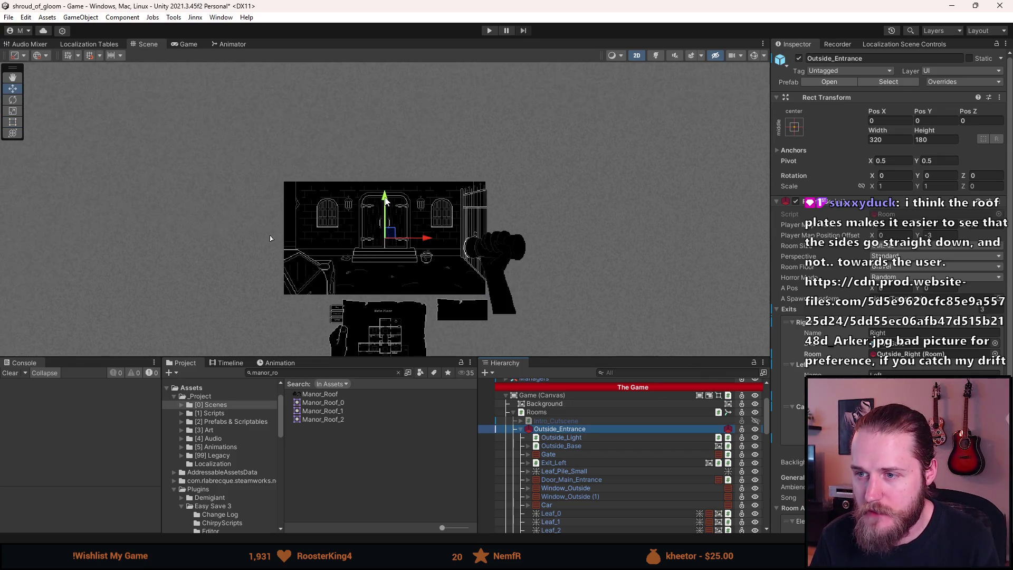
{"action": "mouse_move", "coordinate": [386, 201]}
{"action": "left_mouse_down"}
{"action": "mouse_move", "coordinate": [385, 344]}
{"action": "mouse_move", "coordinate": [378, 204]}
{"action": "left_mouse_up"}
{"action": "scroll", "coordinate": [379, 203], "scroll_direction": "up", "scroll_amount": 4}
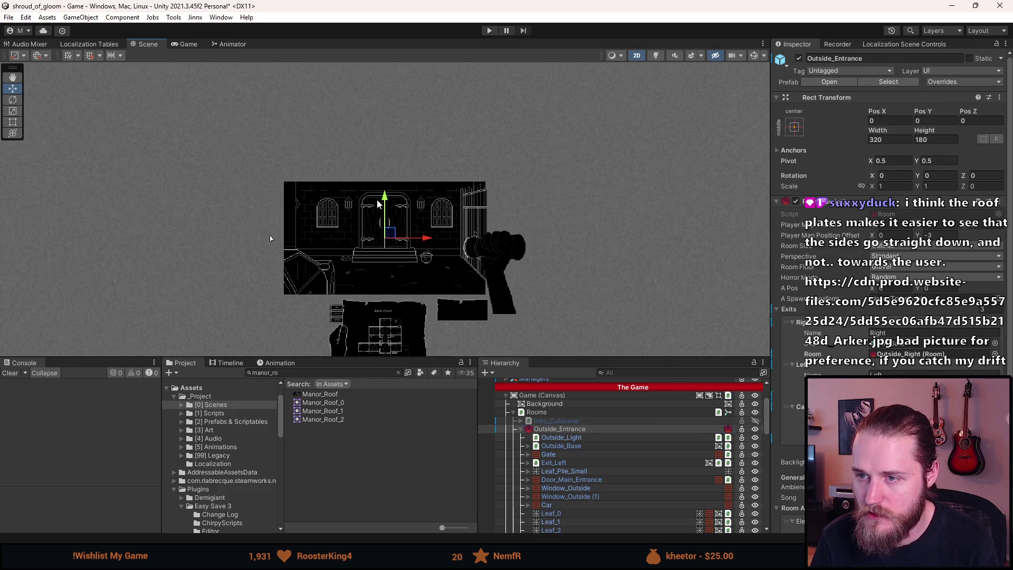
{"action": "mouse_move", "coordinate": [391, 272]}
{"action": "left_mouse_down"}
{"action": "mouse_move", "coordinate": [324, 222]}
{"action": "mouse_move", "coordinate": [347, 221]}
{"action": "left_mouse_up"}
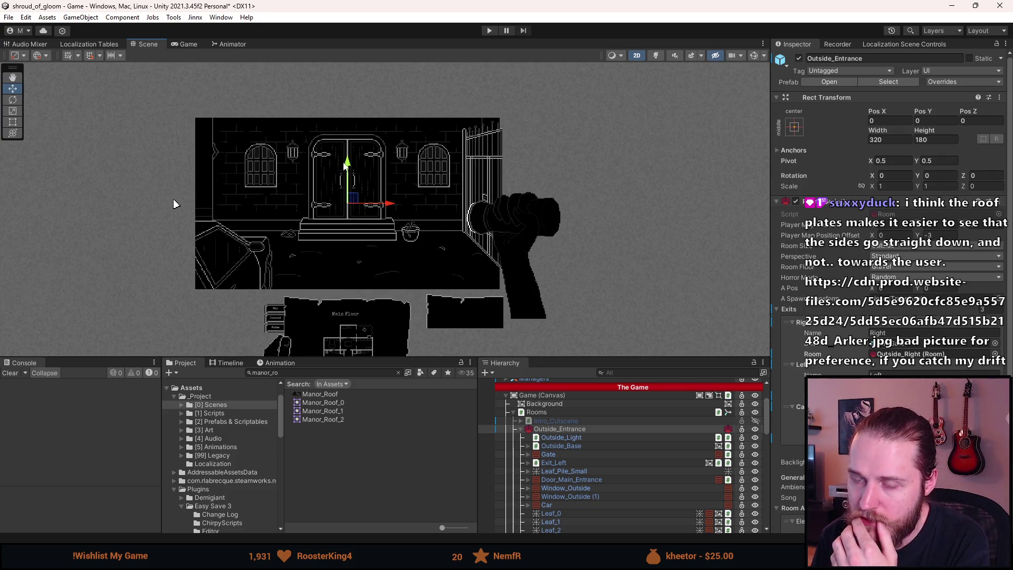
{"action": "left_click_drag", "start_coordinate": [176, 203], "coordinate": [168, 303]}
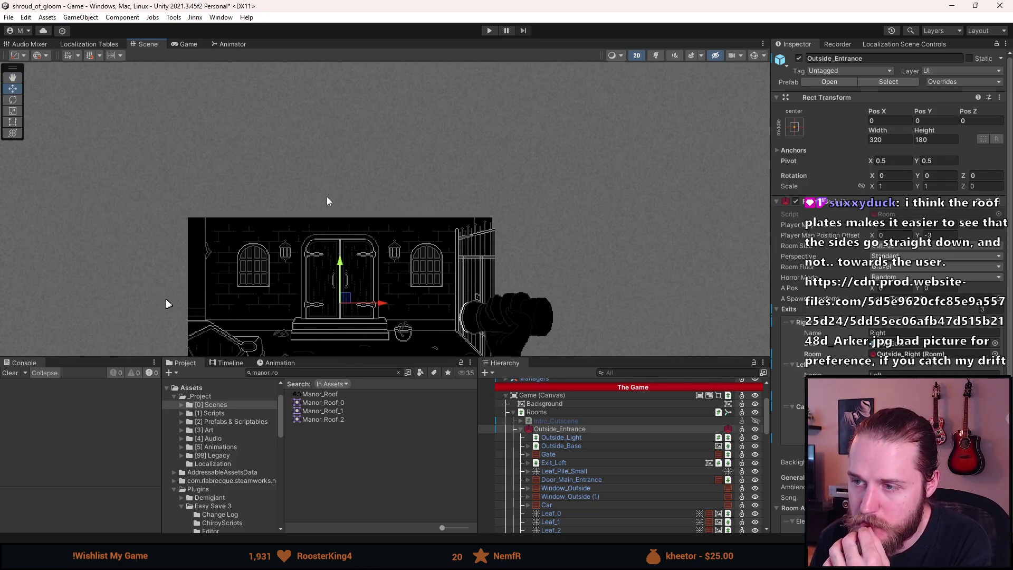
{"action": "scroll", "coordinate": [324, 198], "scroll_direction": "down", "scroll_amount": 2}
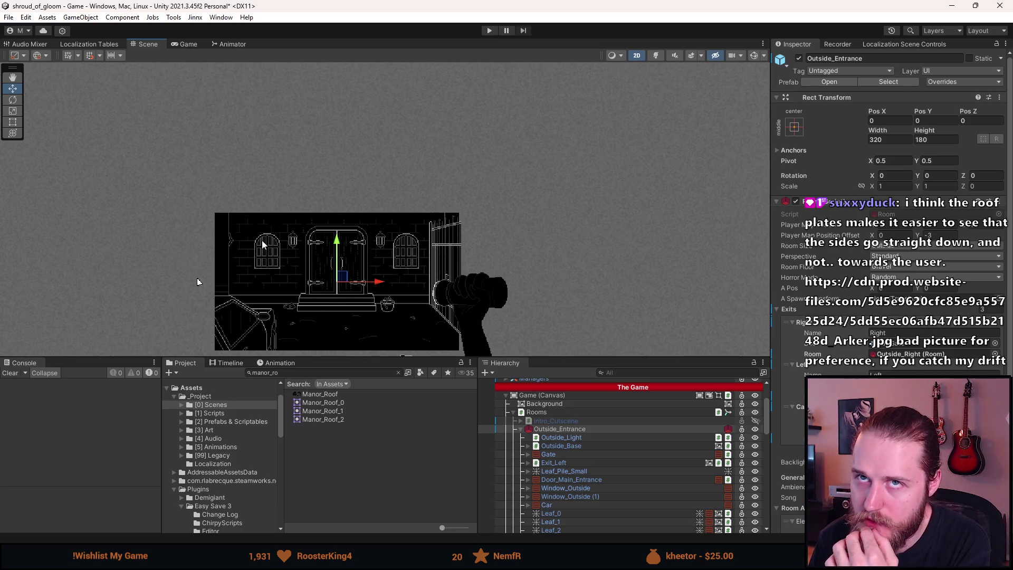
Step: Create an empty child named Roof under Outside_Entrance, dismissing the prefab warning
{"action": "right_click", "coordinate": [564, 429]}
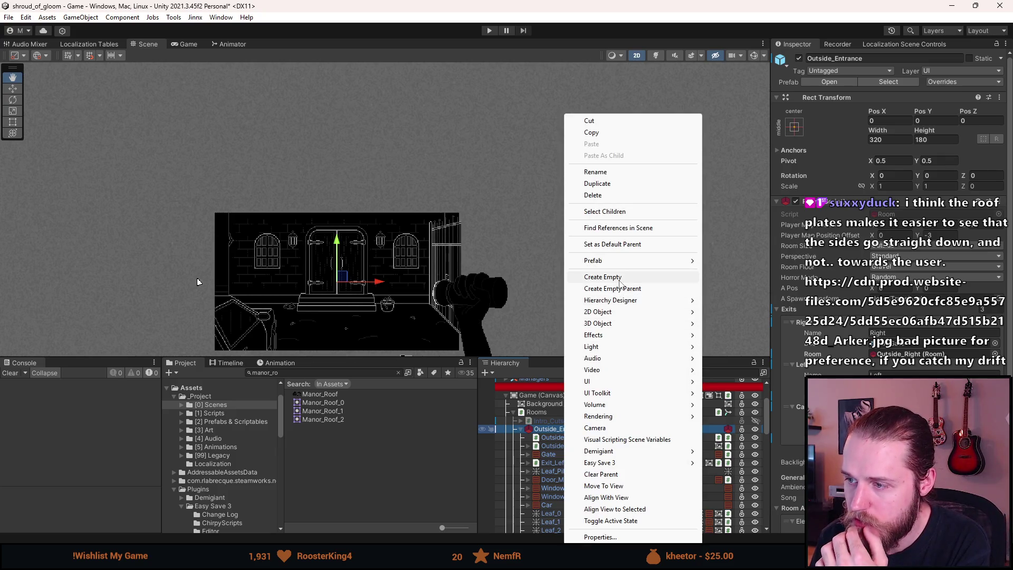
{"action": "left_click", "coordinate": [618, 278]}
{"action": "type", "text": "Roof"}
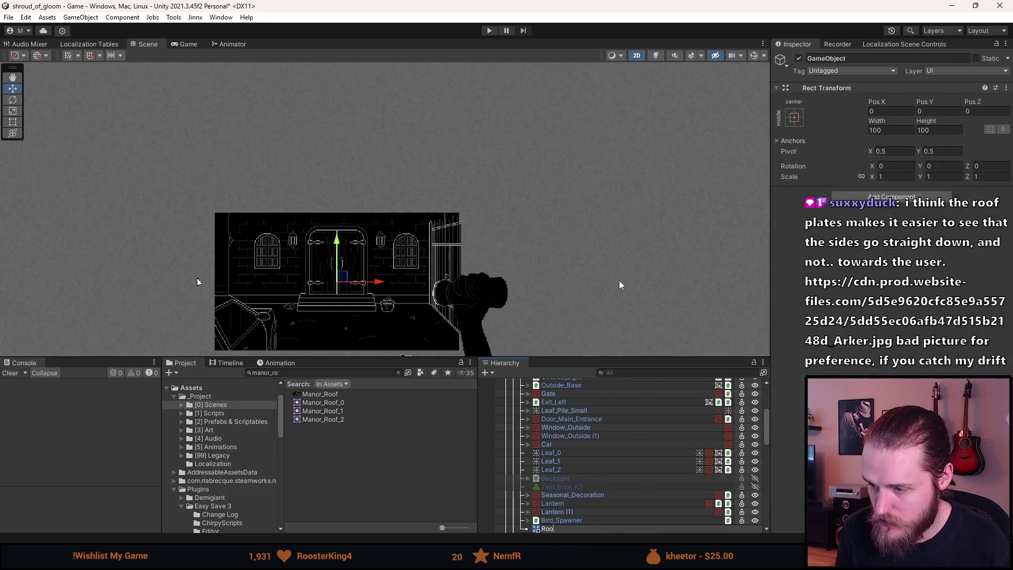
{"action": "key", "text": "Return"}
{"action": "mouse_move", "coordinate": [561, 528]}
{"action": "left_mouse_down"}
{"action": "mouse_move", "coordinate": [564, 374]}
{"action": "mouse_move", "coordinate": [572, 500]}
{"action": "mouse_move", "coordinate": [572, 492]}
{"action": "left_mouse_up"}
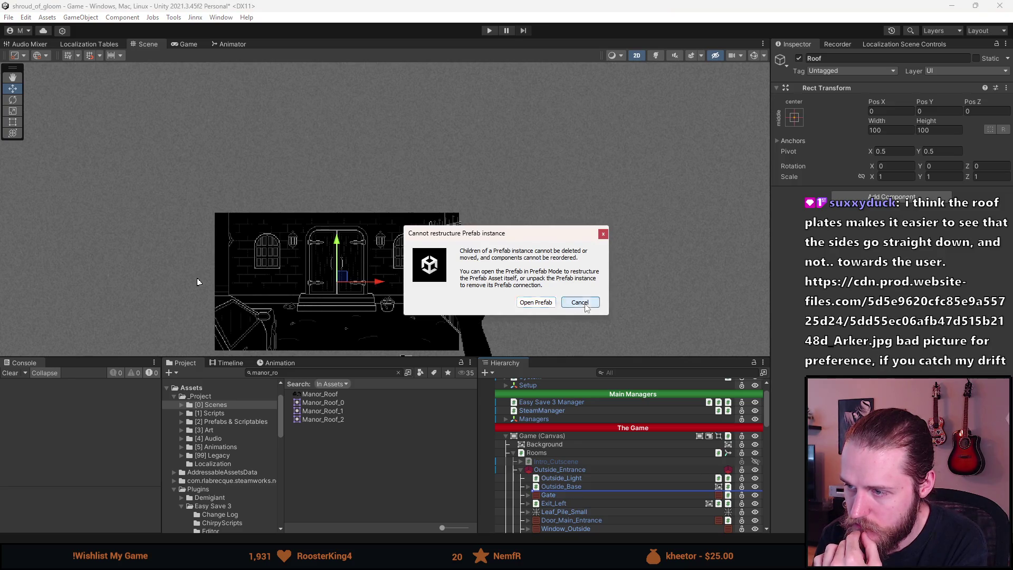
{"action": "left_click", "coordinate": [530, 305]}
Step: Set Roof's Rect Transform to width 320 and height 180
{"action": "left_click", "coordinate": [906, 131]}
{"action": "key", "text": "ctrl+a"}
{"action": "type", "text": "320"}
{"action": "left_click", "coordinate": [935, 130]}
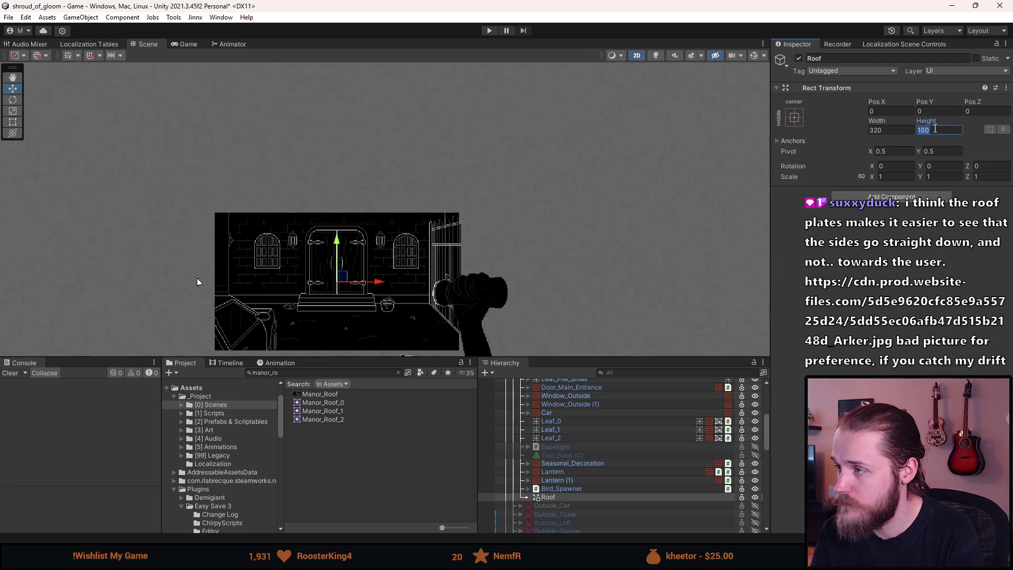
{"action": "type", "text": "180"}
{"action": "left_click", "coordinate": [19, 121]}
{"action": "scroll", "coordinate": [168, 262], "scroll_direction": "up", "scroll_amount": 5}
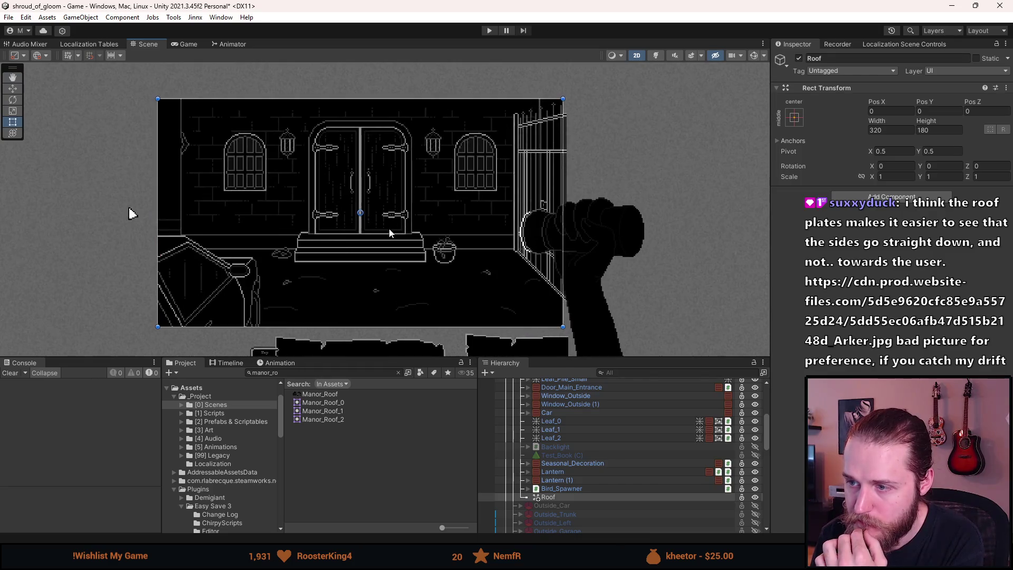
Step: Add a UI Image as a child of Roof, keeping its default name
{"action": "right_click", "coordinate": [548, 497]}
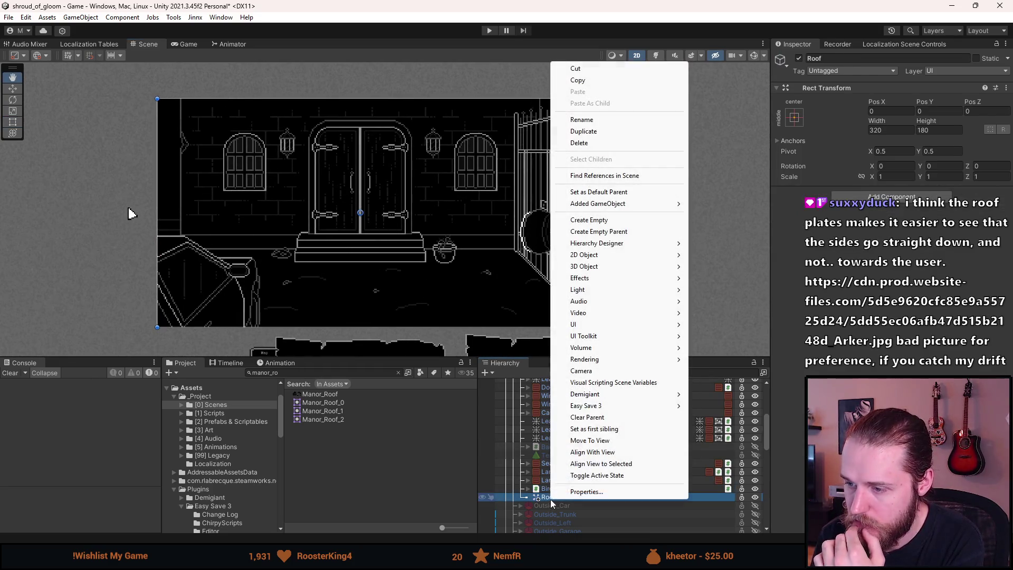
{"action": "mouse_move", "coordinate": [601, 324]}
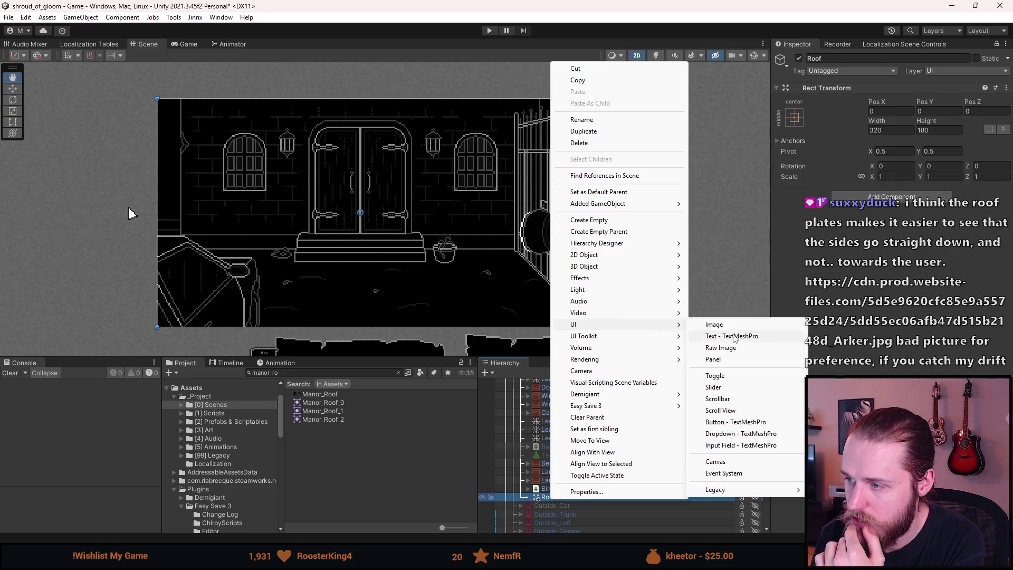
{"action": "left_click", "coordinate": [736, 324]}
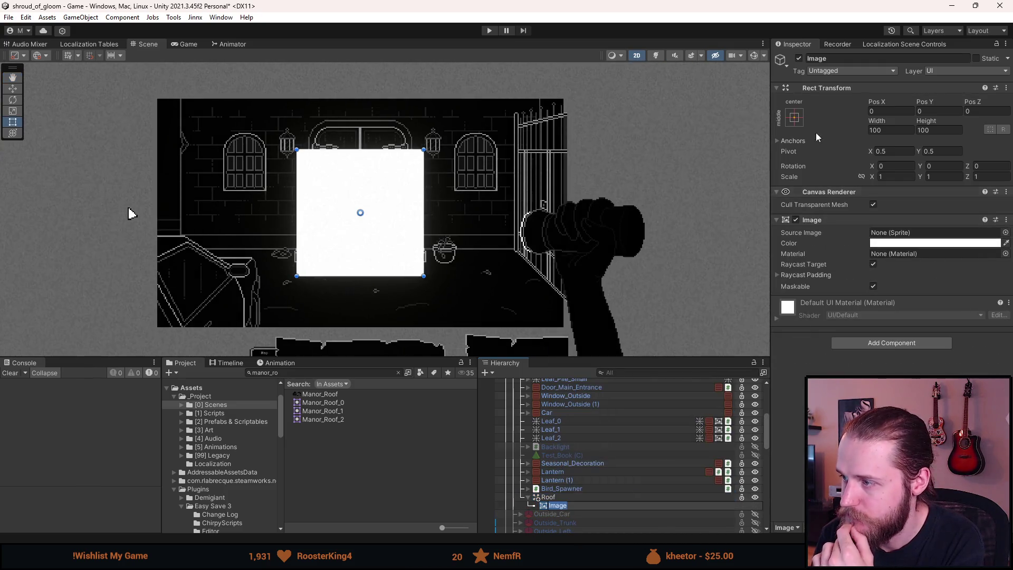
{"action": "left_click", "coordinate": [852, 60]}
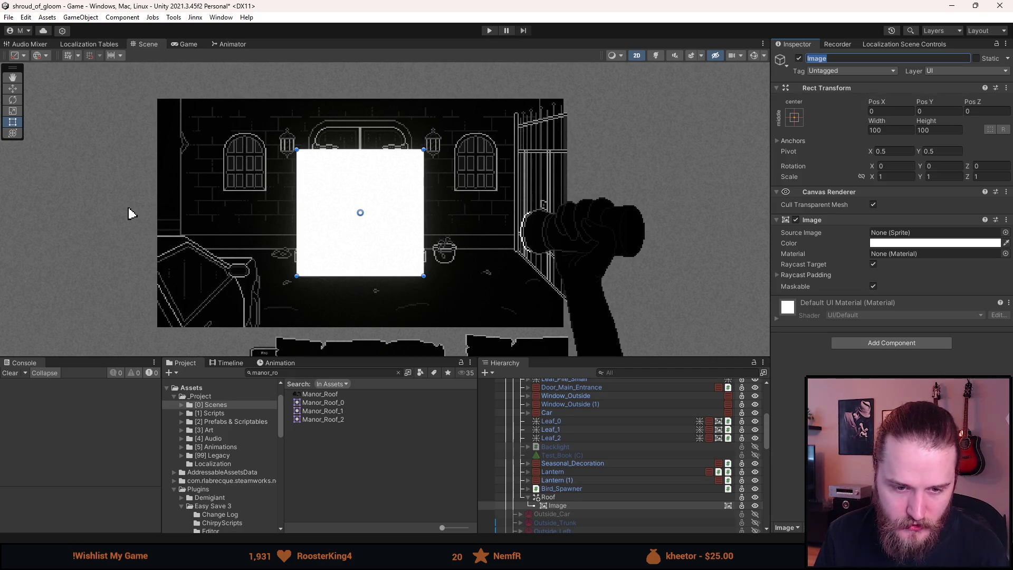
{"action": "key", "text": "alt+Tab"}
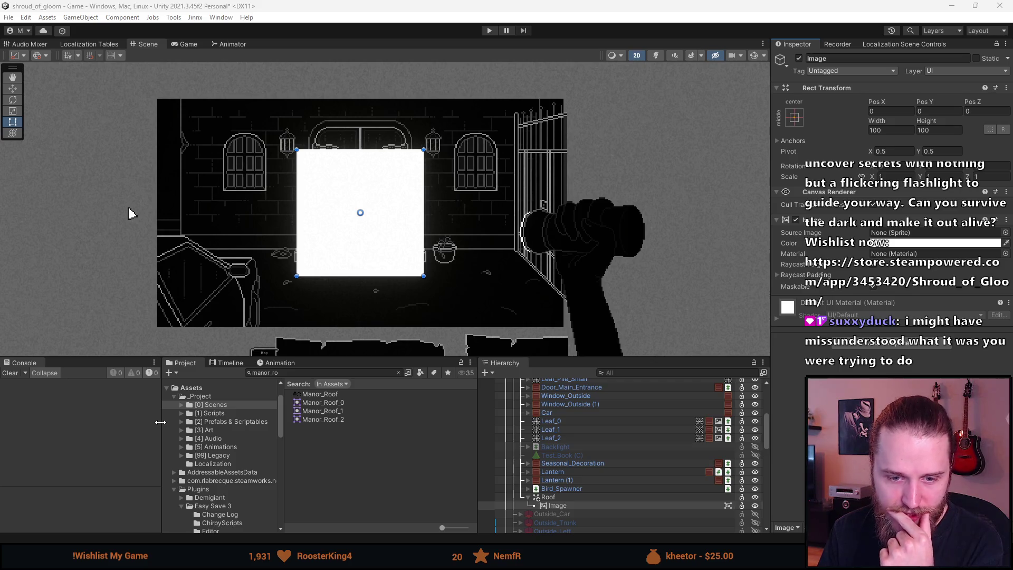
Step: Raise the Manor_Roof_0 roof Image to Pos Y 278 above the entrance, then inspect Lantern and Seasonal_Decoration
{"action": "left_click", "coordinate": [559, 506]}
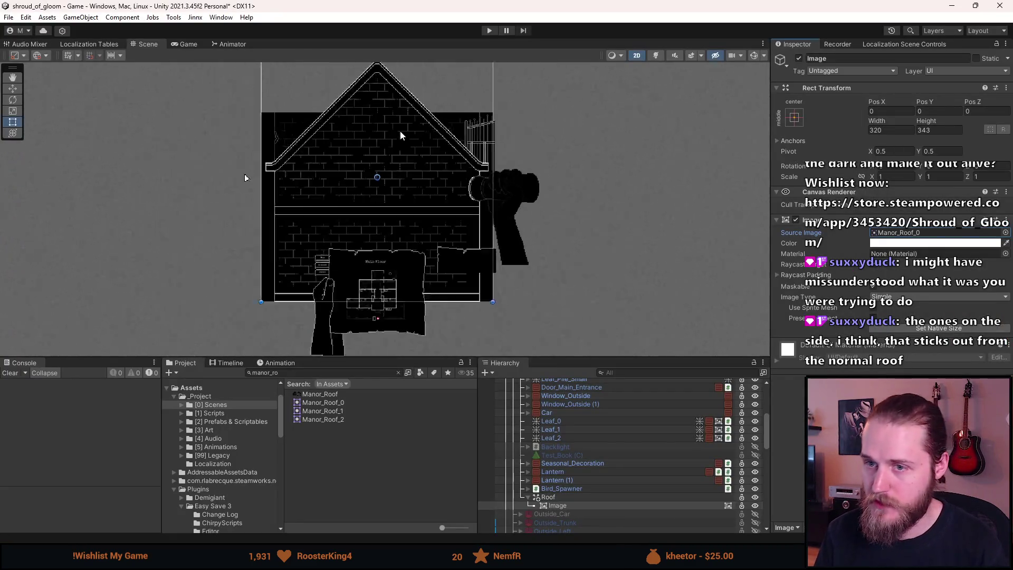
{"action": "scroll", "coordinate": [400, 130], "scroll_direction": "down", "scroll_amount": 3}
{"action": "left_click_drag", "start_coordinate": [415, 211], "coordinate": [406, 66]}
{"action": "scroll", "coordinate": [404, 132], "scroll_direction": "up", "scroll_amount": 2}
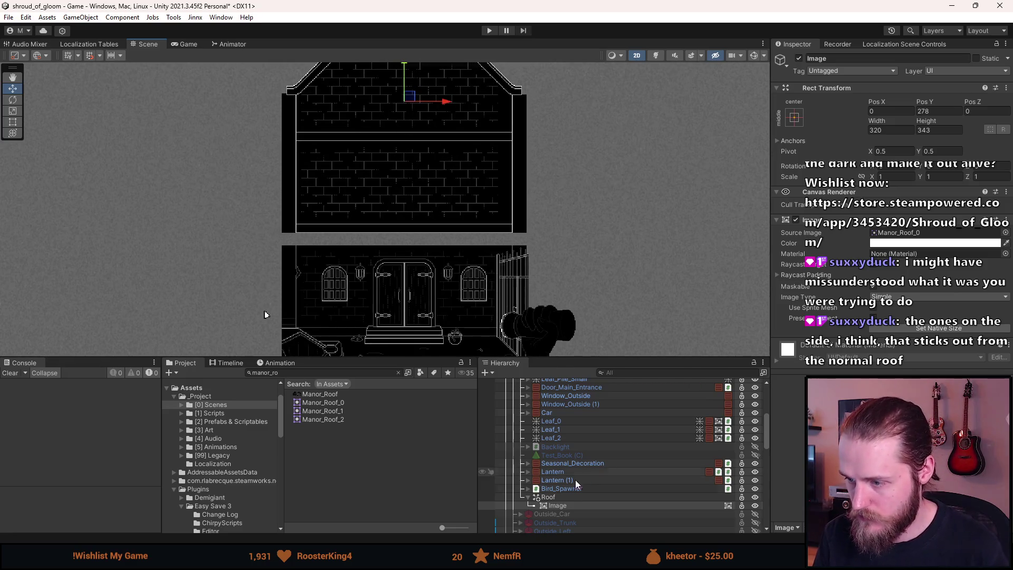
{"action": "left_click", "coordinate": [558, 473]}
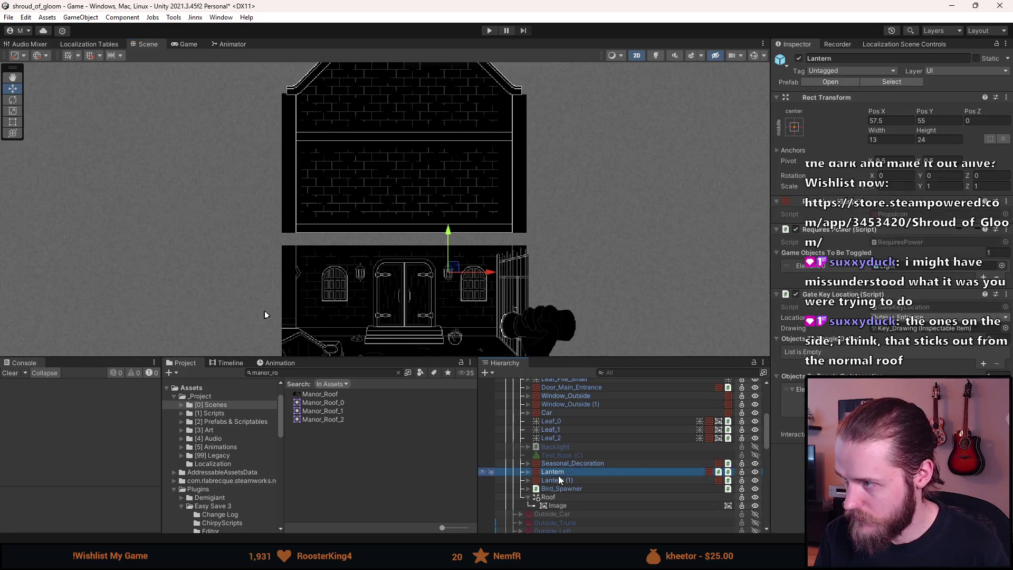
{"action": "left_click", "coordinate": [578, 463]}
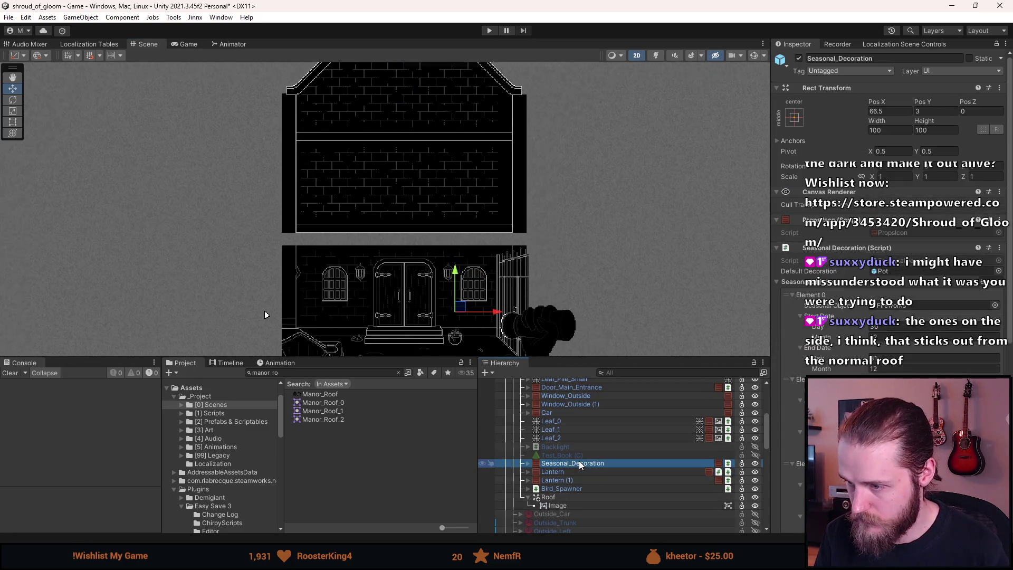
Step: Copy Leaf_1's Color and paste it onto the roof Image's Color
{"action": "left_click", "coordinate": [560, 431]}
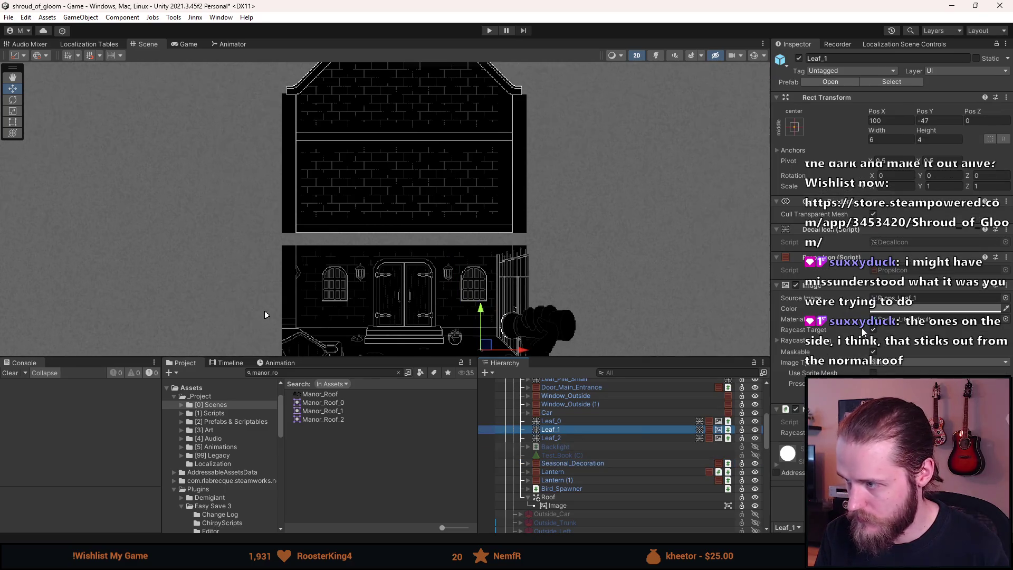
{"action": "left_click", "coordinate": [566, 505]}
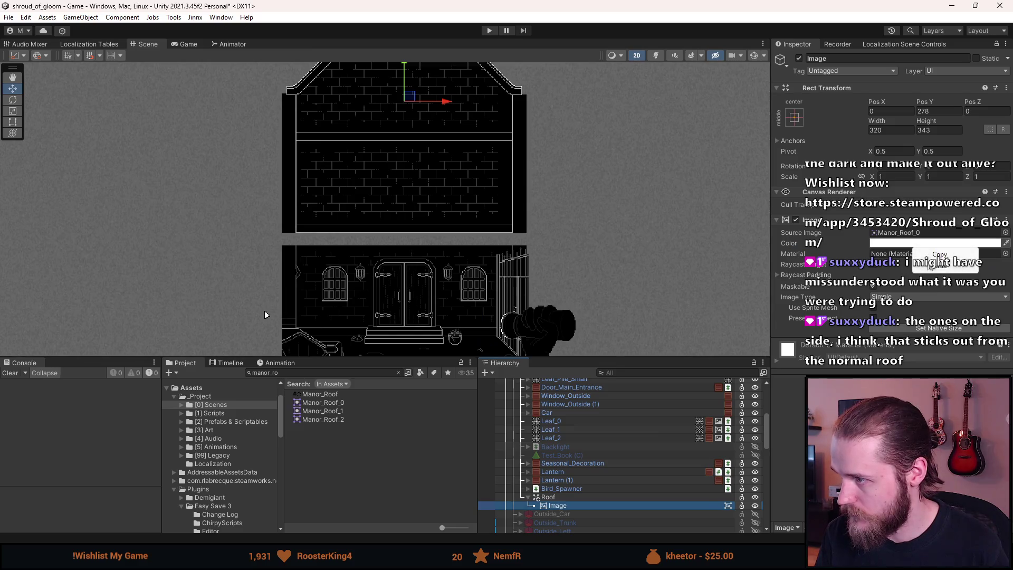
{"action": "left_click", "coordinate": [940, 265]}
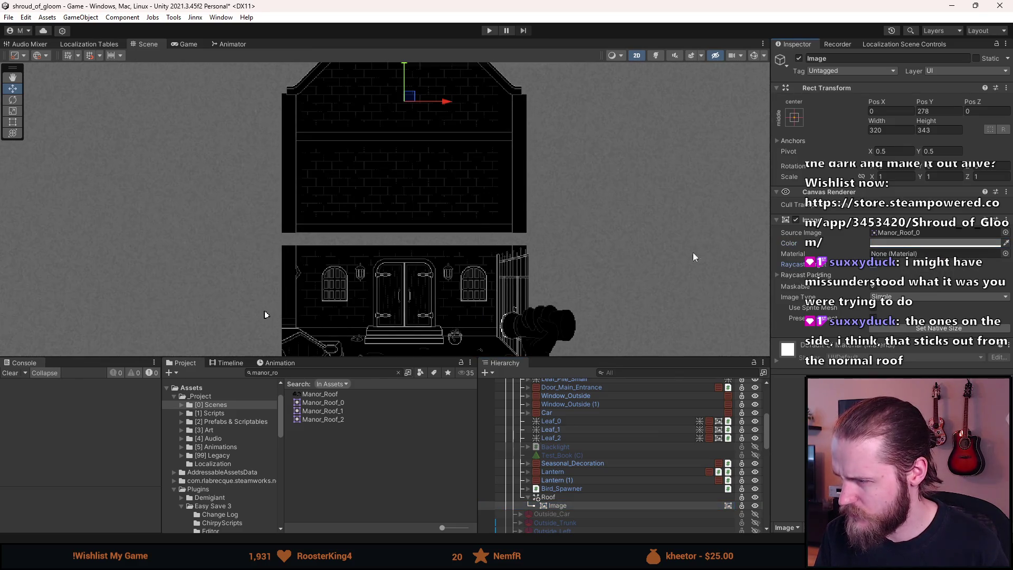
{"action": "key", "text": "f"}
{"action": "scroll", "coordinate": [391, 233], "scroll_direction": "down", "scroll_amount": 3}
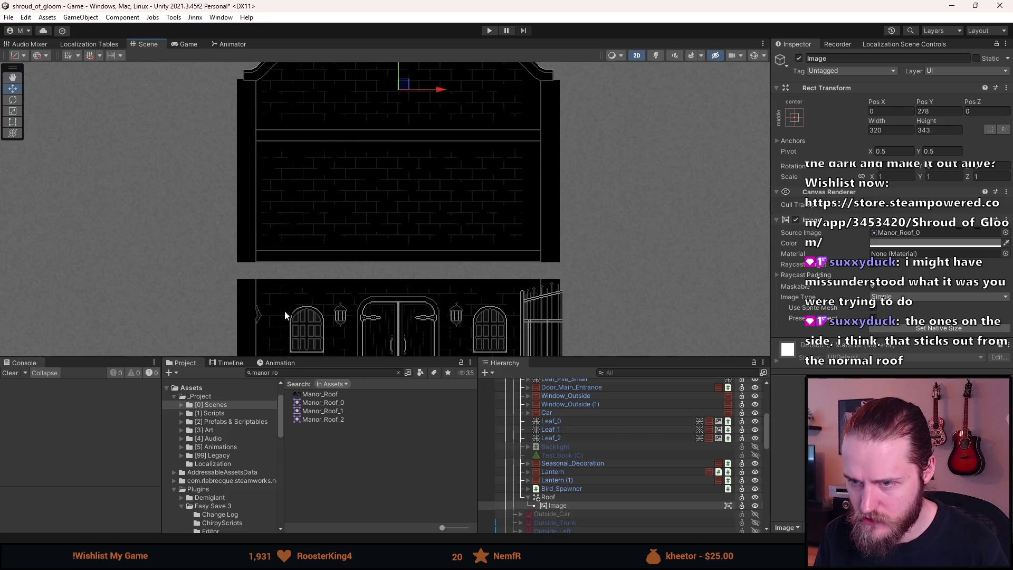
{"action": "scroll", "coordinate": [262, 306], "scroll_direction": "up", "scroll_amount": 5}
Step: Set the roof Image's Pos Y to 261.5 so it caps the building
{"action": "double_click", "coordinate": [924, 111]}
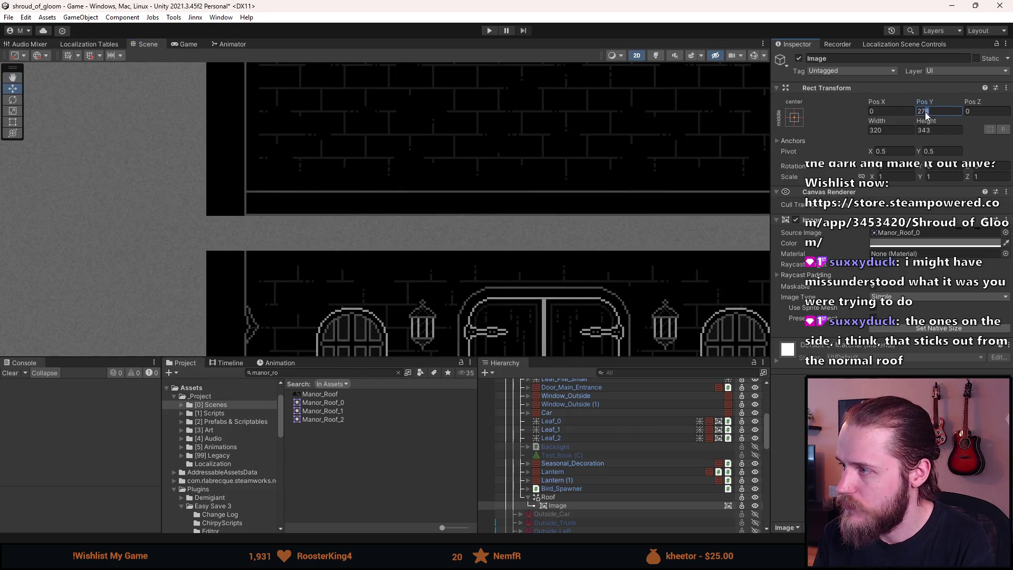
{"action": "type", "text": "250"}
{"action": "key", "text": "BackSpace"}
{"action": "type", "text": "5"}
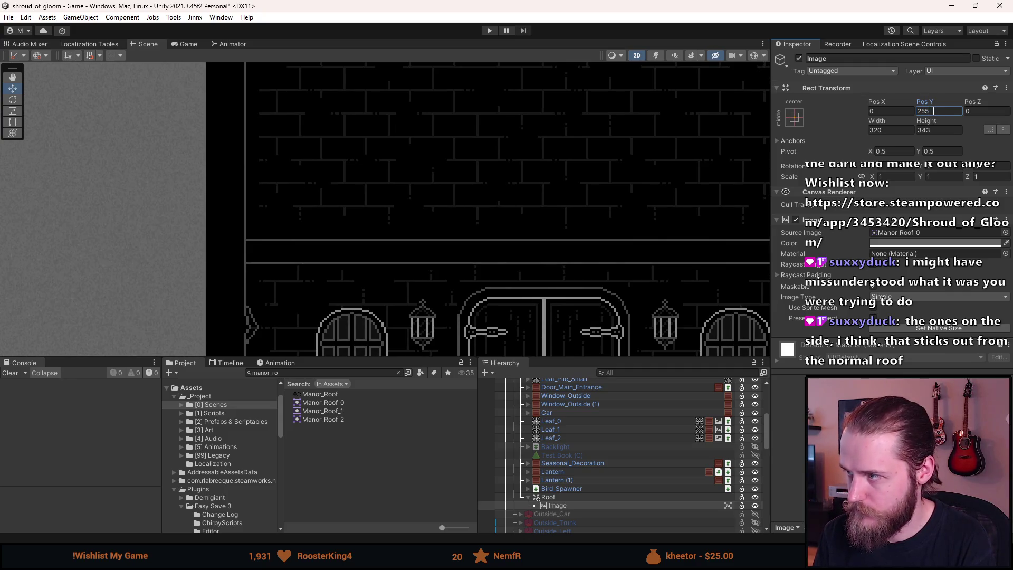
{"action": "key", "text": "BackSpace"}
{"action": "type", "text": "6"}
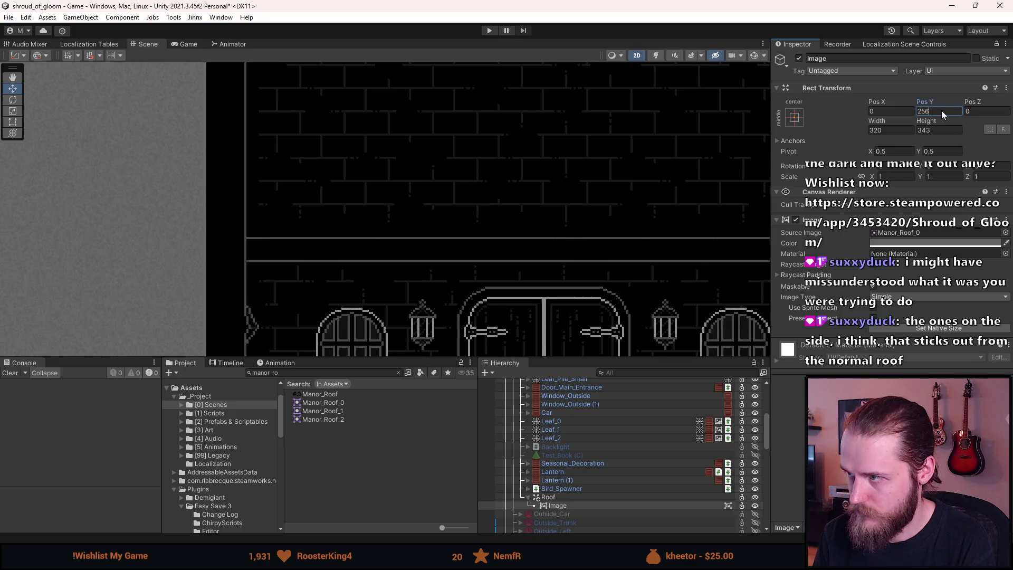
{"action": "type", "text": "8"}
{"action": "key", "text": "BackSpace"}
{"action": "key", "text": "BackSpace"}
{"action": "type", "text": "60"}
{"action": "key", "text": "BackSpace"}
{"action": "type", "text": "1"}
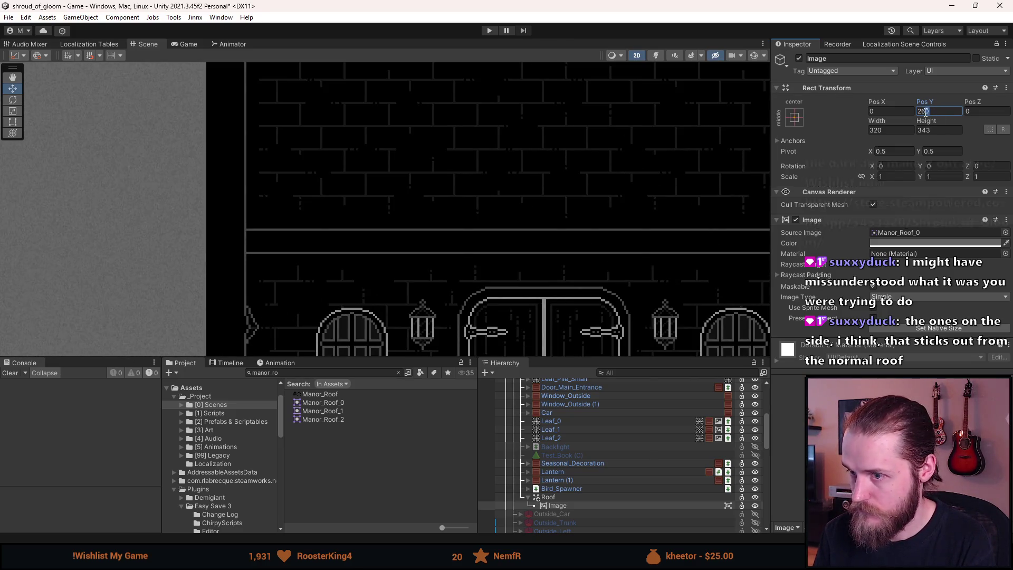
{"action": "key", "text": "BackSpace"}
{"action": "type", "text": "2"}
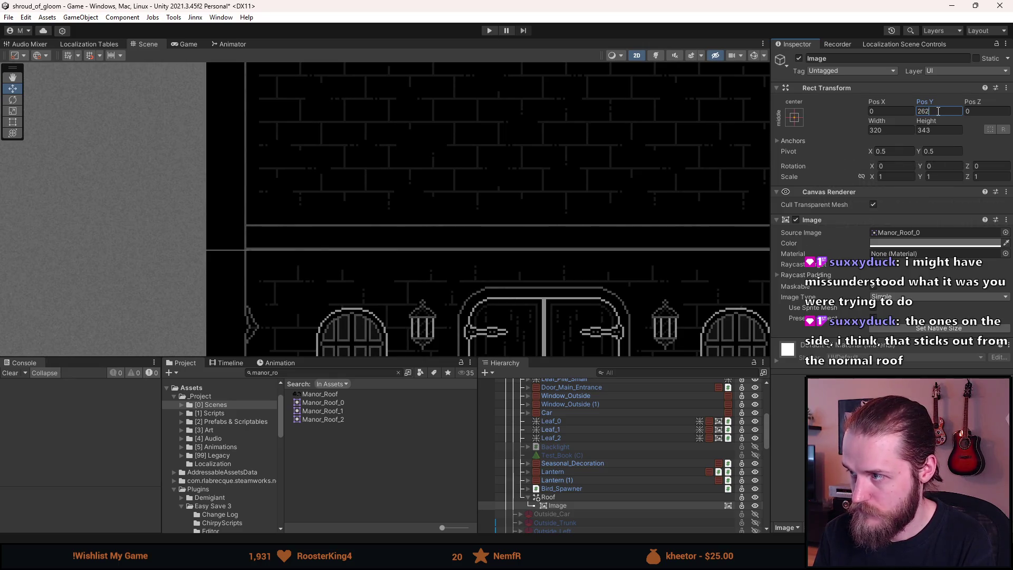
{"action": "scroll", "coordinate": [175, 276], "scroll_direction": "up", "scroll_amount": 5}
{"action": "scroll", "coordinate": [182, 269], "scroll_direction": "up", "scroll_amount": 3}
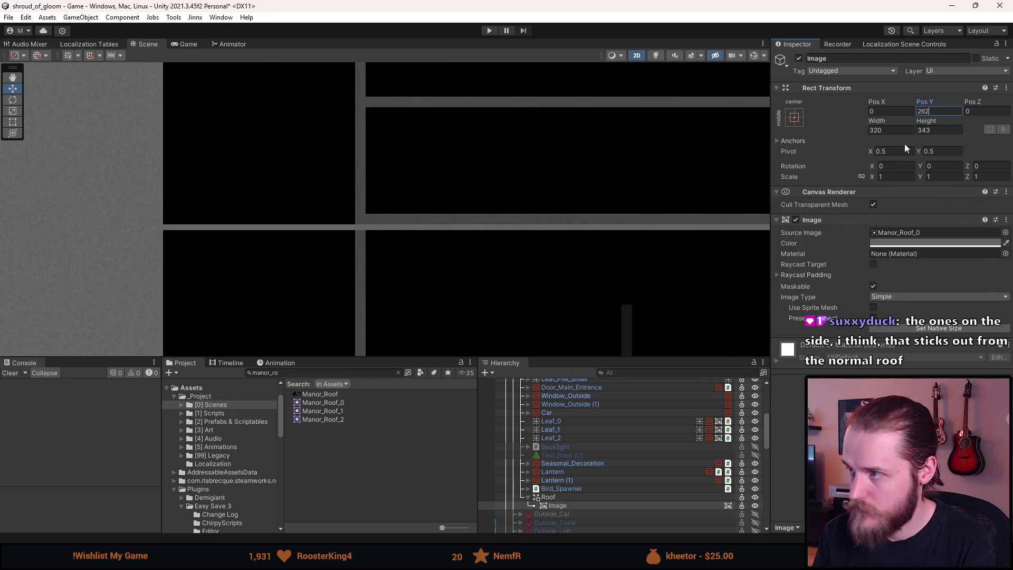
{"action": "key", "text": "BackSpace"}
{"action": "type", "text": "1,5"}
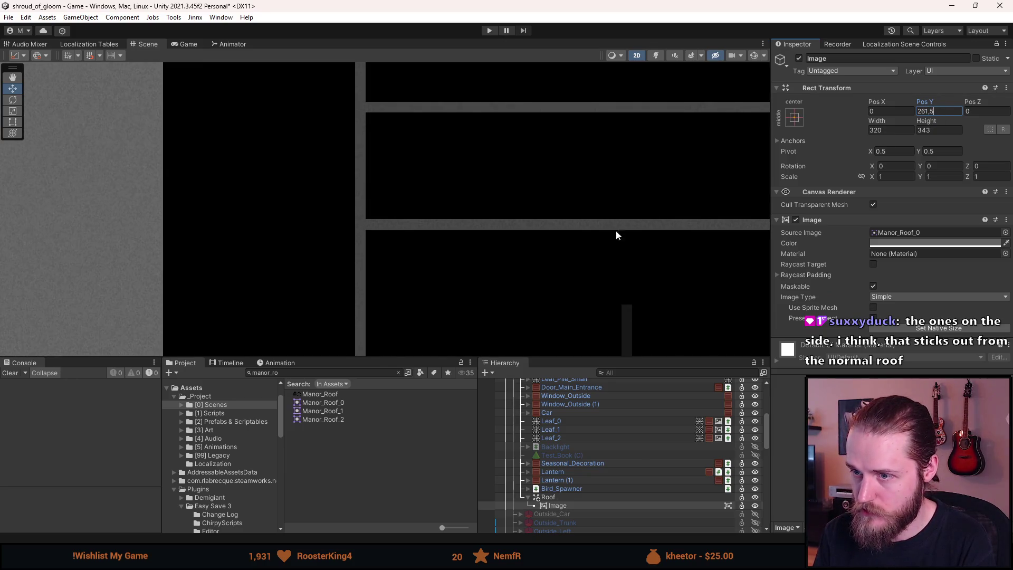
{"action": "scroll", "coordinate": [654, 221], "scroll_direction": "down", "scroll_amount": 5}
{"action": "key", "text": "Return"}
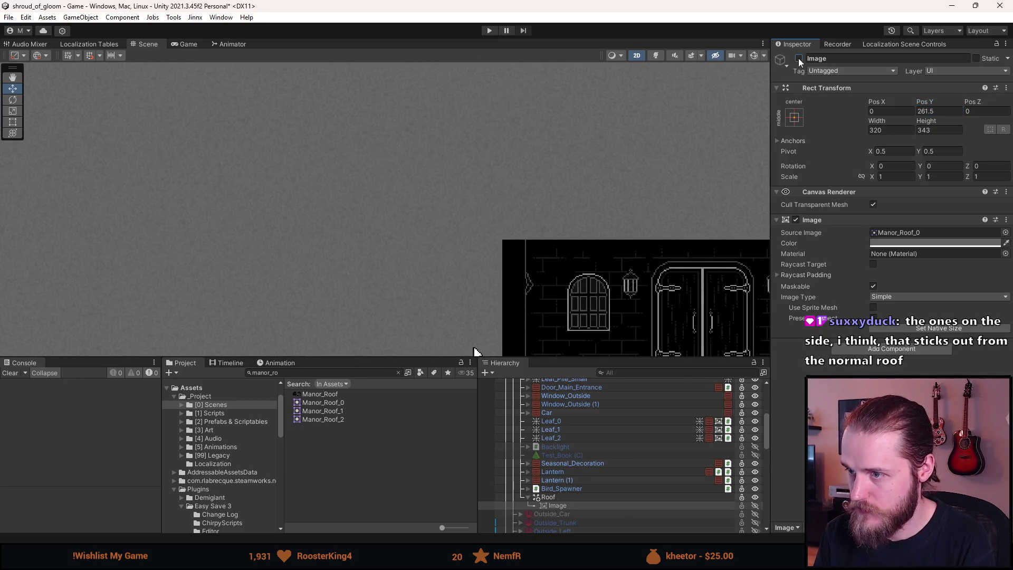
Step: Pan and frame the view to check the roof against the lower floor, then reselect the roof Image
{"action": "scroll", "coordinate": [372, 198], "scroll_direction": "down", "scroll_amount": 3}
{"action": "scroll", "coordinate": [372, 198], "scroll_direction": "down", "scroll_amount": 5}
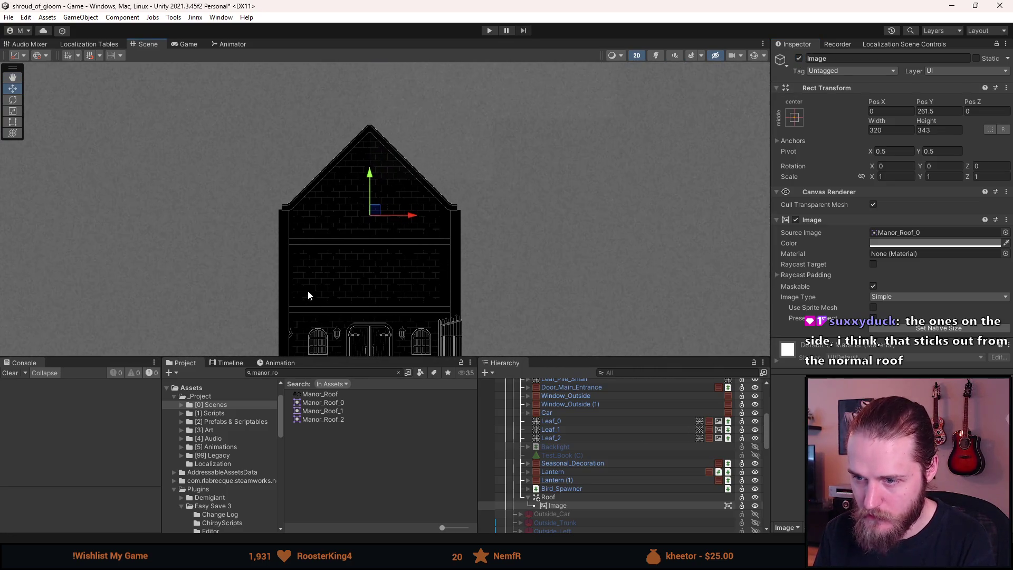
{"action": "left_click_drag", "start_coordinate": [303, 292], "coordinate": [331, 197]}
{"action": "key", "text": "f"}
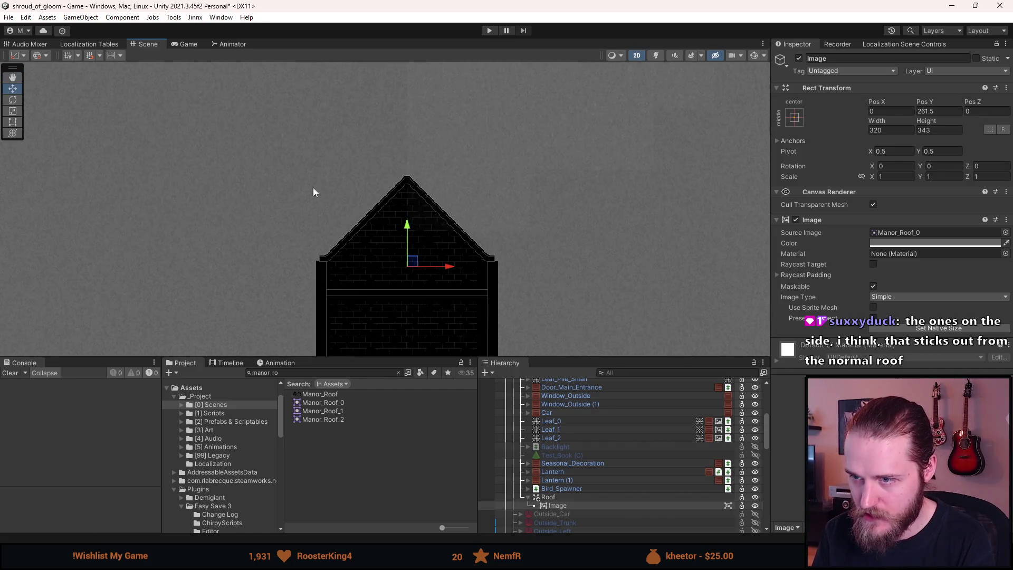
{"action": "scroll", "coordinate": [401, 191], "scroll_direction": "up", "scroll_amount": 4}
{"action": "scroll", "coordinate": [394, 119], "scroll_direction": "up", "scroll_amount": 1}
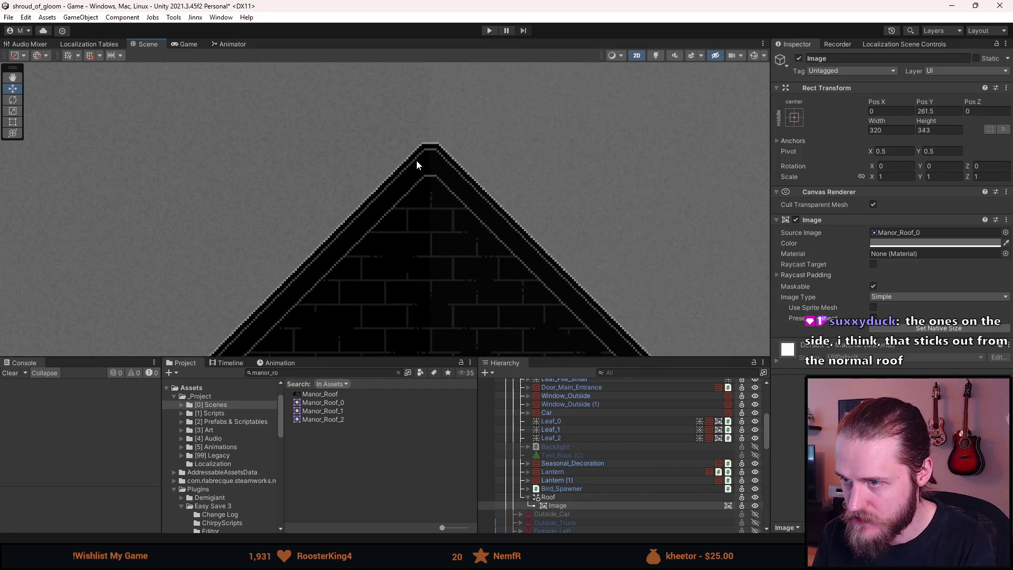
{"action": "scroll", "coordinate": [417, 160], "scroll_direction": "up", "scroll_amount": 1}
{"action": "scroll", "coordinate": [599, 252], "scroll_direction": "down", "scroll_amount": 2}
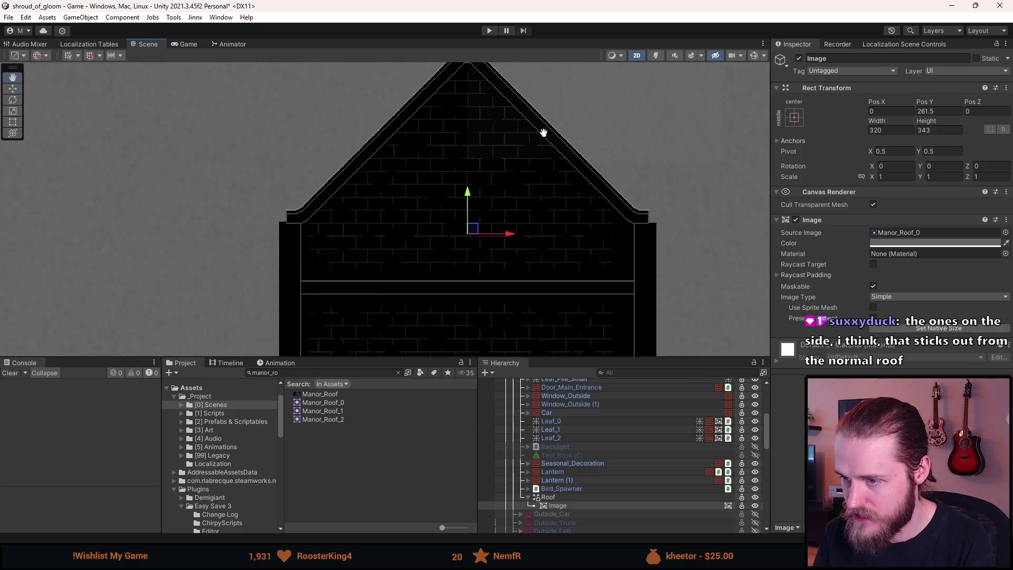
{"action": "left_click", "coordinate": [611, 506]}
Step: Duplicate the roof Image and give the copy the Manor_Roof_1 sprite at native size
{"action": "key", "text": "ctrl+d"}
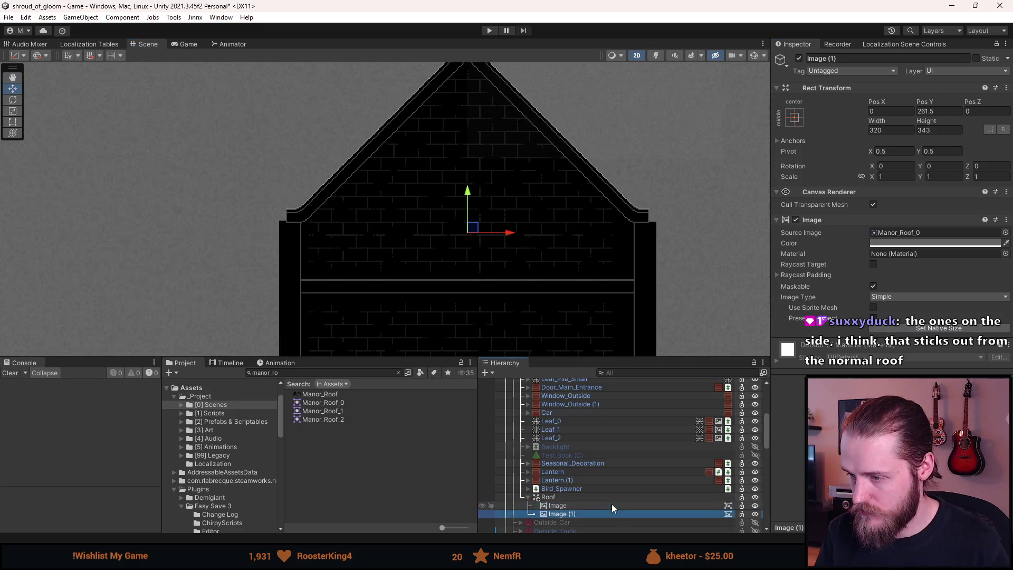
{"action": "left_click", "coordinate": [1005, 232]}
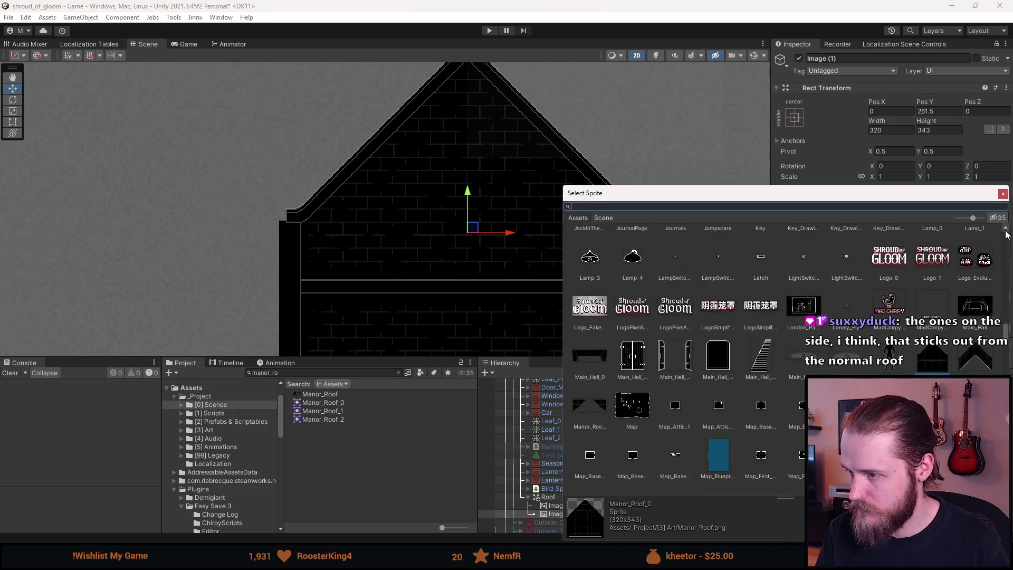
{"action": "double_click", "coordinate": [971, 361]}
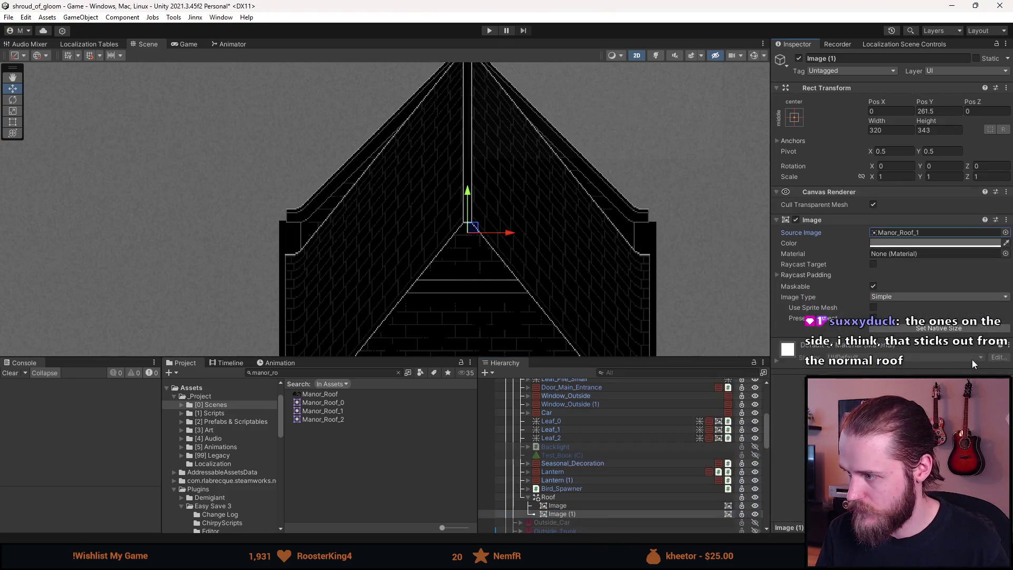
{"action": "left_click", "coordinate": [947, 328]}
Step: Raise the new roof image above the walls to Pos Y 414.5
{"action": "mouse_move", "coordinate": [470, 314]}
{"action": "left_mouse_down"}
{"action": "mouse_move", "coordinate": [470, 211]}
{"action": "mouse_move", "coordinate": [470, 248]}
{"action": "left_mouse_up"}
{"action": "scroll", "coordinate": [470, 248], "scroll_direction": "up", "scroll_amount": 5}
{"action": "left_click_drag", "start_coordinate": [468, 140], "coordinate": [465, 110]}
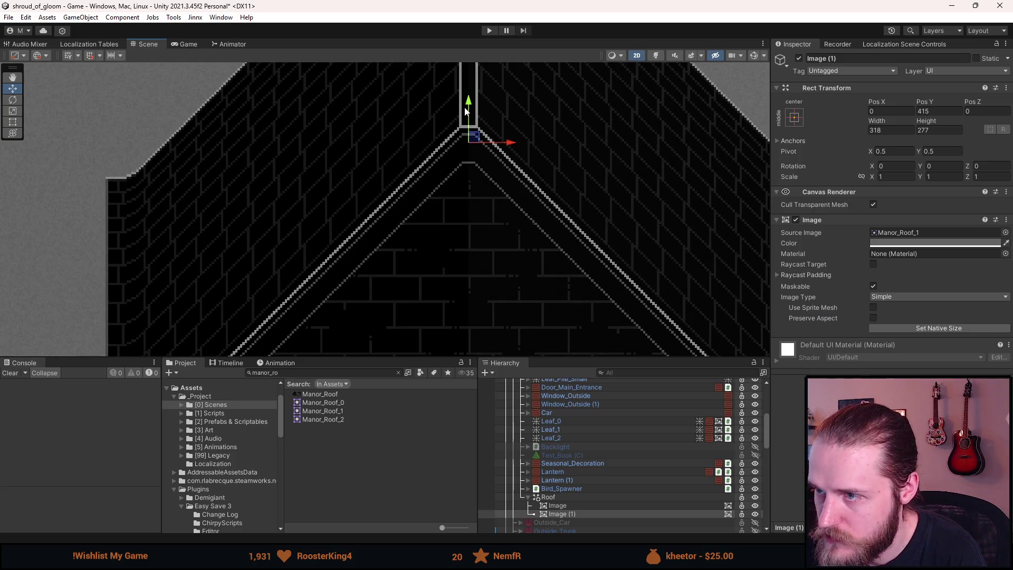
{"action": "scroll", "coordinate": [448, 122], "scroll_direction": "up", "scroll_amount": 5}
{"action": "left_click", "coordinate": [923, 112]}
{"action": "type", "text": "414,5"}
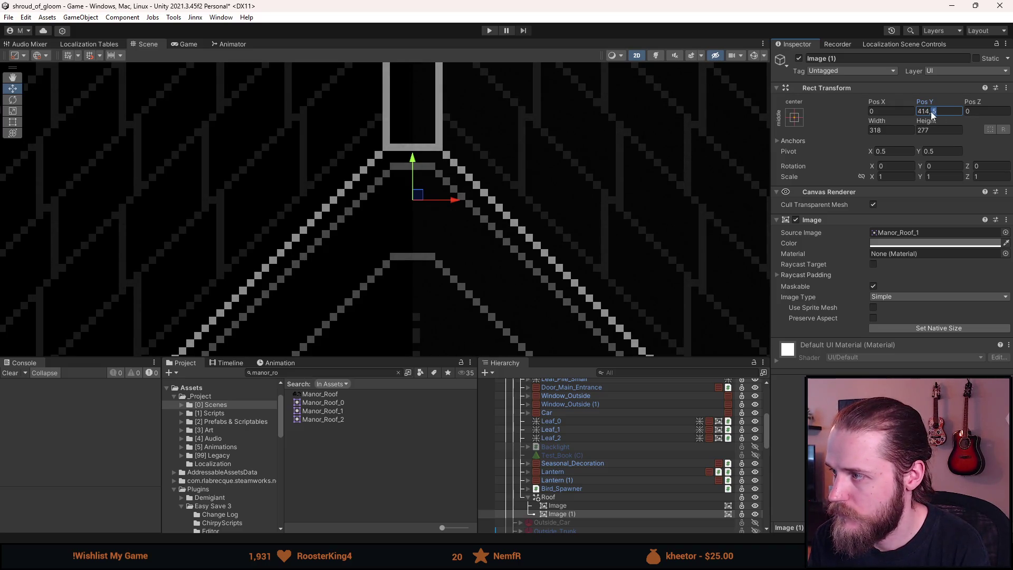
{"action": "key", "text": "Return"}
{"action": "scroll", "coordinate": [352, 188], "scroll_direction": "down", "scroll_amount": 2}
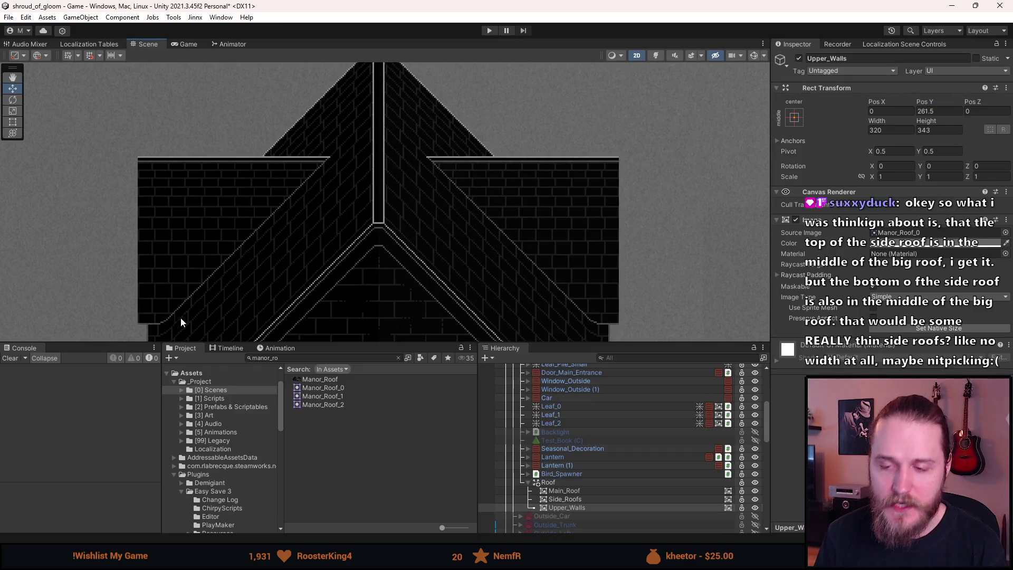
{"action": "left_click_drag", "start_coordinate": [180, 317], "coordinate": [267, 260]}
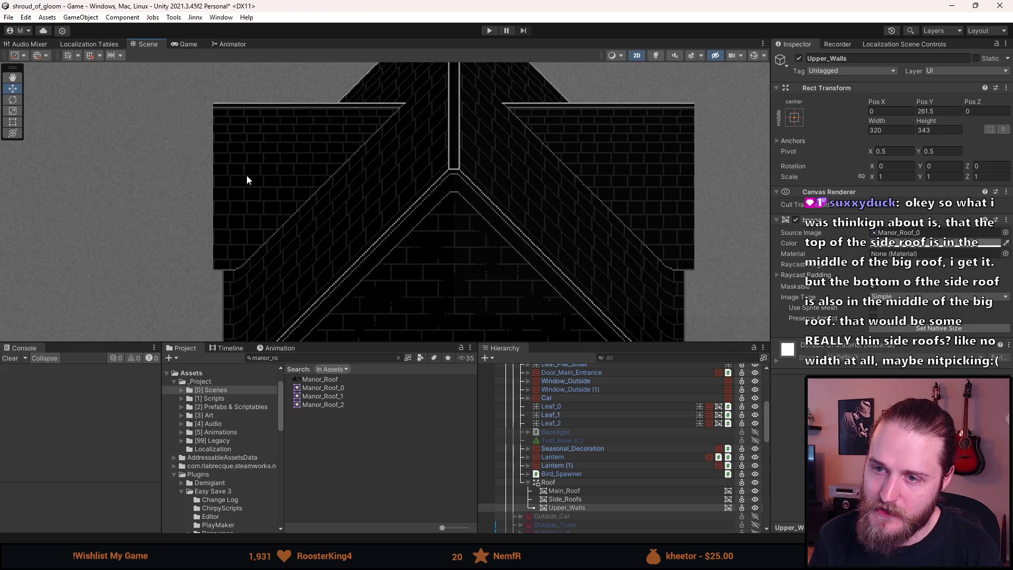
Step: Drag Side_Roofs down to Pos Y 357.4, below the main roof's peak
{"action": "scroll", "coordinate": [250, 166], "scroll_direction": "up", "scroll_amount": 3}
{"action": "scroll", "coordinate": [217, 282], "scroll_direction": "down", "scroll_amount": 5}
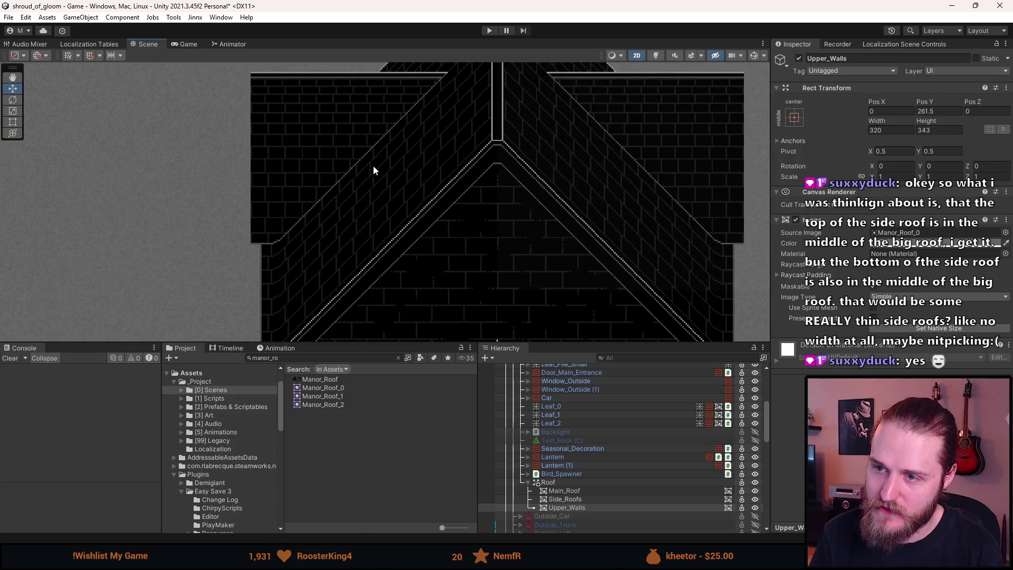
{"action": "key", "text": "f"}
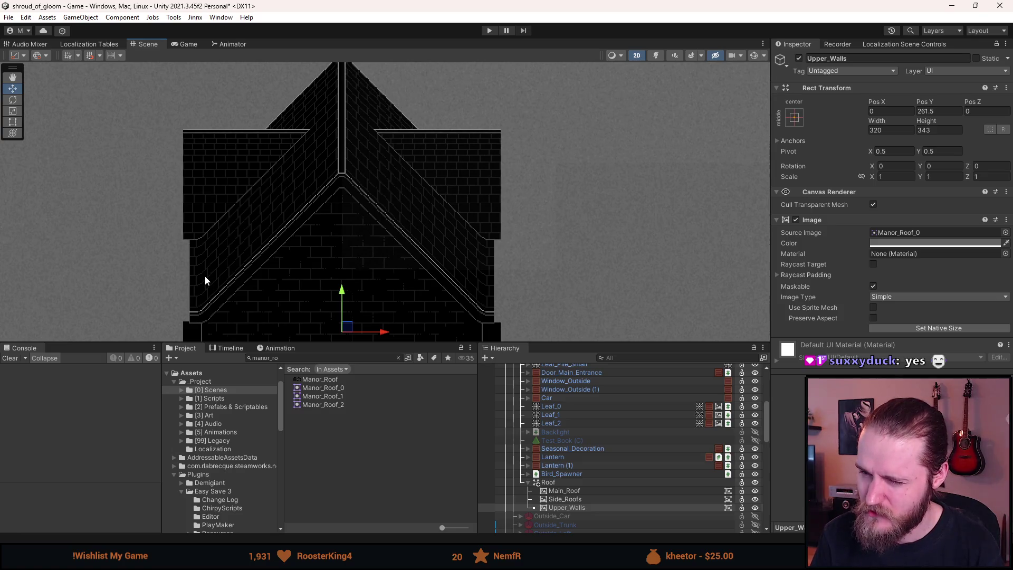
{"action": "left_click_drag", "start_coordinate": [205, 276], "coordinate": [226, 227]}
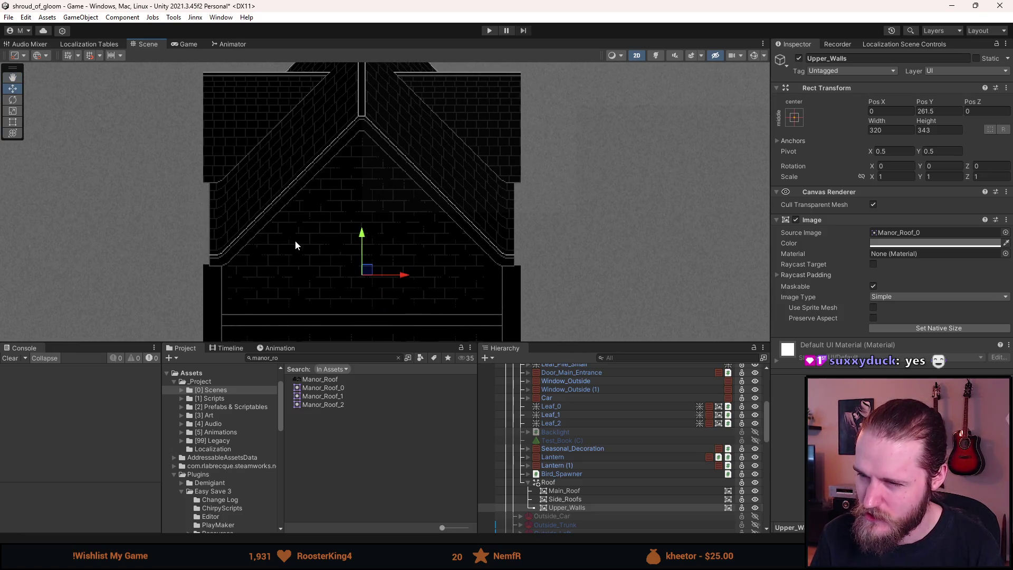
{"action": "left_click", "coordinate": [580, 499]}
{"action": "mouse_move", "coordinate": [362, 79]}
{"action": "left_mouse_down"}
{"action": "mouse_move", "coordinate": [362, 149]}
{"action": "mouse_move", "coordinate": [362, 137]}
{"action": "left_mouse_up"}
{"action": "scroll", "coordinate": [295, 143], "scroll_direction": "up", "scroll_amount": 2}
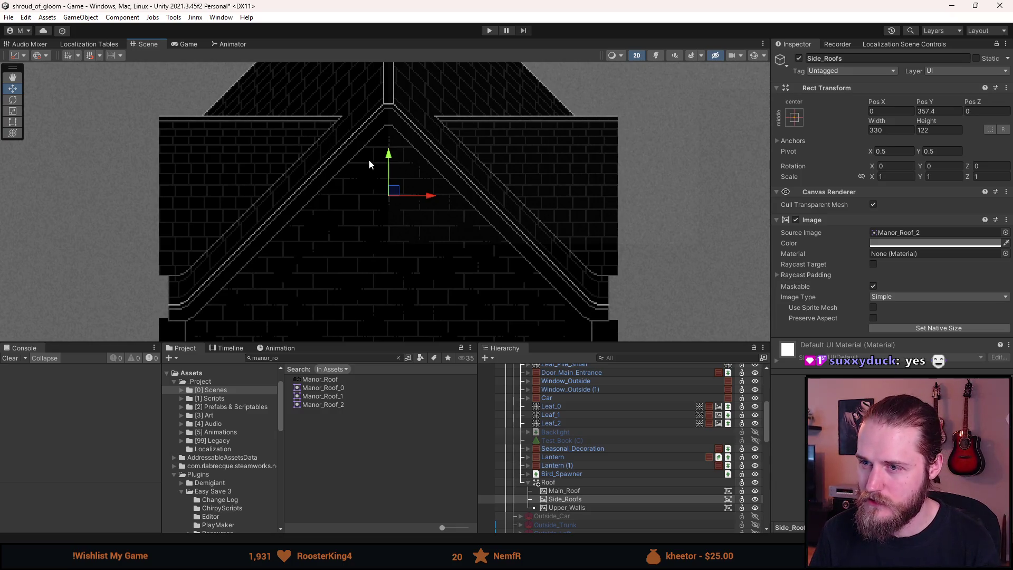
Step: Undo the Side_Roofs move, restoring it to Pos Y 410 flanking the main peak
{"action": "key", "text": "ctrl+z"}
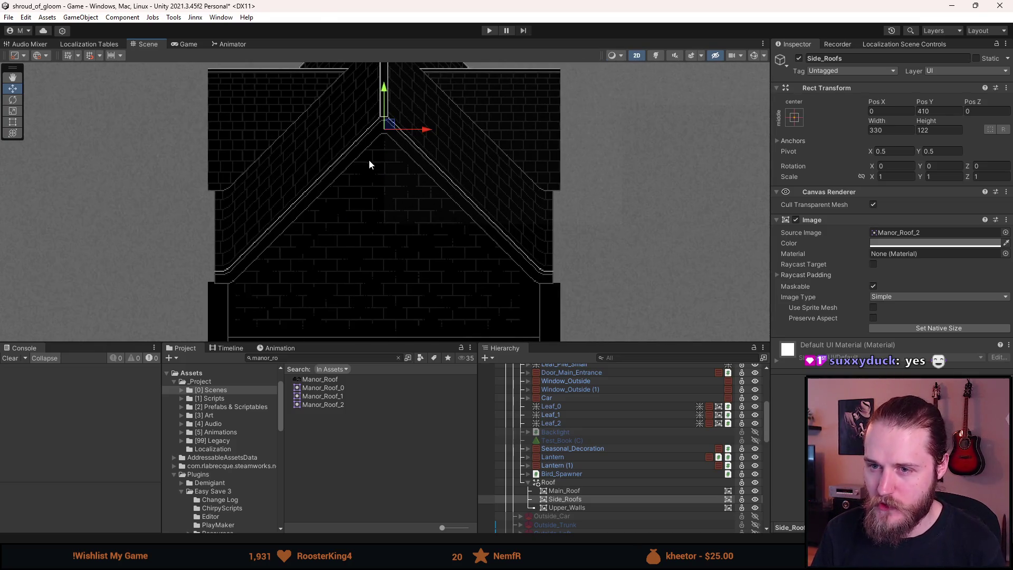
{"action": "scroll", "coordinate": [340, 214], "scroll_direction": "down", "scroll_amount": 5}
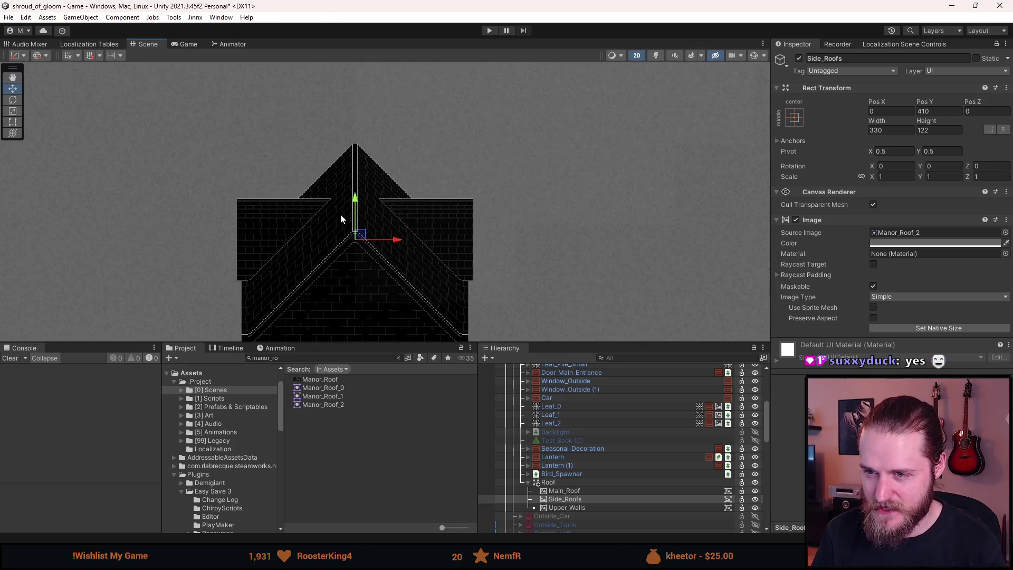
{"action": "scroll", "coordinate": [340, 213], "scroll_direction": "up", "scroll_amount": 4}
{"action": "scroll", "coordinate": [340, 214], "scroll_direction": "down", "scroll_amount": 2}
{"action": "scroll", "coordinate": [340, 214], "scroll_direction": "up", "scroll_amount": 1}
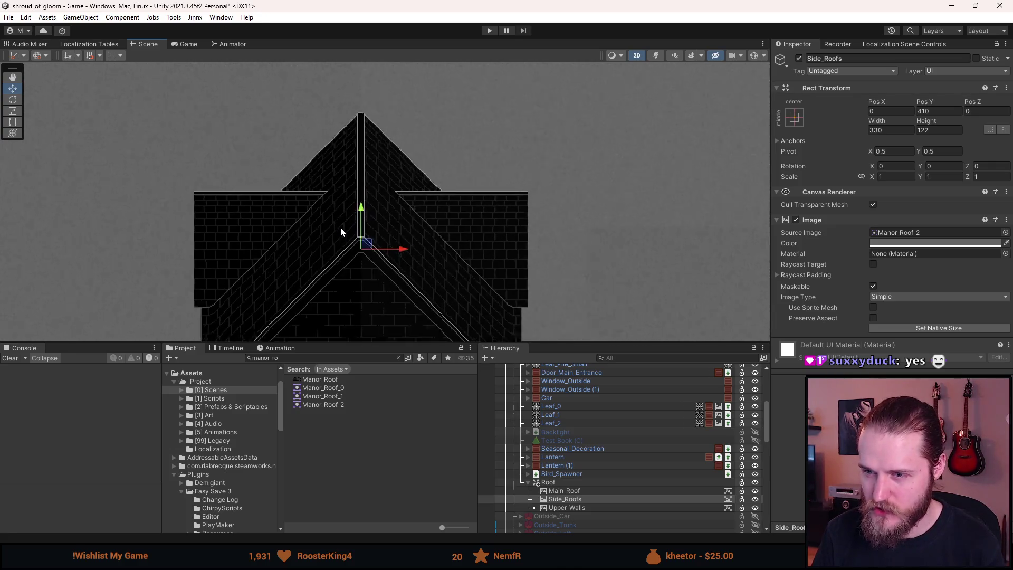
{"action": "scroll", "coordinate": [340, 227], "scroll_direction": "down", "scroll_amount": 3}
{"action": "scroll", "coordinate": [341, 229], "scroll_direction": "down", "scroll_amount": 1}
{"action": "scroll", "coordinate": [339, 236], "scroll_direction": "up", "scroll_amount": 5}
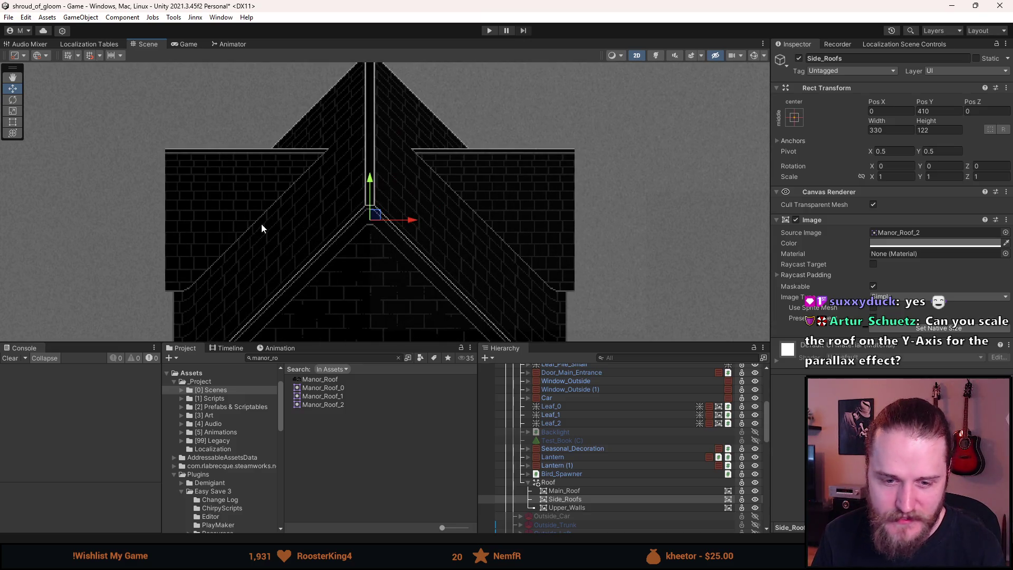
{"action": "scroll", "coordinate": [289, 186], "scroll_direction": "up", "scroll_amount": 3}
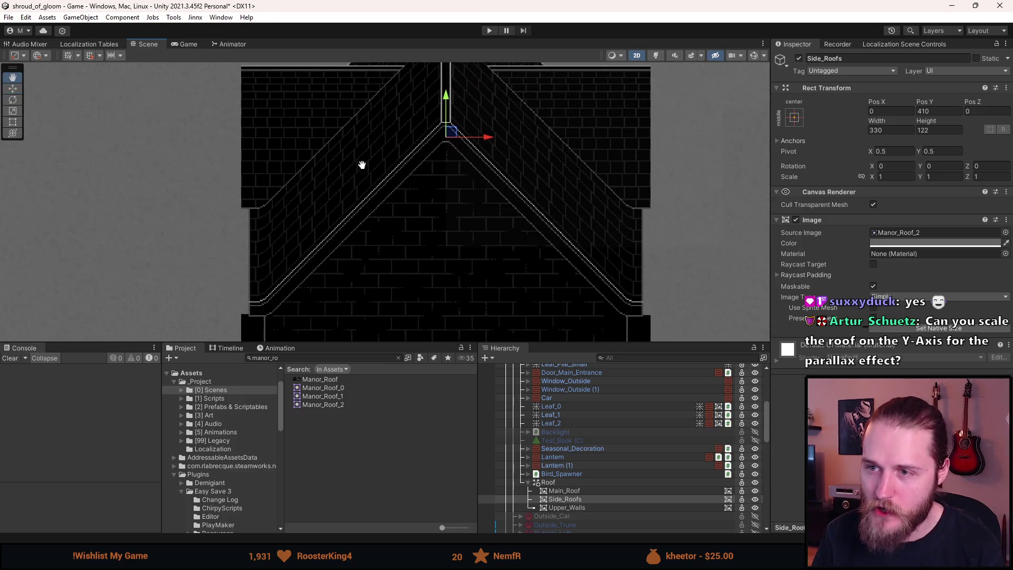
{"action": "scroll", "coordinate": [412, 121], "scroll_direction": "down", "scroll_amount": 3}
{"action": "scroll", "coordinate": [413, 122], "scroll_direction": "up", "scroll_amount": 1}
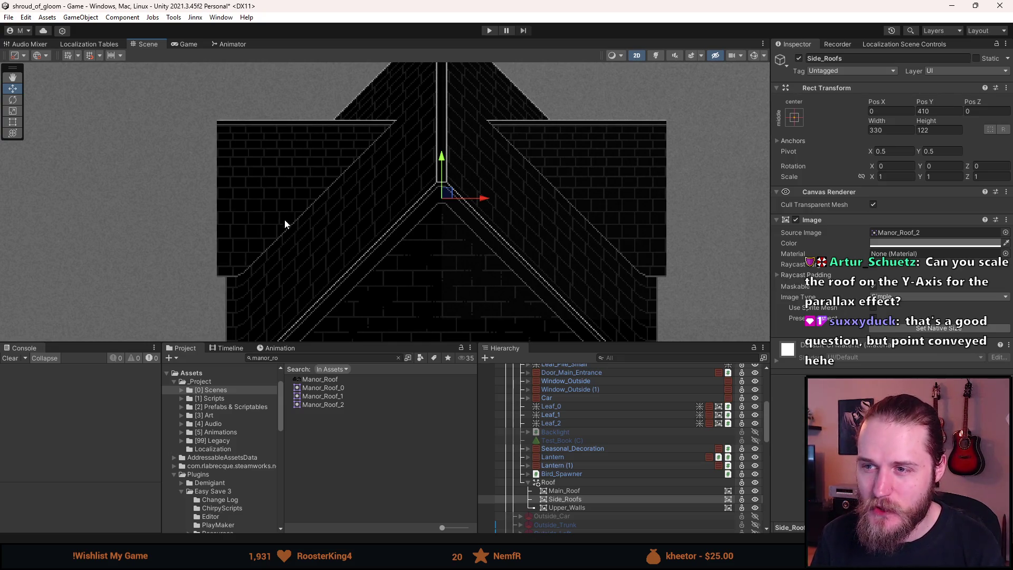
Step: With the Rect Tool, trim Side_Roofs from its top edge to 330 by 60.887 at Y 379.443
{"action": "left_click", "coordinate": [13, 121]}
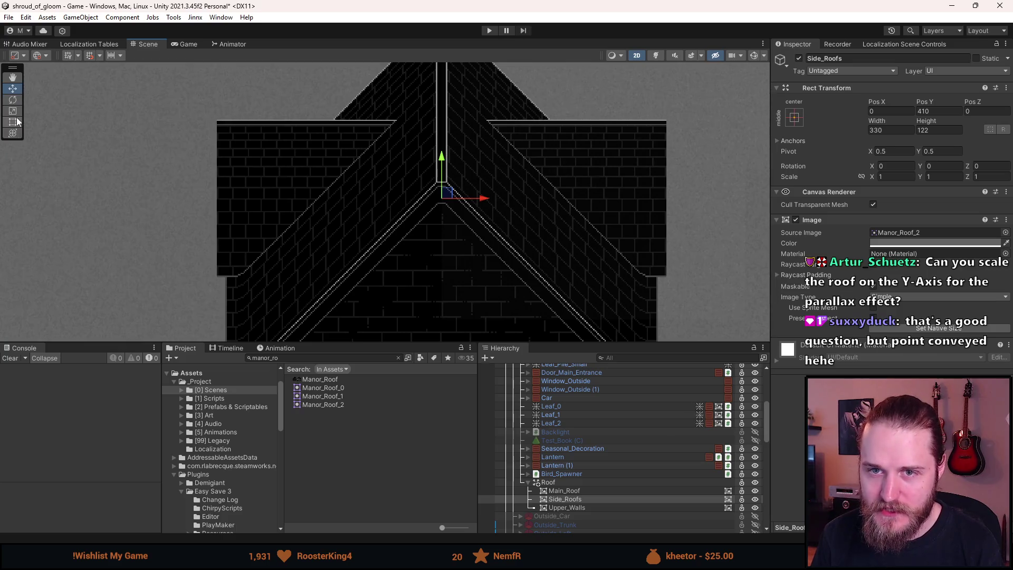
{"action": "scroll", "coordinate": [296, 107], "scroll_direction": "up", "scroll_amount": 4}
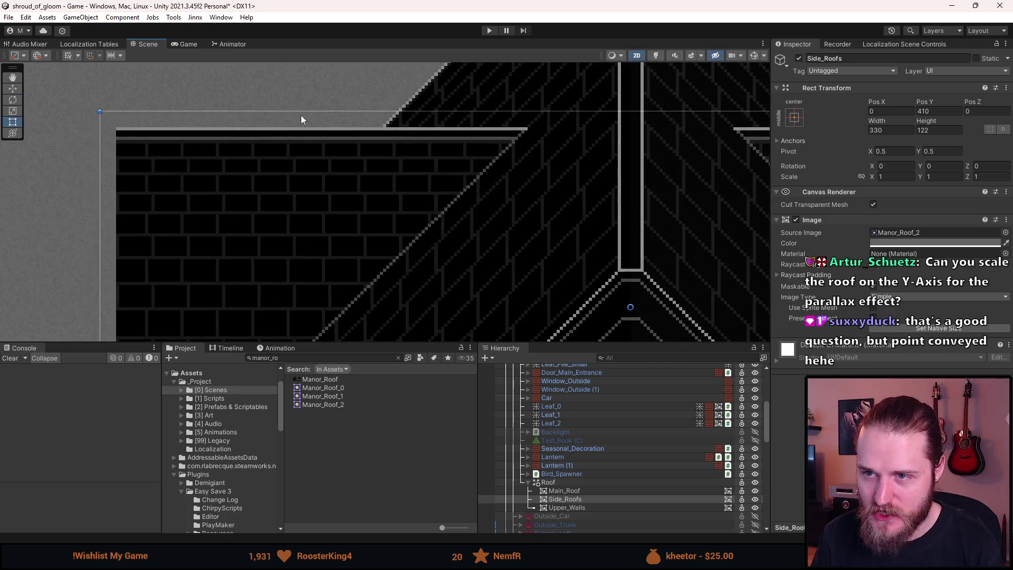
{"action": "scroll", "coordinate": [305, 116], "scroll_direction": "up", "scroll_amount": 5}
{"action": "mouse_move", "coordinate": [308, 112]}
{"action": "left_mouse_down"}
{"action": "mouse_move", "coordinate": [301, 277]}
{"action": "mouse_move", "coordinate": [367, 26]}
{"action": "mouse_move", "coordinate": [319, 164]}
{"action": "left_mouse_up"}
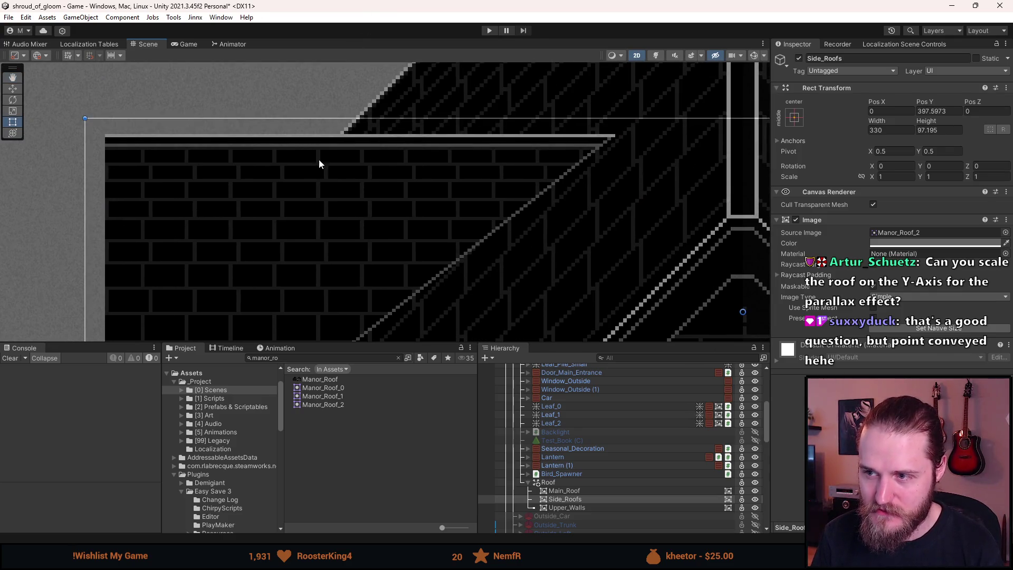
{"action": "left_click_drag", "start_coordinate": [341, 117], "coordinate": [453, 181]}
{"action": "scroll", "coordinate": [448, 175], "scroll_direction": "up", "scroll_amount": 6}
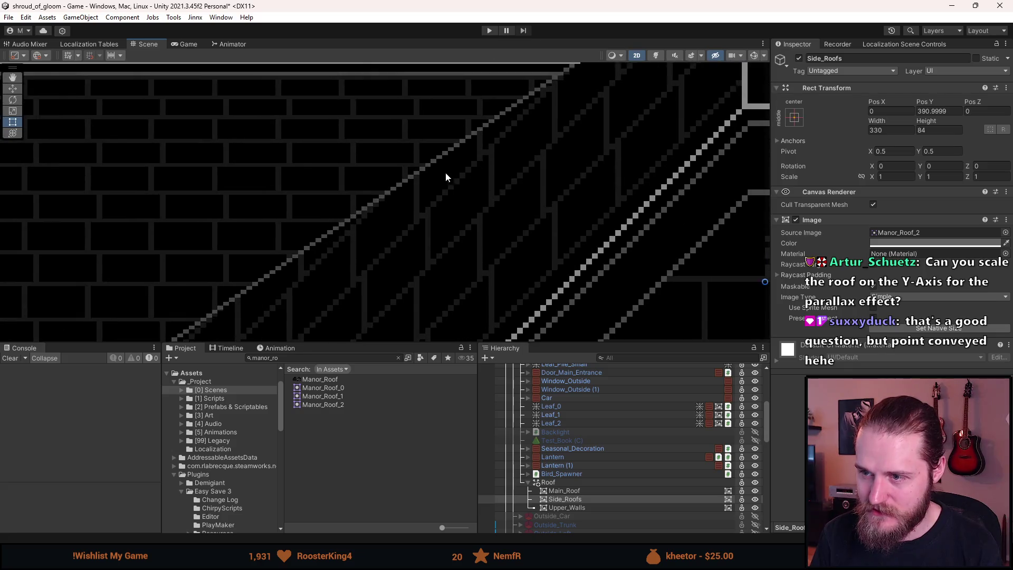
{"action": "scroll", "coordinate": [335, 188], "scroll_direction": "down", "scroll_amount": 8}
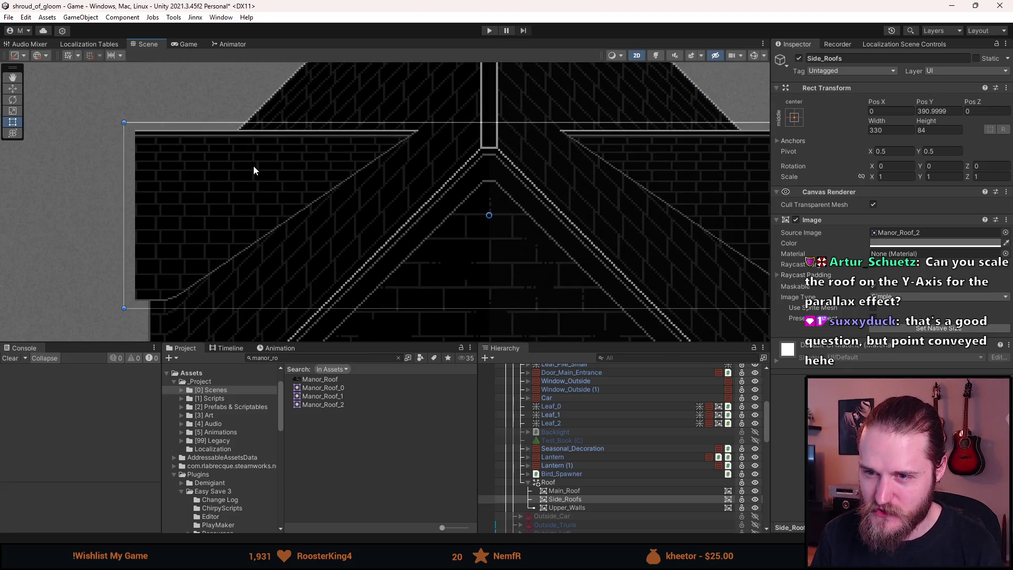
{"action": "left_click_drag", "start_coordinate": [373, 129], "coordinate": [371, 179]}
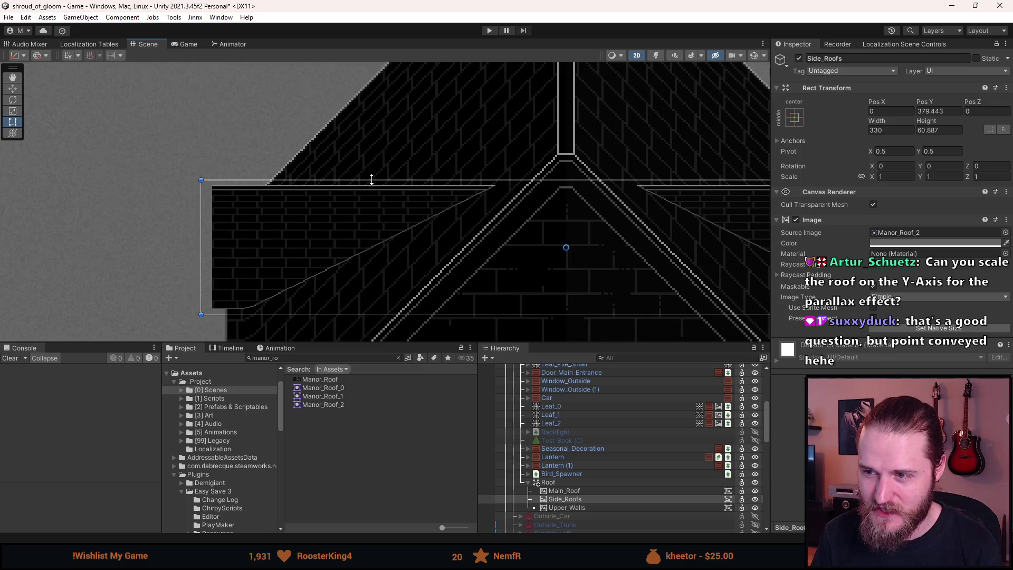
{"action": "scroll", "coordinate": [312, 247], "scroll_direction": "up", "scroll_amount": 4}
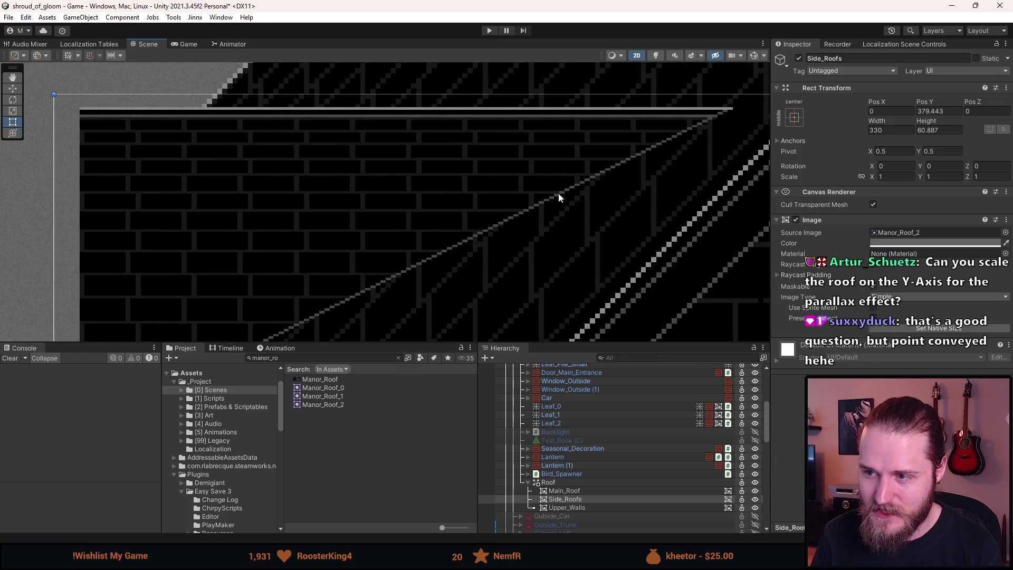
{"action": "scroll", "coordinate": [359, 176], "scroll_direction": "down", "scroll_amount": 5}
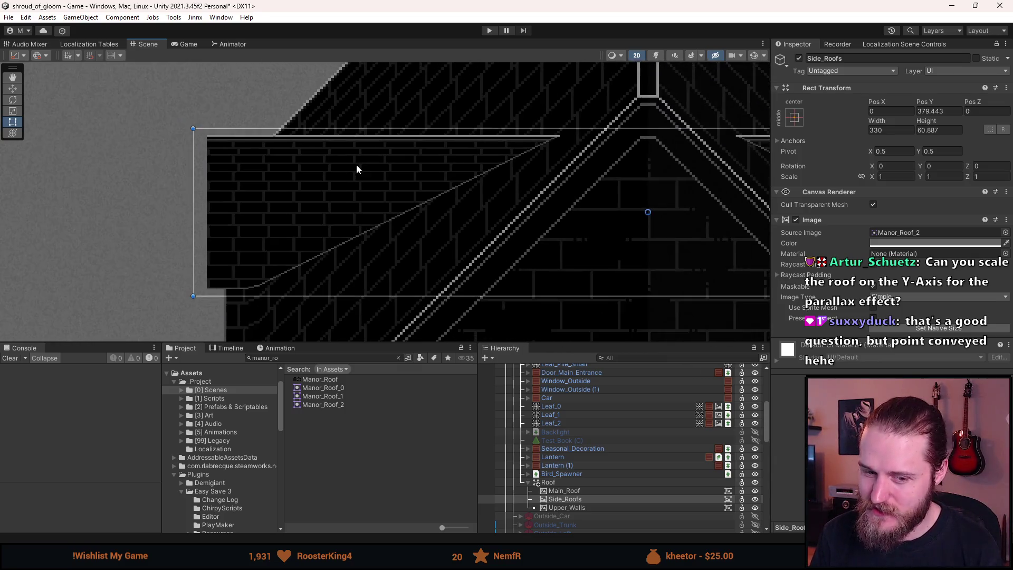
{"action": "scroll", "coordinate": [317, 200], "scroll_direction": "up", "scroll_amount": 3}
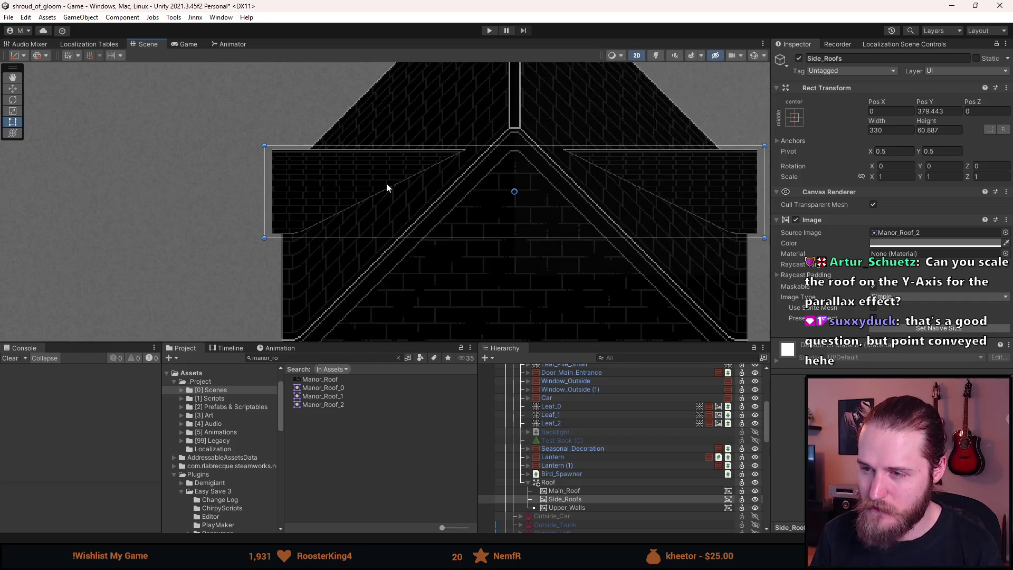
{"action": "scroll", "coordinate": [232, 186], "scroll_direction": "down", "scroll_amount": 2}
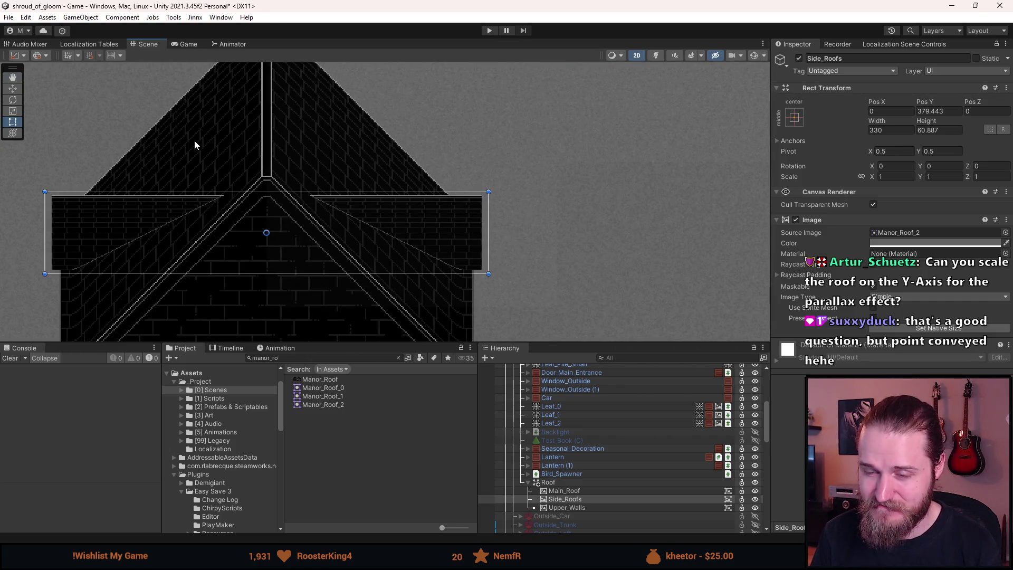
{"action": "scroll", "coordinate": [207, 227], "scroll_direction": "up", "scroll_amount": 5}
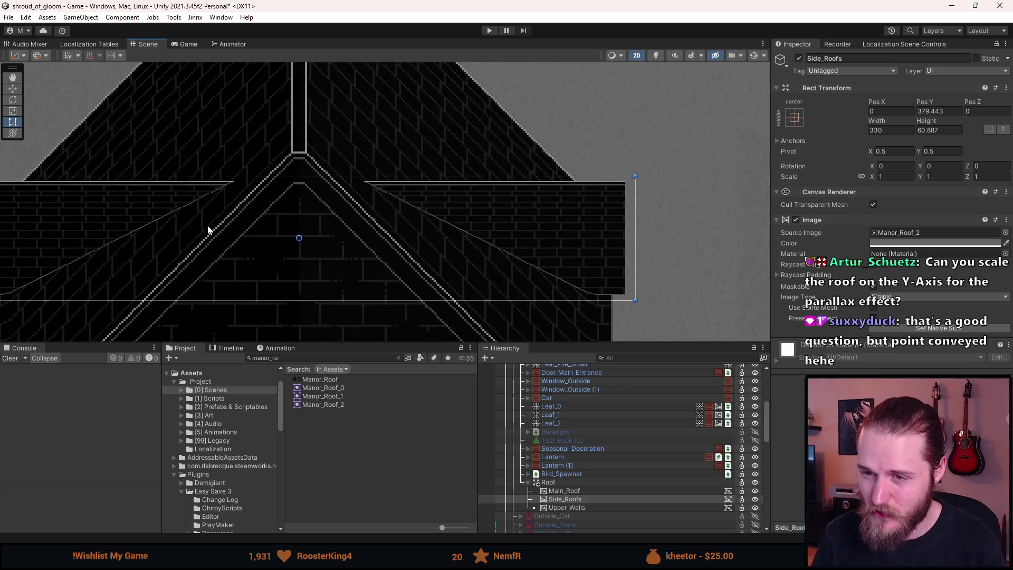
{"action": "scroll", "coordinate": [464, 187], "scroll_direction": "down", "scroll_amount": 5}
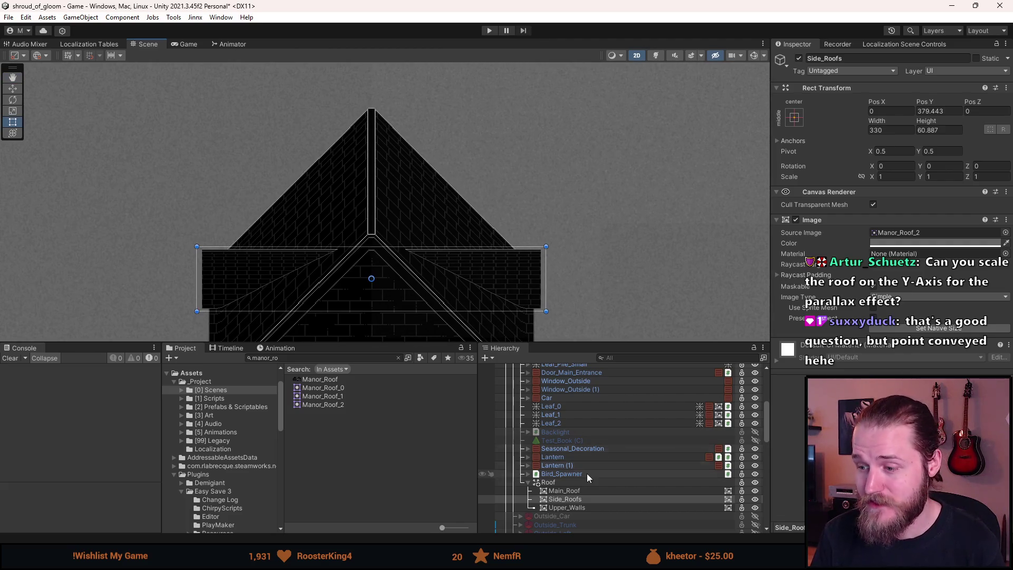
{"action": "left_click", "coordinate": [580, 491]}
Step: Try shortening Main_Roof, then undo to restore it to 277 tall at Y 414.5
{"action": "scroll", "coordinate": [398, 130], "scroll_direction": "up", "scroll_amount": 2}
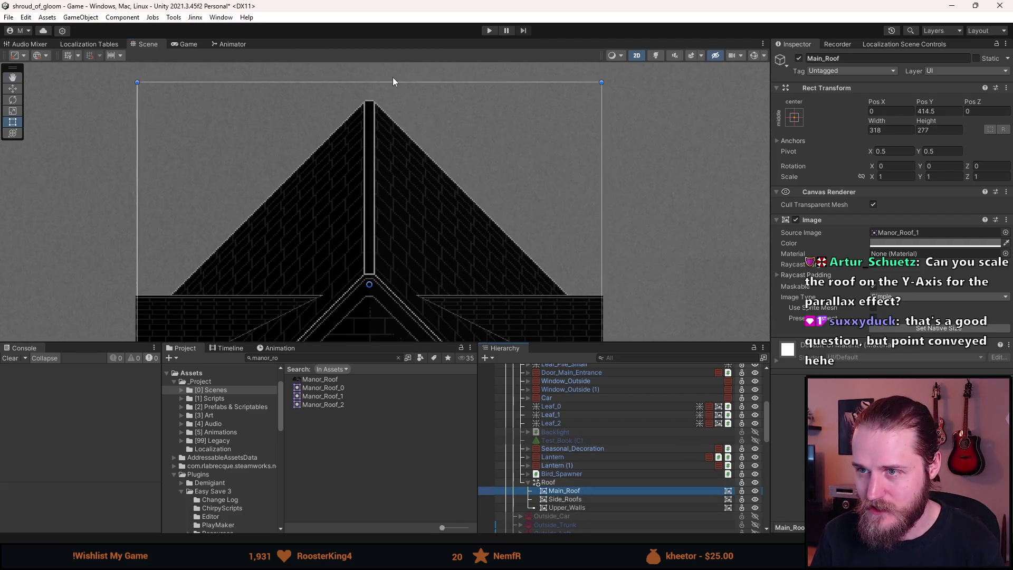
{"action": "left_click_drag", "start_coordinate": [384, 83], "coordinate": [379, 214]}
{"action": "key", "text": "f"}
{"action": "scroll", "coordinate": [397, 240], "scroll_direction": "down", "scroll_amount": 2}
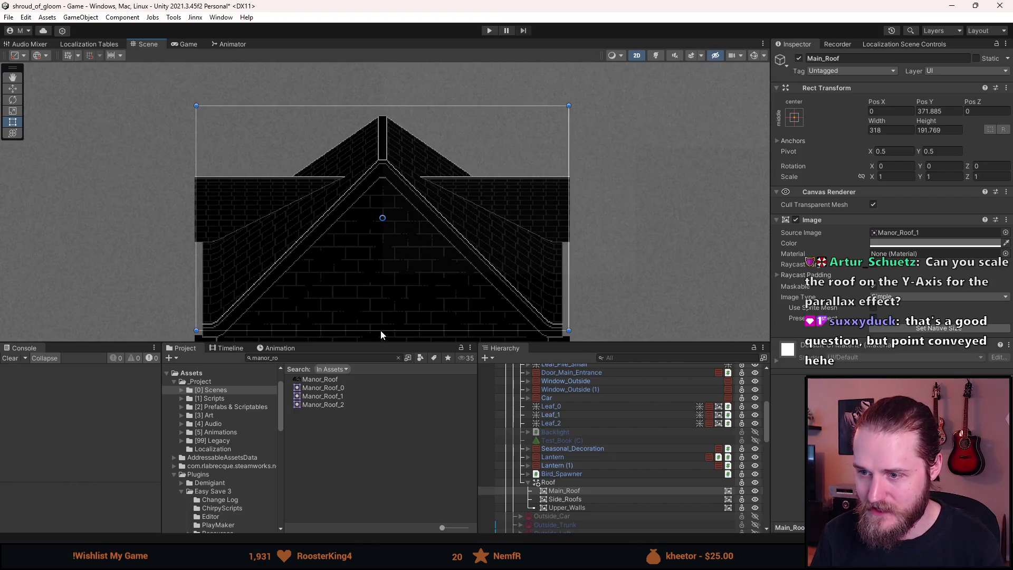
{"action": "key", "text": "ctrl+z"}
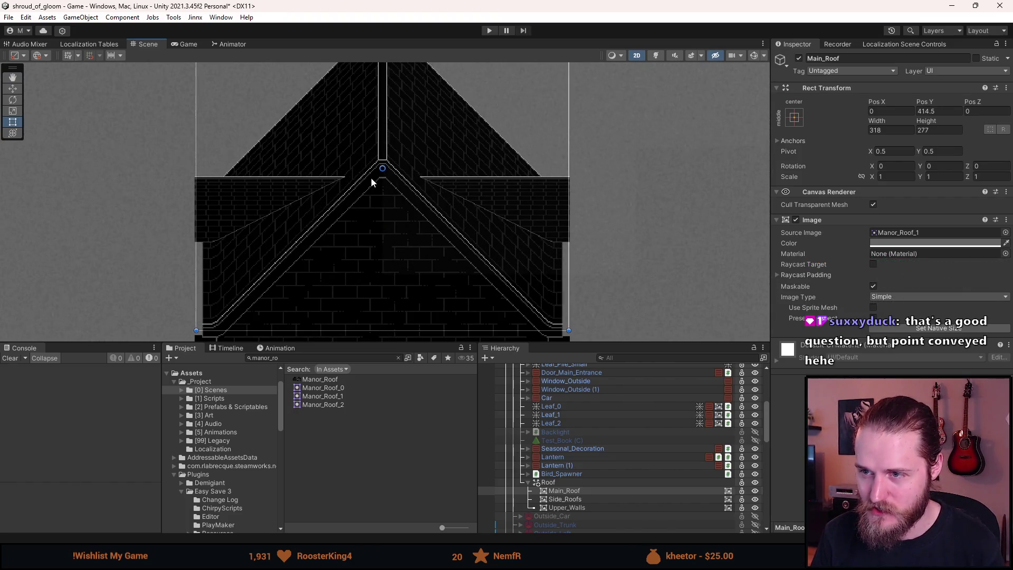
{"action": "key", "text": "f"}
{"action": "scroll", "coordinate": [344, 220], "scroll_direction": "down", "scroll_amount": 1}
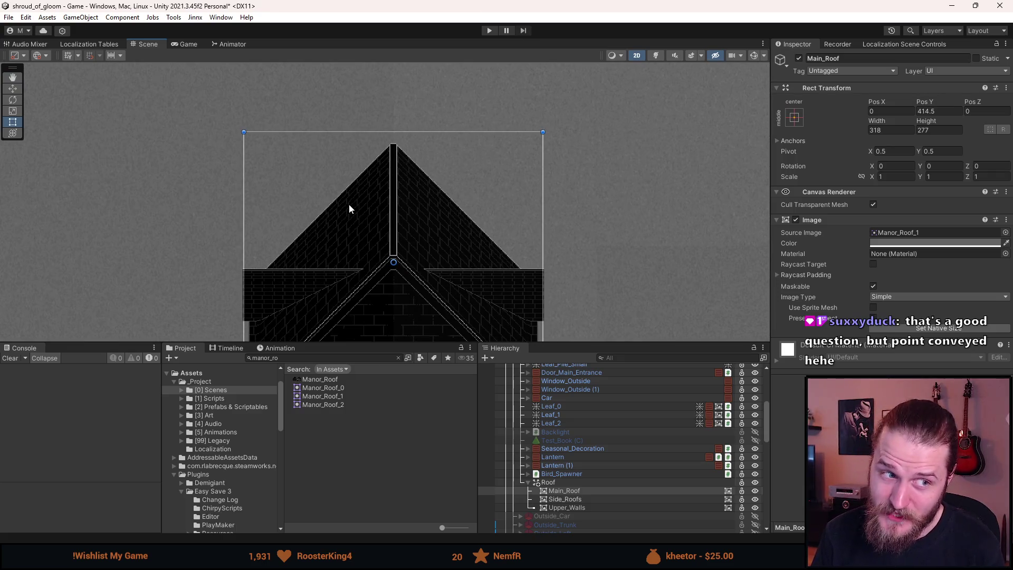
{"action": "scroll", "coordinate": [331, 201], "scroll_direction": "down", "scroll_amount": 3}
{"action": "scroll", "coordinate": [332, 201], "scroll_direction": "up", "scroll_amount": 2}
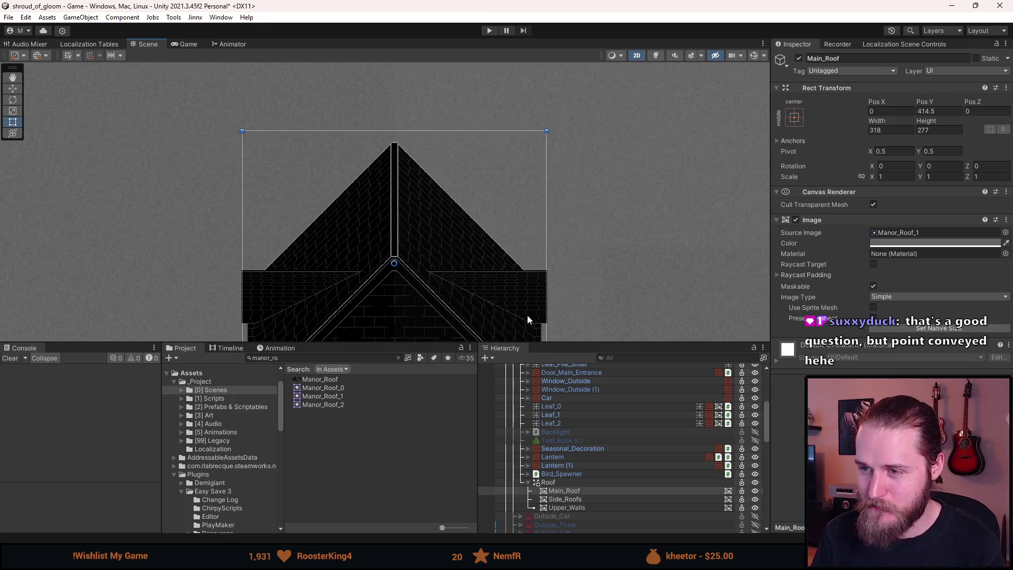
Step: Restore Side_Roofs to 122 tall at Pos Y 410
{"action": "left_click", "coordinate": [365, 249]}
{"action": "key", "text": "ctrl+z"}
{"action": "key", "text": "ctrl+z"}
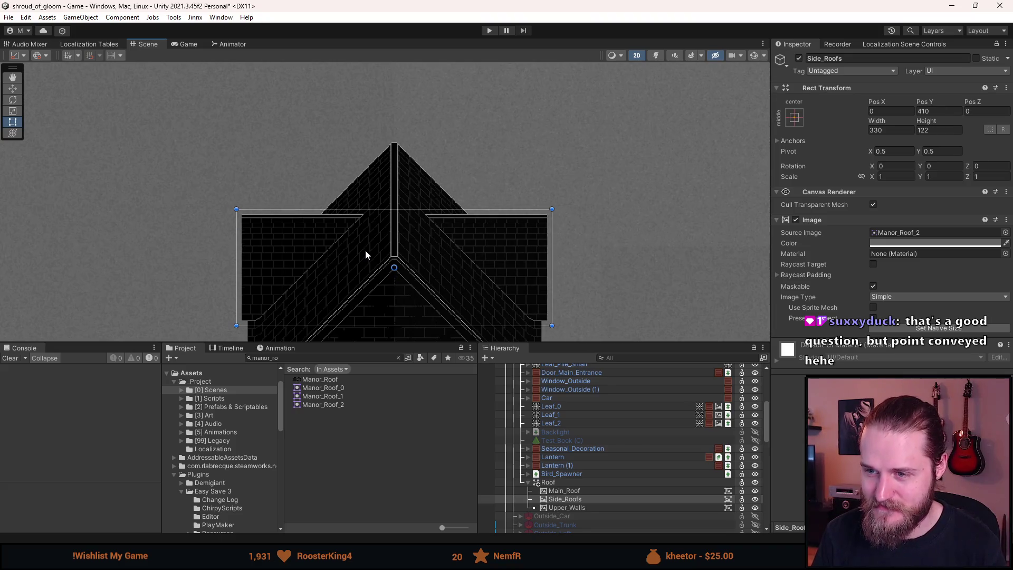
{"action": "left_click", "coordinate": [302, 143]}
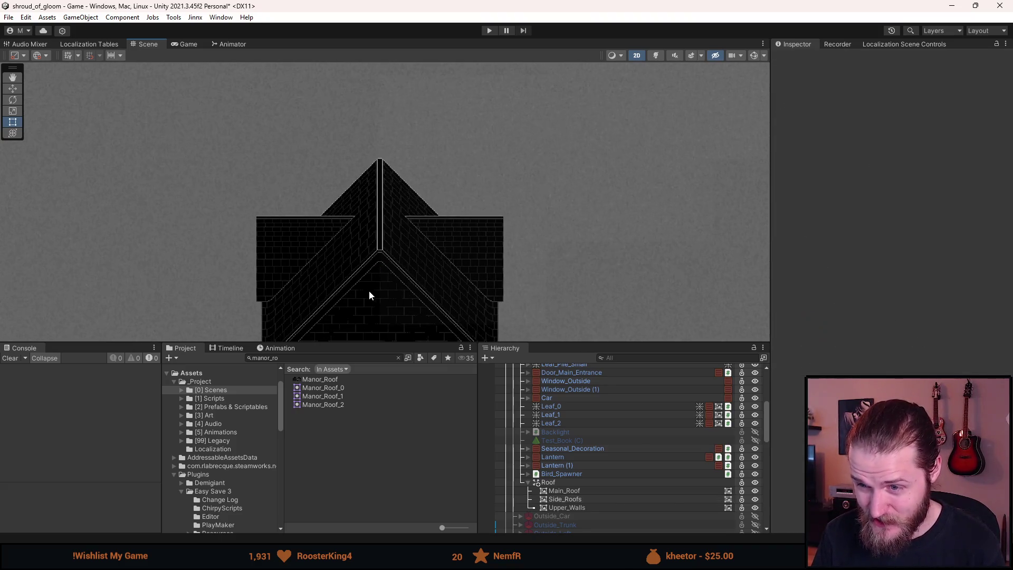
{"action": "scroll", "coordinate": [369, 290], "scroll_direction": "up", "scroll_amount": 2}
{"action": "scroll", "coordinate": [346, 293], "scroll_direction": "up", "scroll_amount": 3}
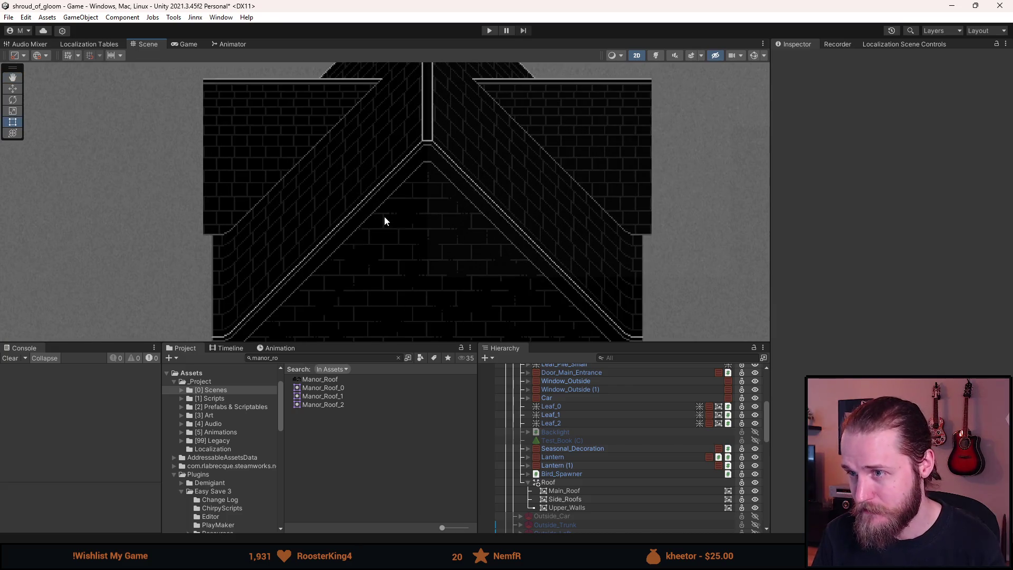
{"action": "left_click_drag", "start_coordinate": [366, 206], "coordinate": [353, 177]}
{"action": "scroll", "coordinate": [353, 178], "scroll_direction": "down", "scroll_amount": 2}
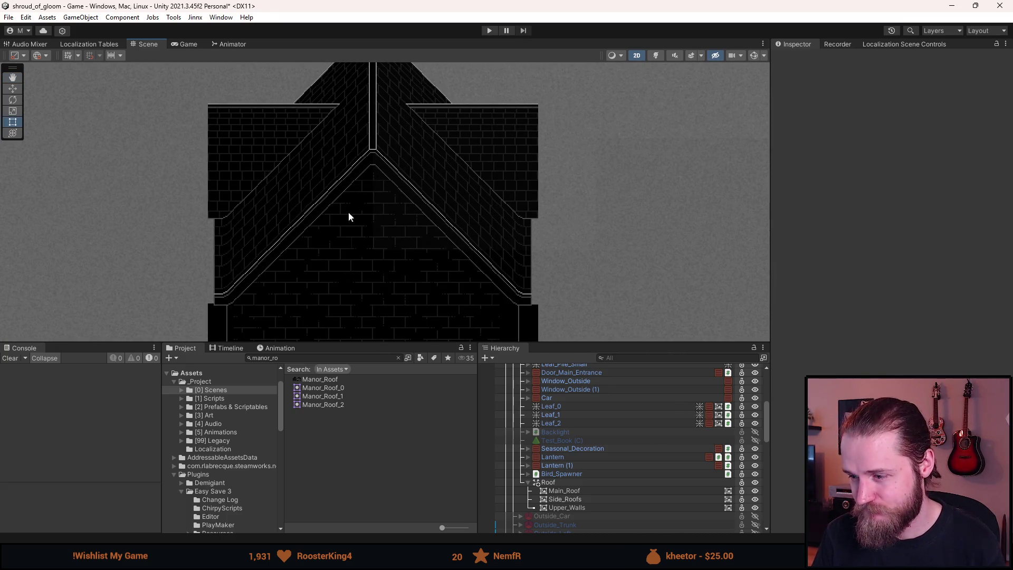
Step: Check the bounds of Main_Roof, Side_Roofs and Upper_Walls
{"action": "left_click", "coordinate": [579, 491]}
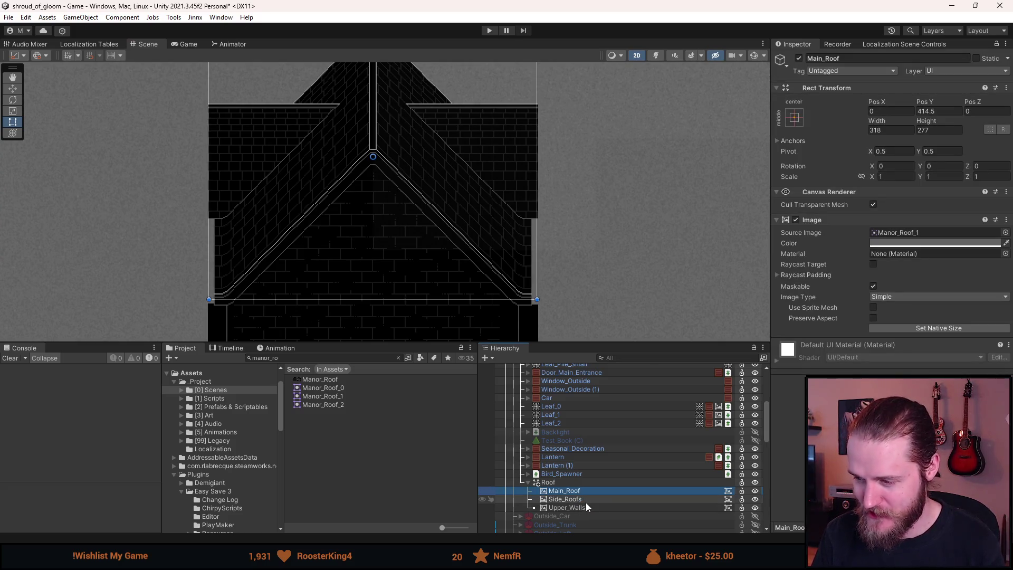
{"action": "left_click", "coordinate": [586, 501]}
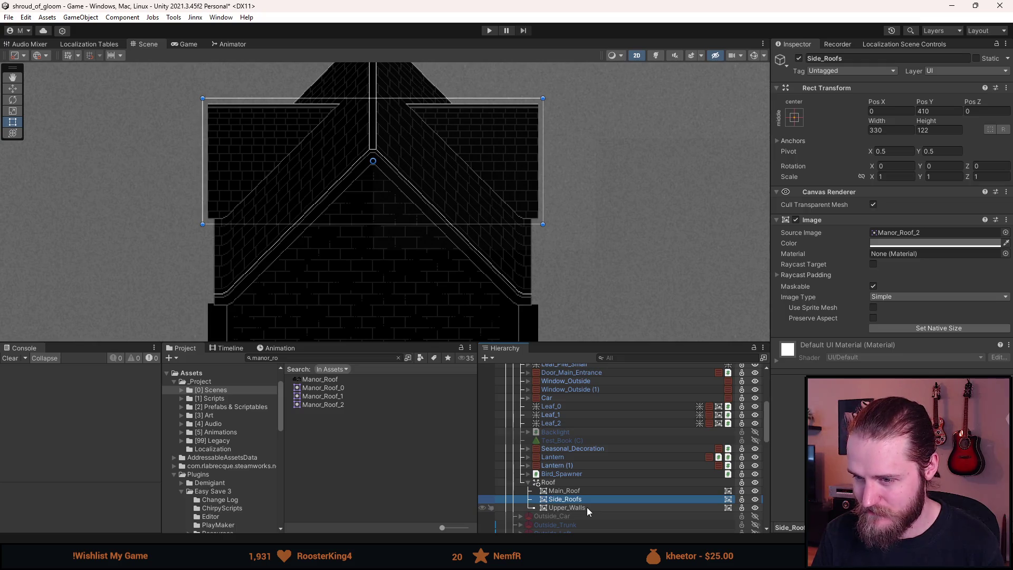
{"action": "left_click", "coordinate": [587, 508]}
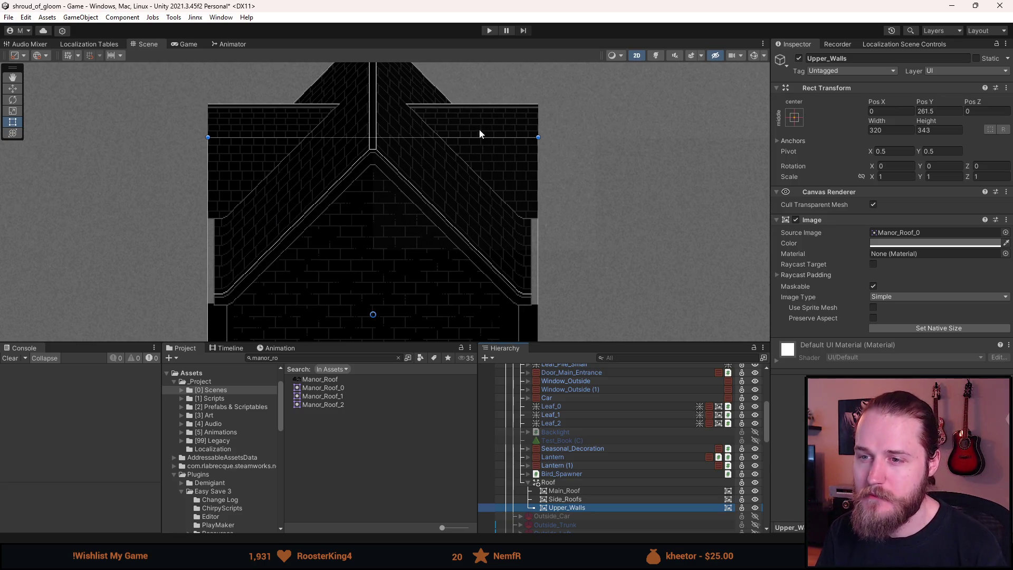
{"action": "scroll", "coordinate": [446, 159], "scroll_direction": "up", "scroll_amount": 2}
{"action": "left_click_drag", "start_coordinate": [329, 147], "coordinate": [362, 196]}
{"action": "key", "text": "t"}
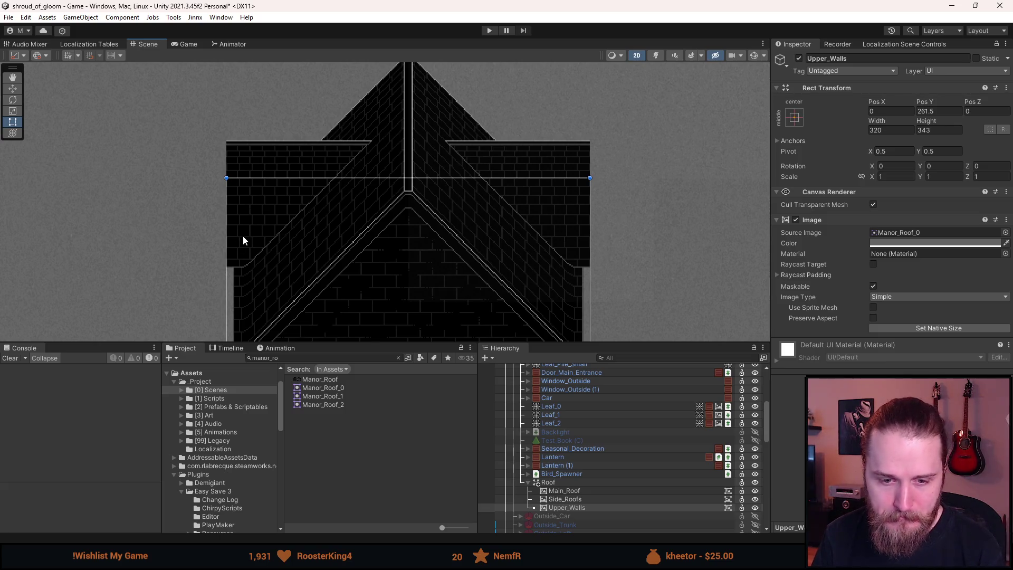
{"action": "scroll", "coordinate": [243, 236], "scroll_direction": "down", "scroll_amount": 1}
{"action": "scroll", "coordinate": [366, 237], "scroll_direction": "up", "scroll_amount": 3}
{"action": "scroll", "coordinate": [378, 268], "scroll_direction": "down", "scroll_amount": 4}
{"action": "left_click_drag", "start_coordinate": [445, 270], "coordinate": [453, 239]}
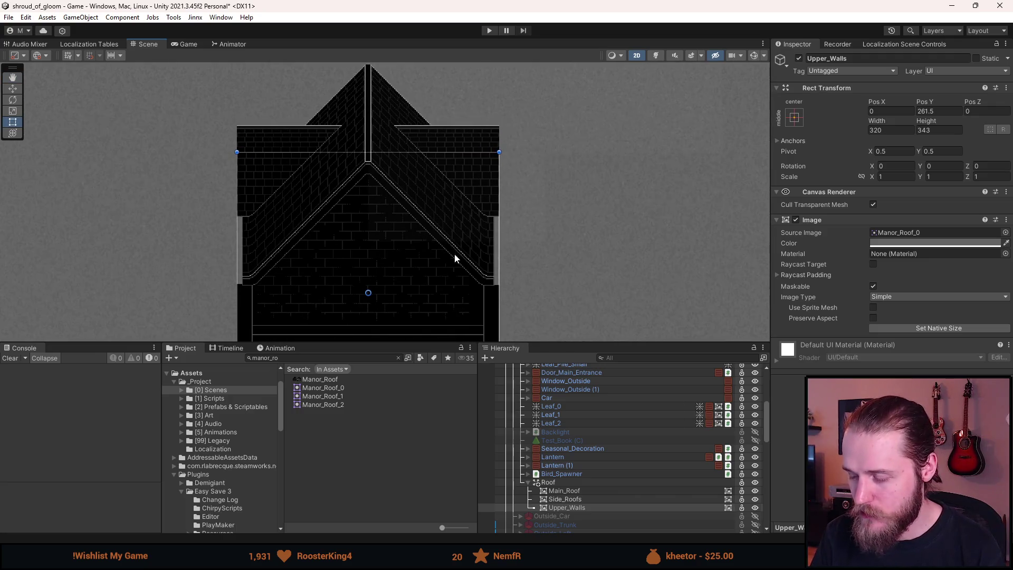
{"action": "left_click", "coordinate": [562, 484]}
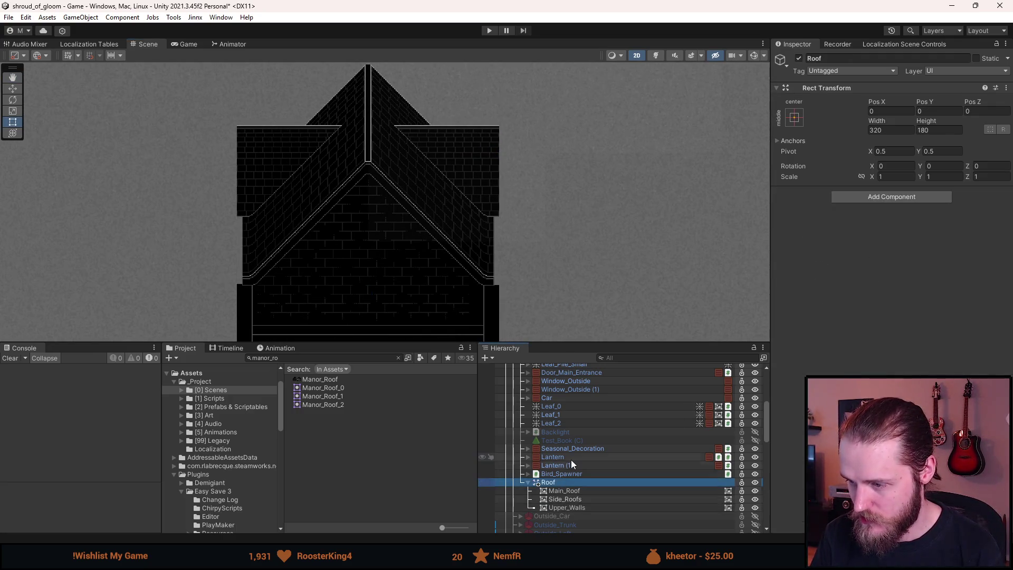
{"action": "scroll", "coordinate": [571, 460], "scroll_direction": "up", "scroll_amount": 3}
{"action": "left_click", "coordinate": [588, 387]}
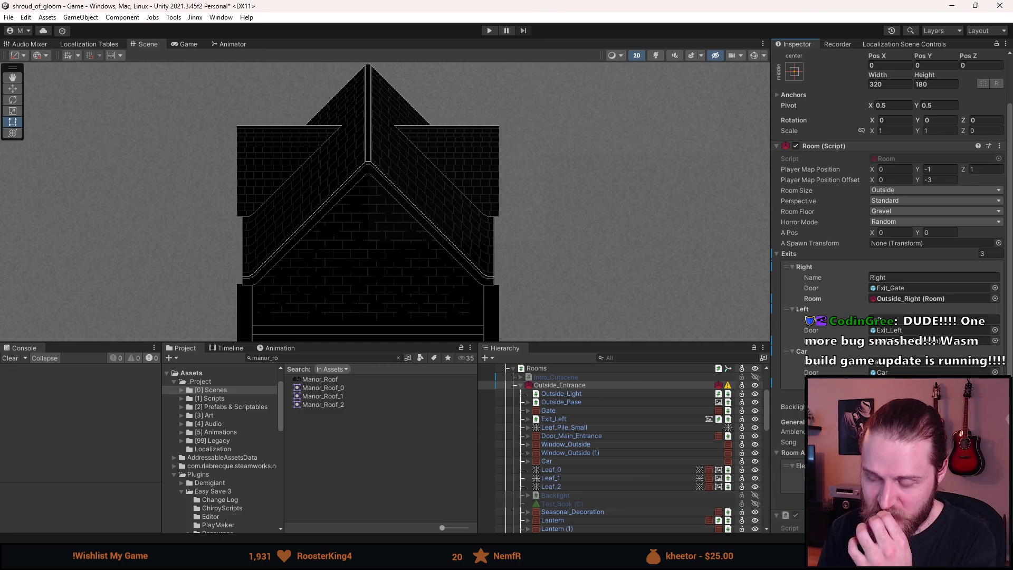
Step: Locate the newly compiled ManorPanCutscene script in the project's Assets
{"action": "scroll", "coordinate": [892, 237], "scroll_direction": "down", "scroll_amount": 2}
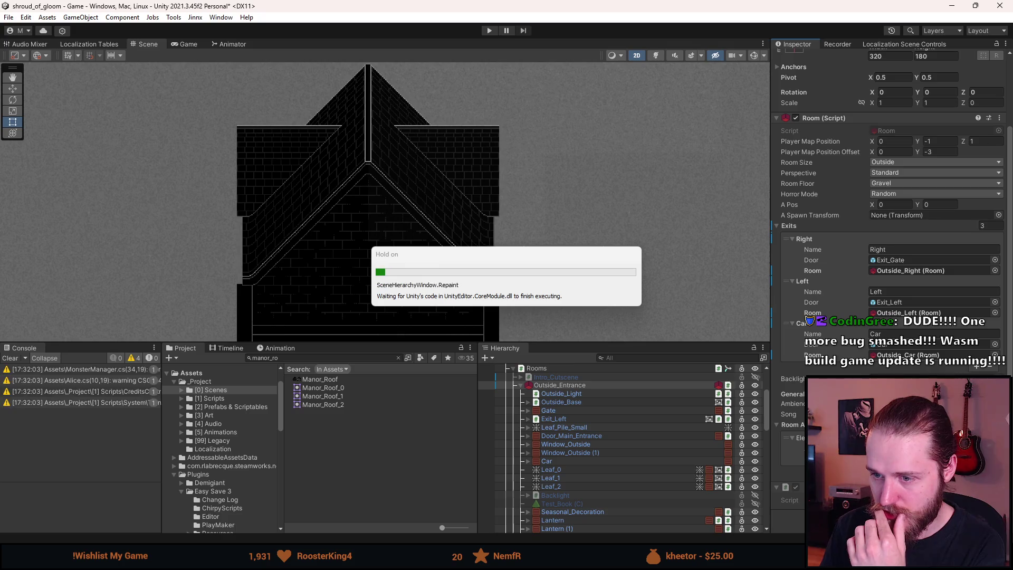
{"action": "left_click", "coordinate": [398, 358]}
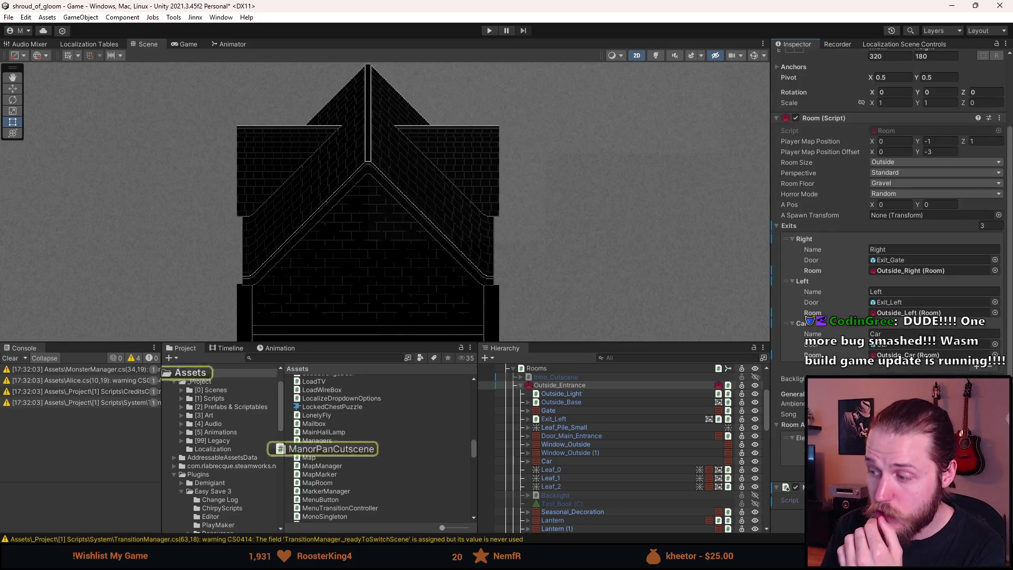
Step: Open ManorPanCutscene.cs in Visual Studio, remove the unused System.Collections usings and save
{"action": "double_click", "coordinate": [322, 448]}
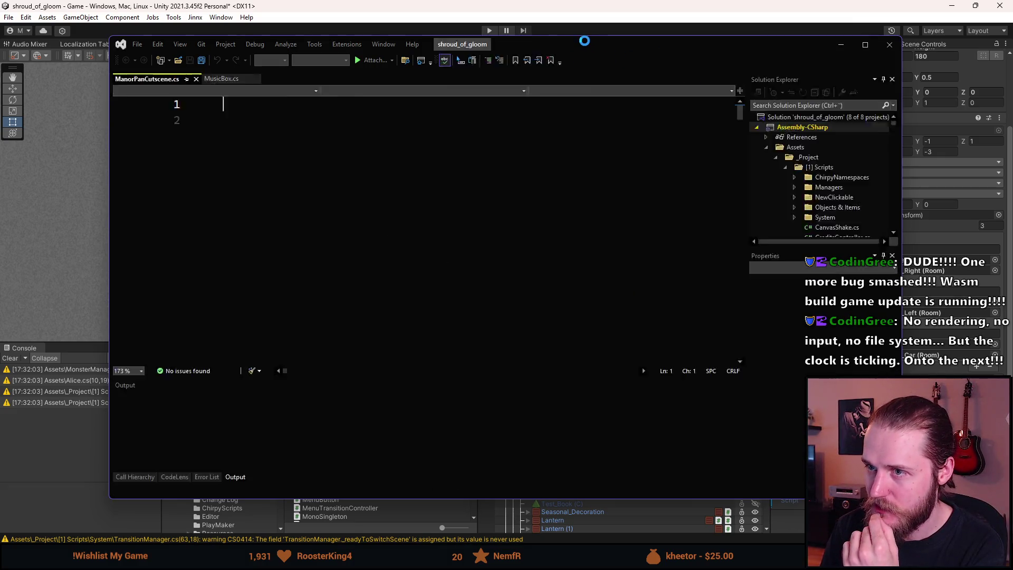
{"action": "key", "text": "alt+Tab"}
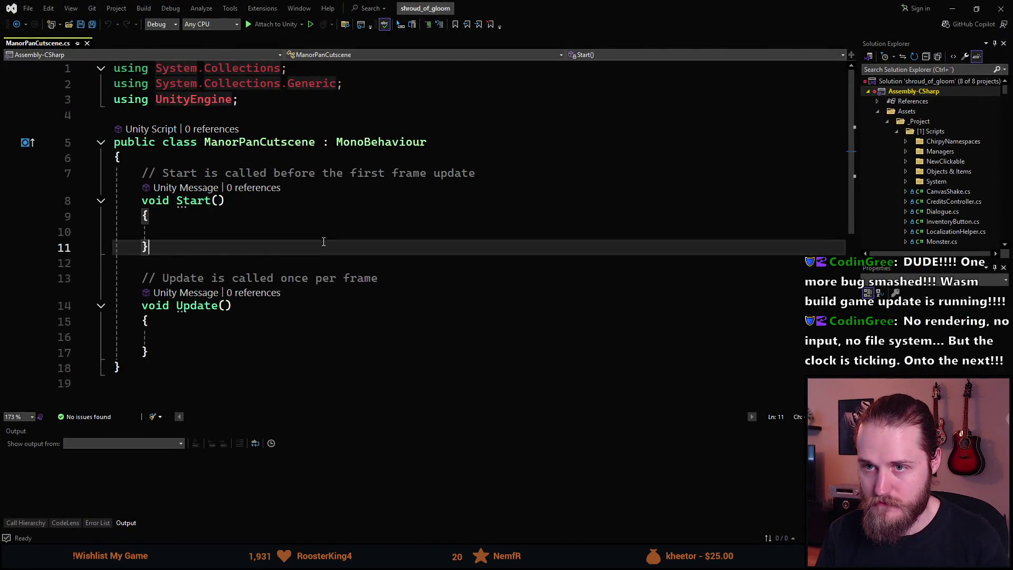
{"action": "key", "text": "ctrl+s"}
Step: Replace Start and Update with sfp-snippet fields: a serialized Transform and GameObject _roof
{"action": "left_click_drag", "start_coordinate": [150, 321], "coordinate": [142, 142]}
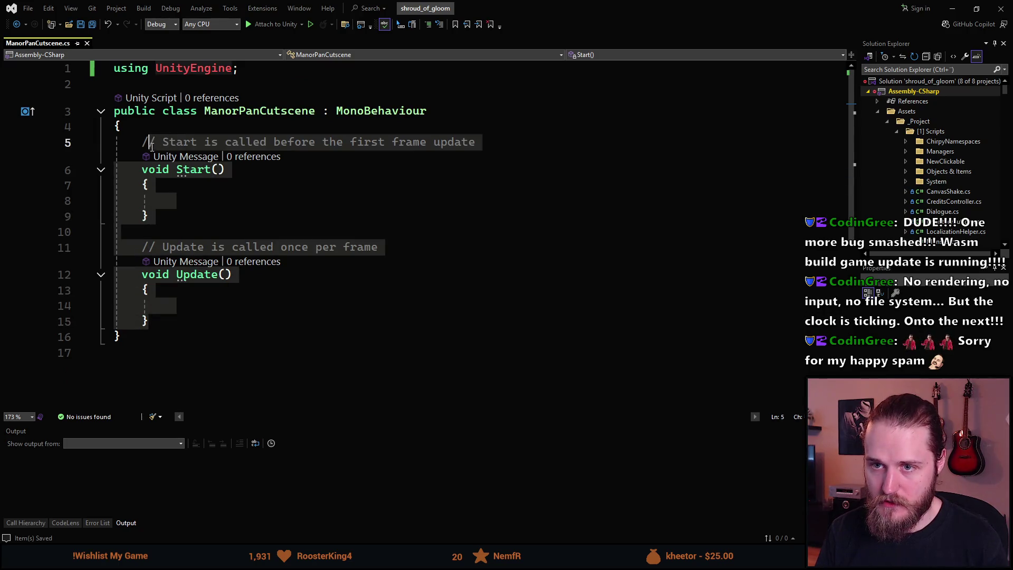
{"action": "type", "text": "sfp"}
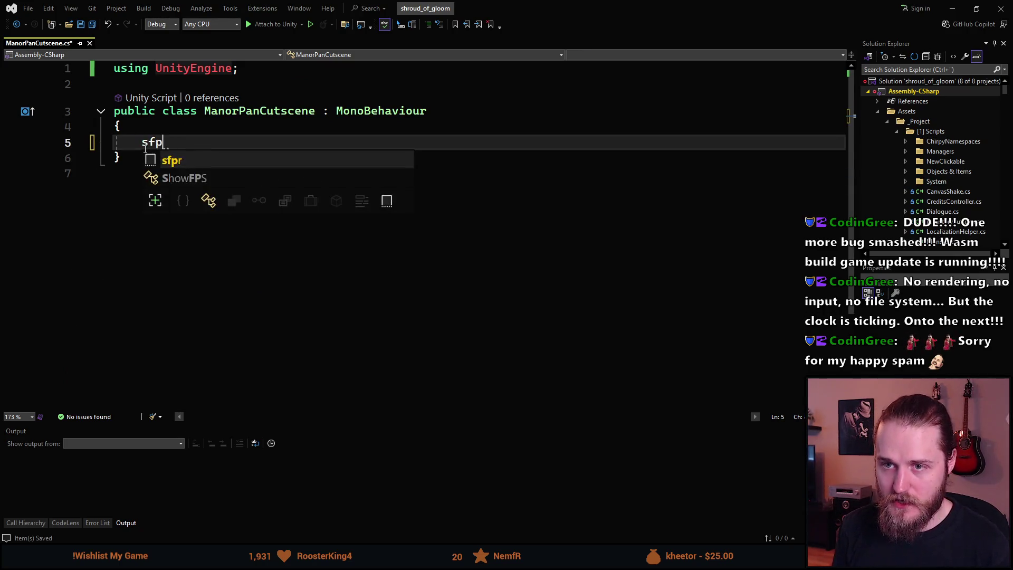
{"action": "key", "text": "Tab"}
{"action": "key", "text": "Tab"}
{"action": "type", "text": "Tran"}
{"action": "key", "text": "Tab"}
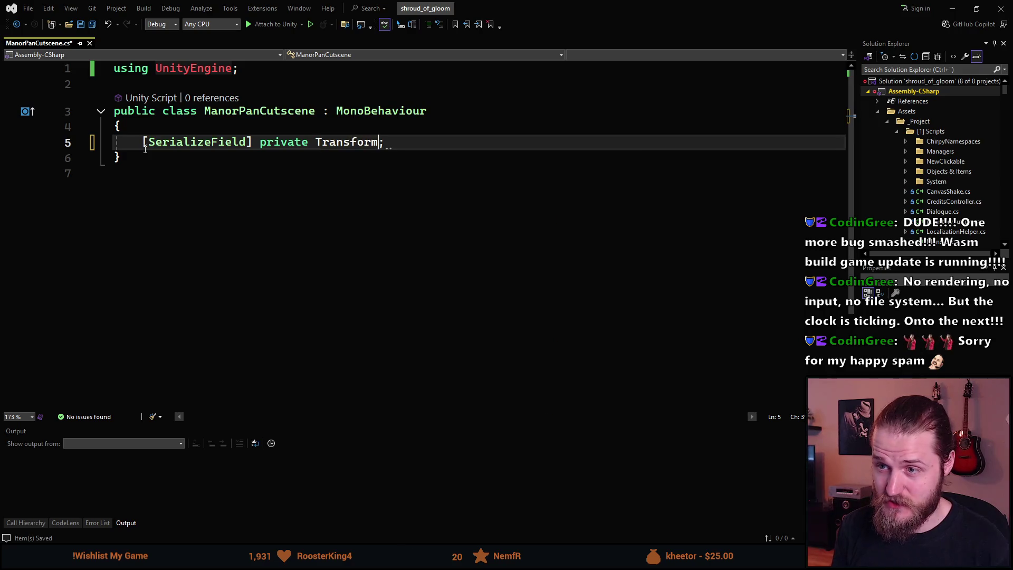
{"action": "key", "text": "Up"}
{"action": "key", "text": "Return"}
{"action": "type", "text": "sfp"}
{"action": "key", "text": "Tab"}
{"action": "key", "text": "Tab"}
{"action": "type", "text": "GameObject _roof"}
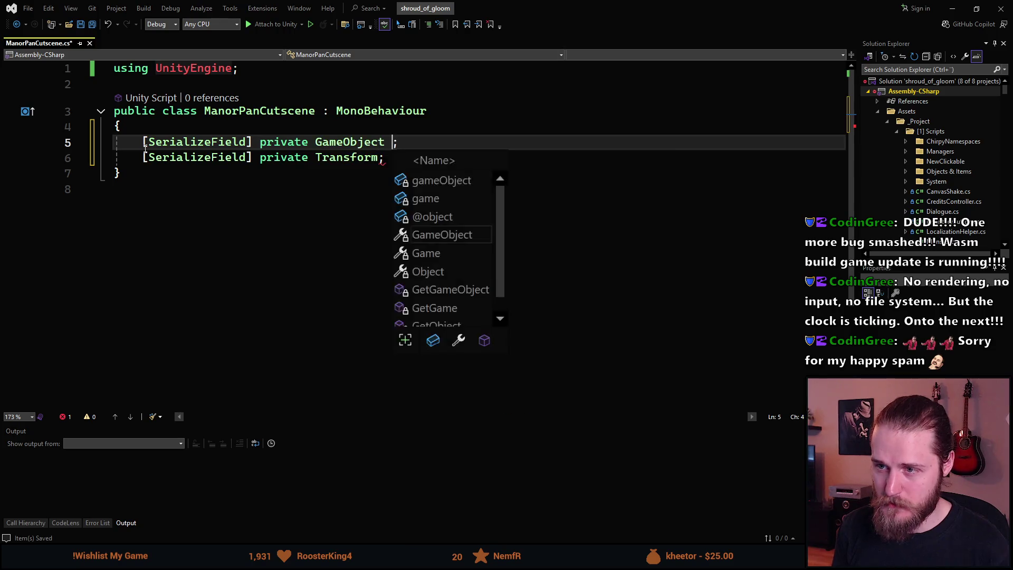
{"action": "key", "text": "Escape"}
Step: Name the Transform field _mainRoof, duplicate it as _sideRoofs, and save the script
{"action": "key", "text": "Down"}
{"action": "key", "text": "Left"}
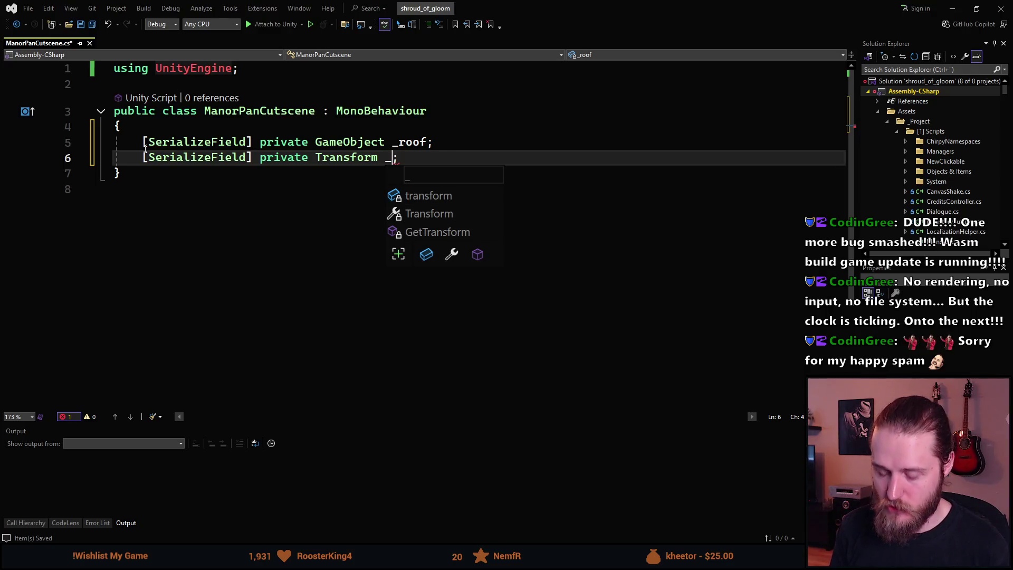
{"action": "type", "text": "_"}
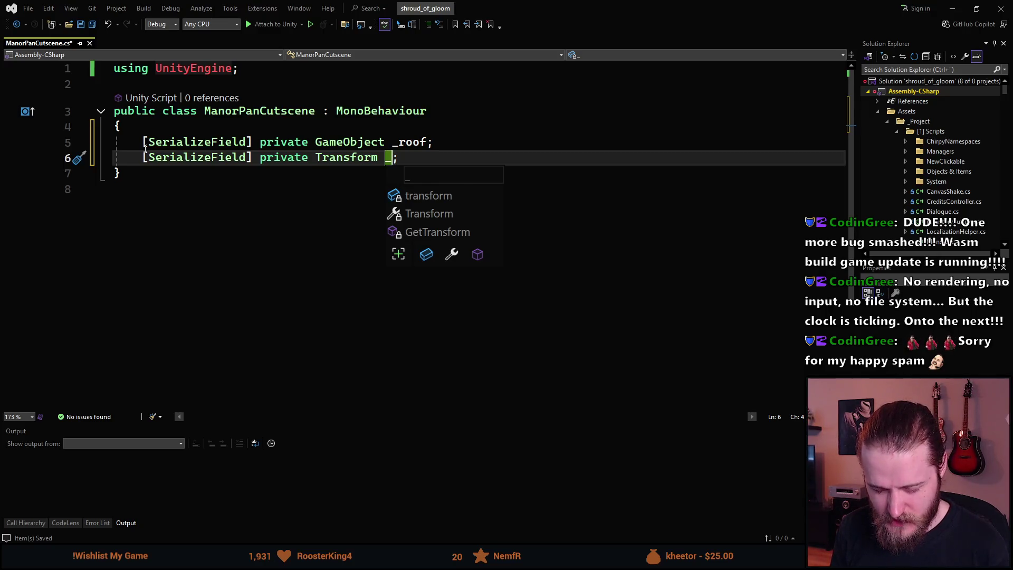
{"action": "type", "text": "mainRoof"}
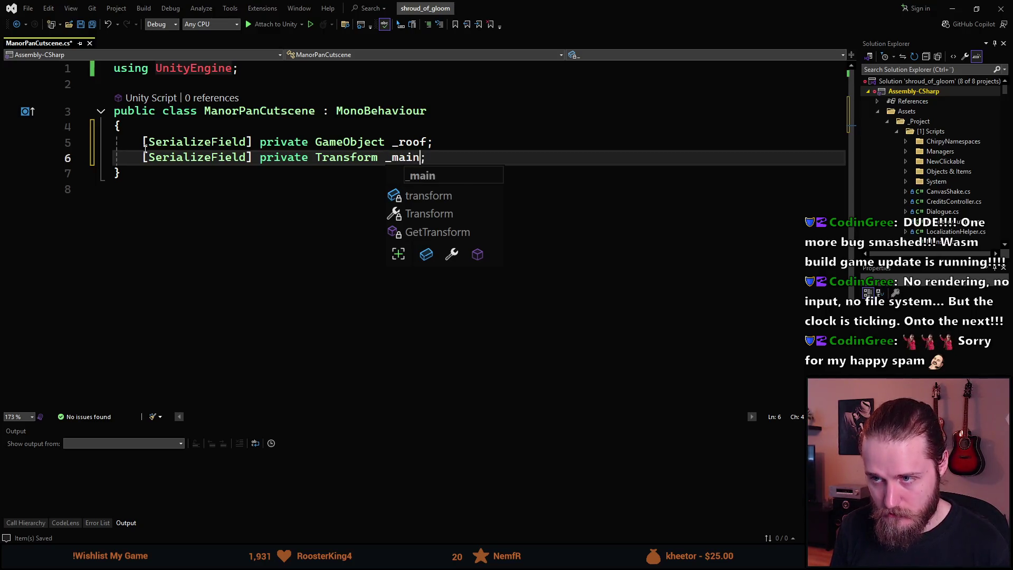
{"action": "key", "text": "End"}
{"action": "key", "text": "ctrl+d"}
{"action": "key", "text": "Left"}
{"action": "key", "text": "ctrl+shift+Left"}
{"action": "key", "text": "BackSpace"}
{"action": "type", "text": "_sideRoofs"}
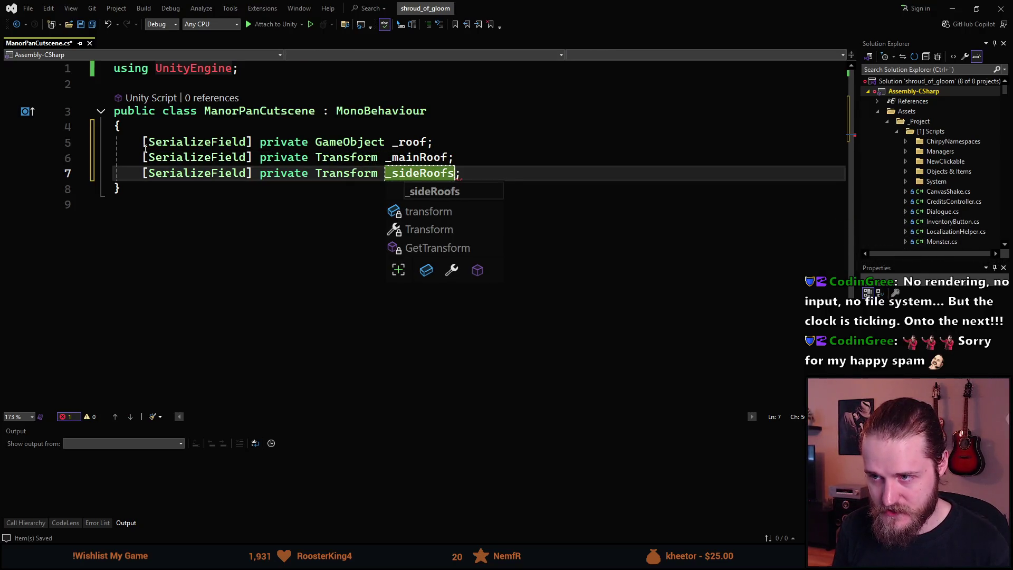
{"action": "key", "text": "End"}
{"action": "key", "text": "ctrl+s"}
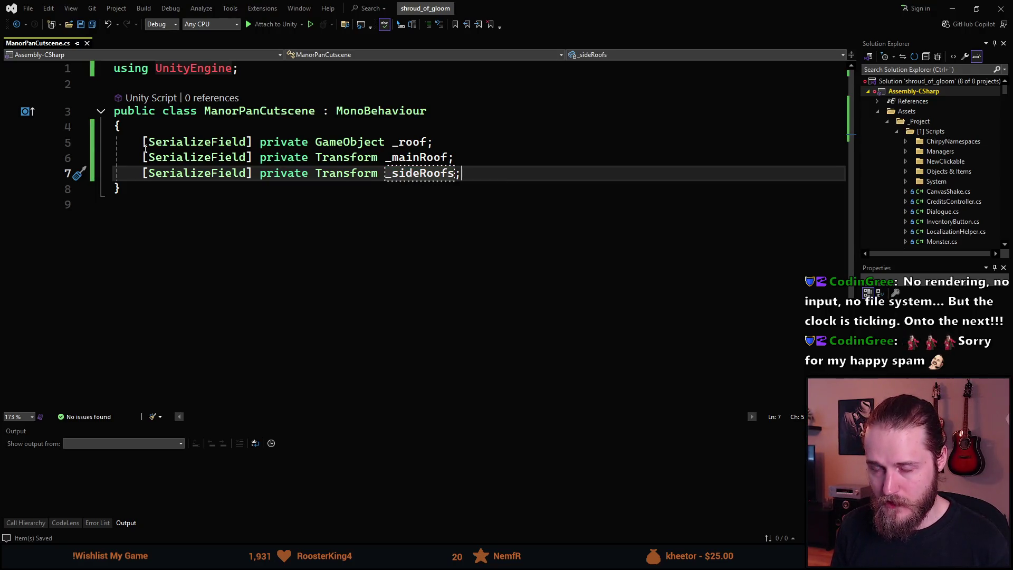